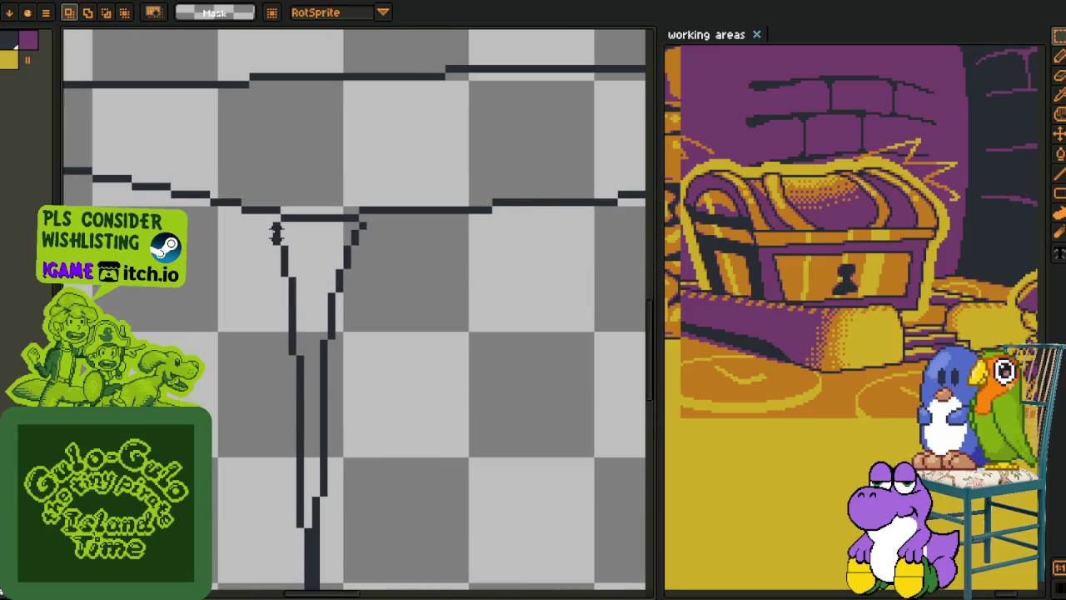
- Cut the misplaced vertical stroke and redraw the front edge up to the top line
{"action": "mouse_move", "coordinate": [275, 223]}
{"action": "left_mouse_down"}
{"action": "mouse_move", "coordinate": [409, 547]}
{"action": "mouse_move", "coordinate": [371, 359]}
{"action": "left_mouse_up"}
{"action": "key", "text": "ctrl+x"}
{"action": "key", "text": "alt"}
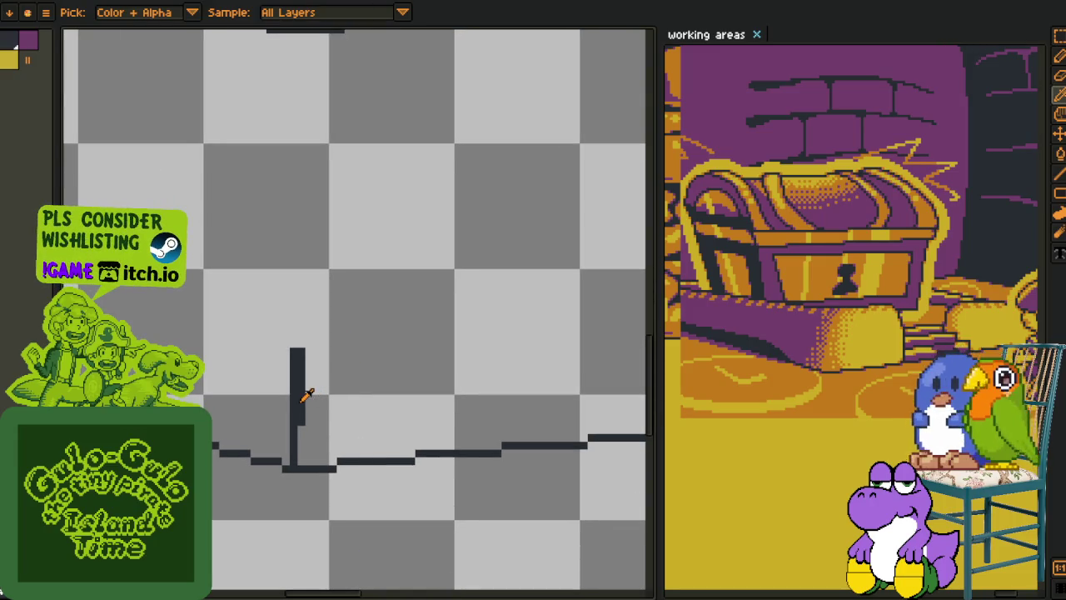
{"action": "left_click_drag", "start_coordinate": [306, 425], "coordinate": [326, 526]}
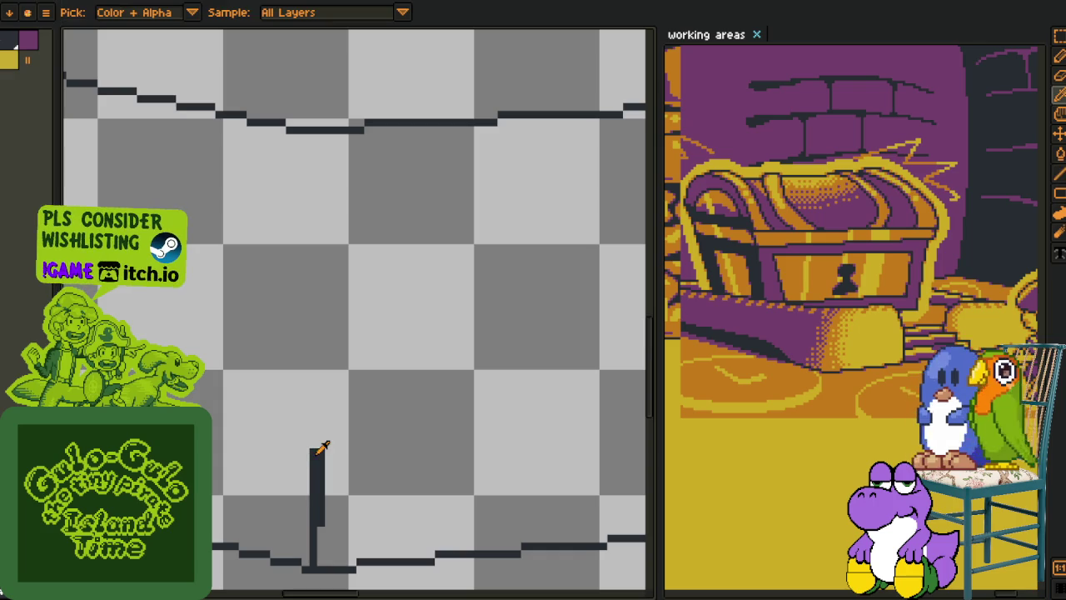
{"action": "left_click_drag", "start_coordinate": [310, 447], "coordinate": [313, 140]}
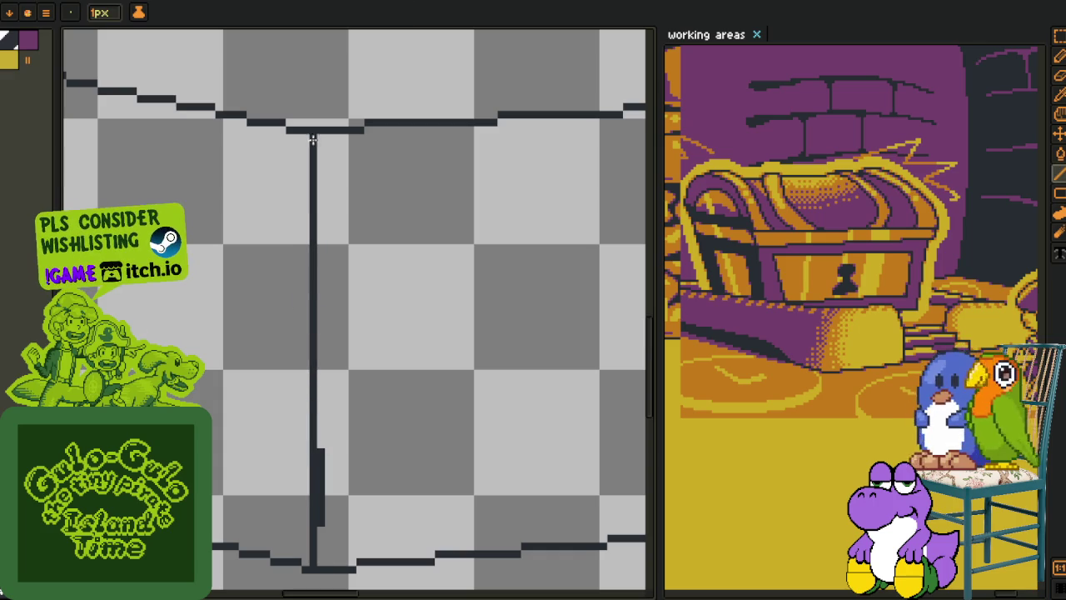
- Shift the leftover stub left so it lines up with the front edge
{"action": "key", "text": "alt"}
{"action": "key", "text": "m"}
{"action": "left_click_drag", "start_coordinate": [317, 433], "coordinate": [348, 528]}
{"action": "key", "text": "Left"}
{"action": "key", "text": "ctrl+d"}
- Toggle the timeline and pan the canvas to check the corrected edge against the reference
{"action": "scroll", "coordinate": [366, 435], "scroll_direction": "down", "scroll_amount": 1}
{"action": "scroll", "coordinate": [357, 421], "scroll_direction": "down", "scroll_amount": 1}
{"action": "scroll", "coordinate": [342, 428], "scroll_direction": "down", "scroll_amount": 1}
{"action": "key", "text": "Tab"}
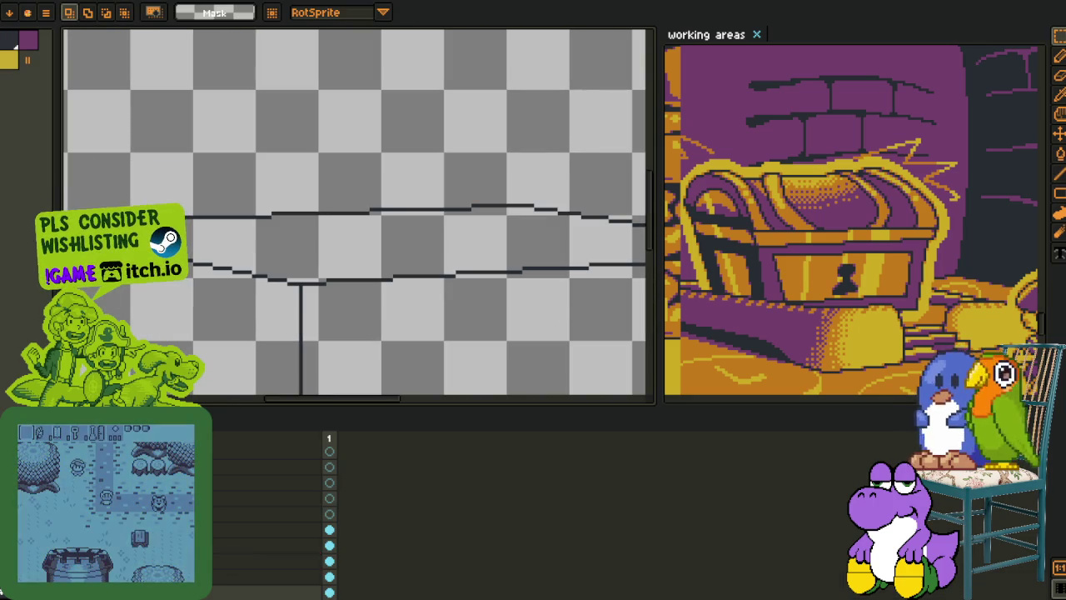
{"action": "scroll", "coordinate": [217, 329], "scroll_direction": "down", "scroll_amount": 1}
{"action": "key", "text": "h"}
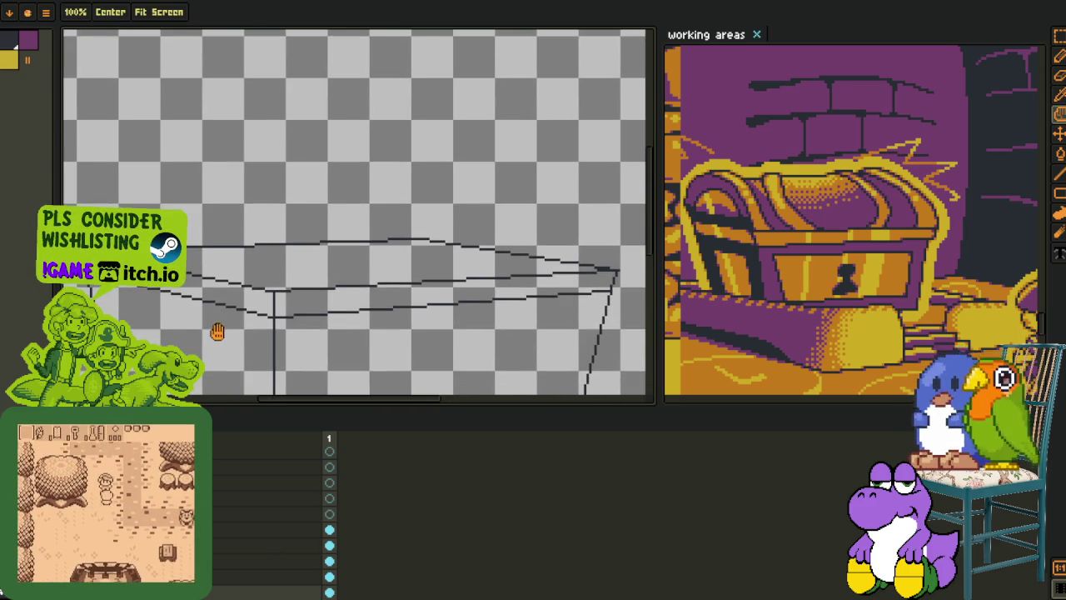
{"action": "key", "text": "m"}
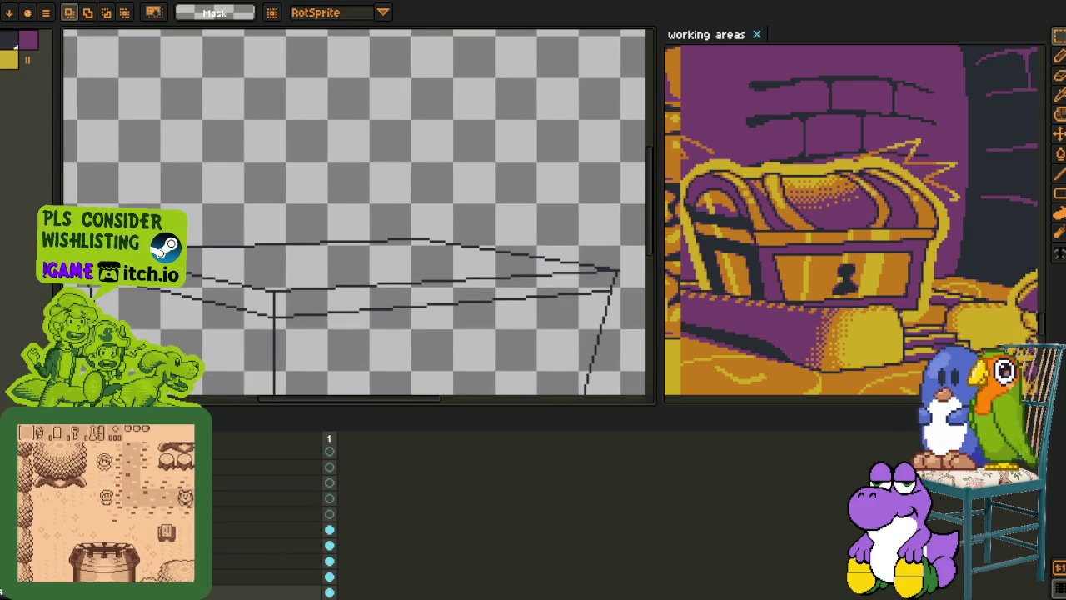
{"action": "key", "text": "Tab"}
{"action": "key", "text": "i"}
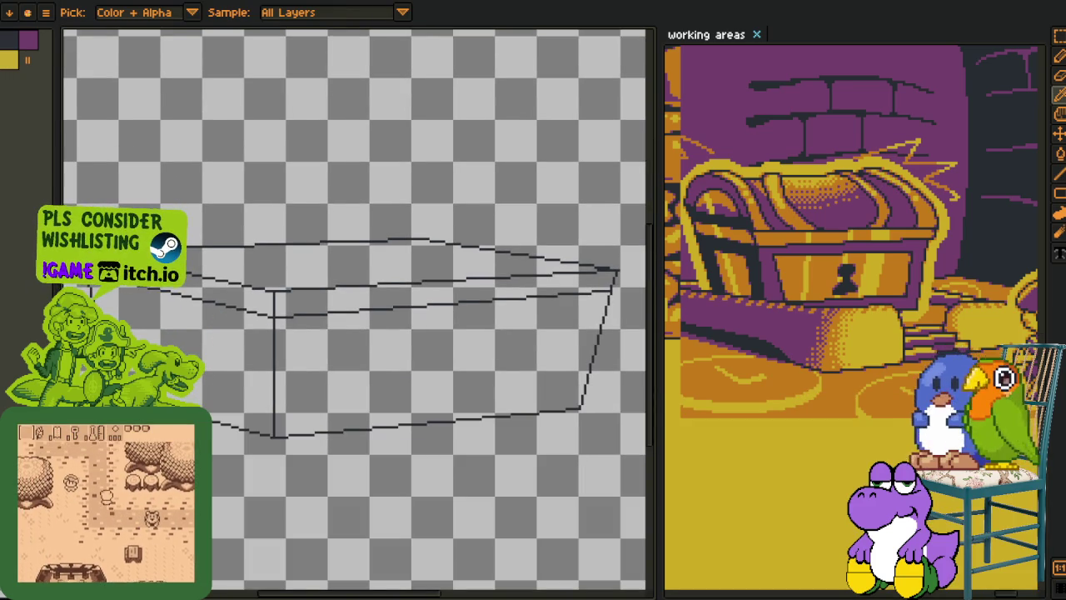
{"action": "left_click_drag", "start_coordinate": [841, 295], "coordinate": [820, 300]}
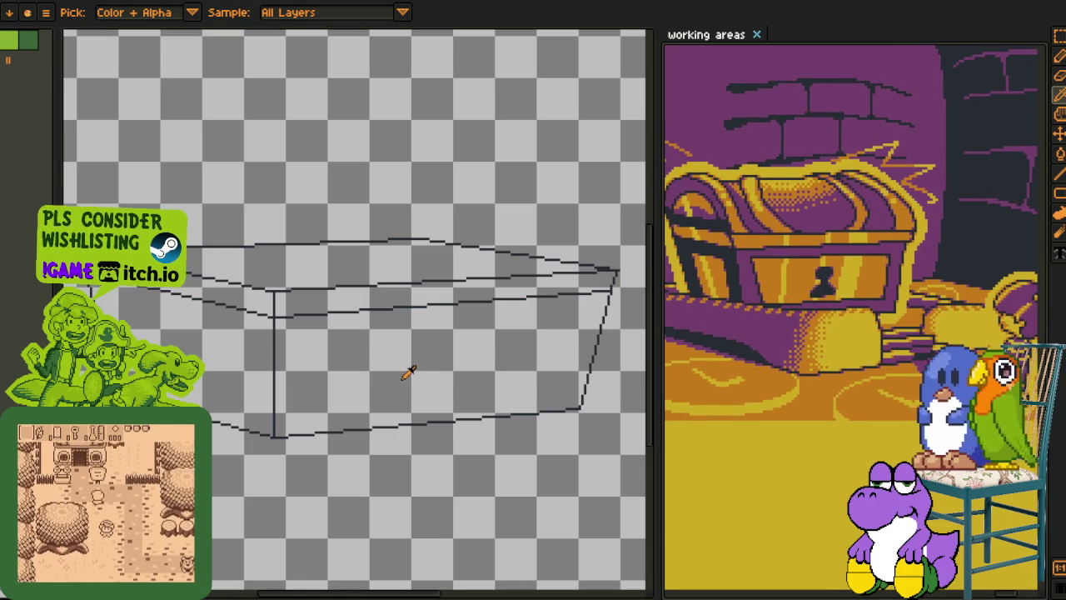
{"action": "scroll", "coordinate": [356, 354], "scroll_direction": "down", "scroll_amount": 2}
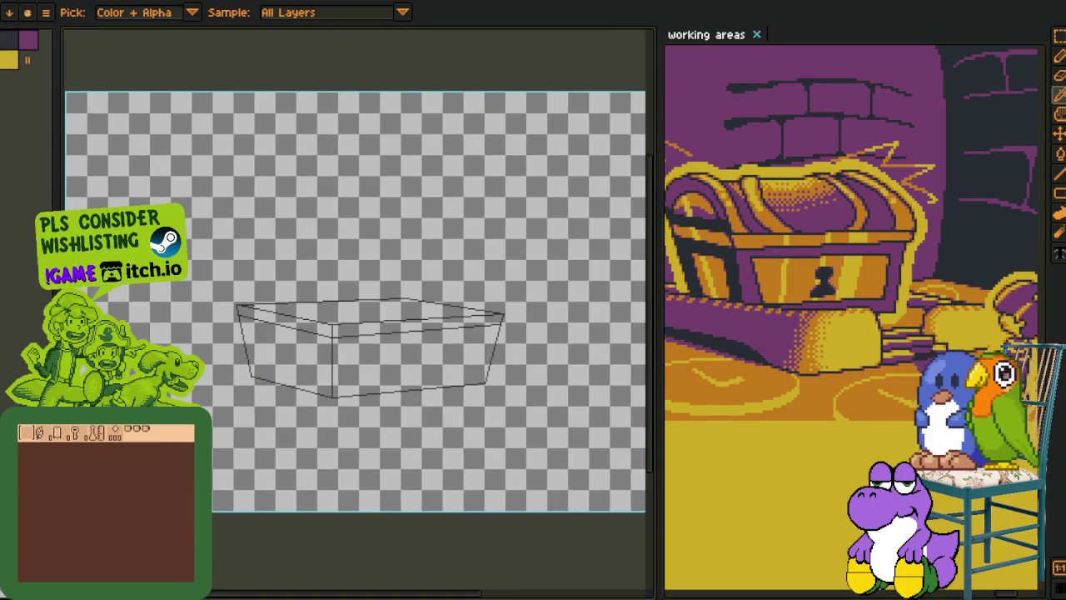
- Add a new empty Layer 2 through the timeline's layer menu
{"action": "key", "text": "Tab"}
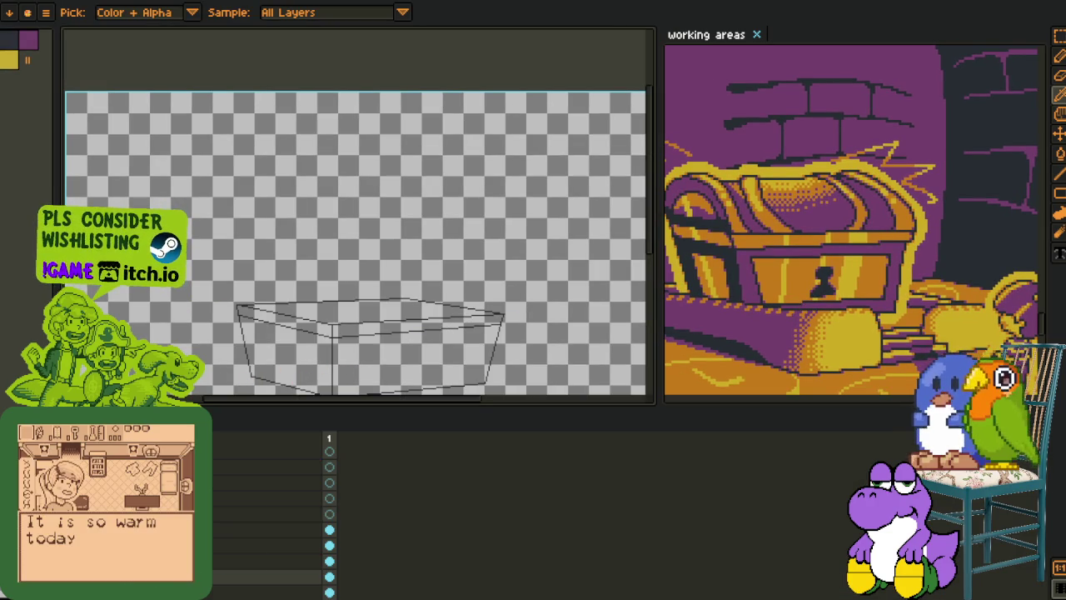
{"action": "right_click", "coordinate": [247, 510]}
{"action": "left_click", "coordinate": [302, 517]}
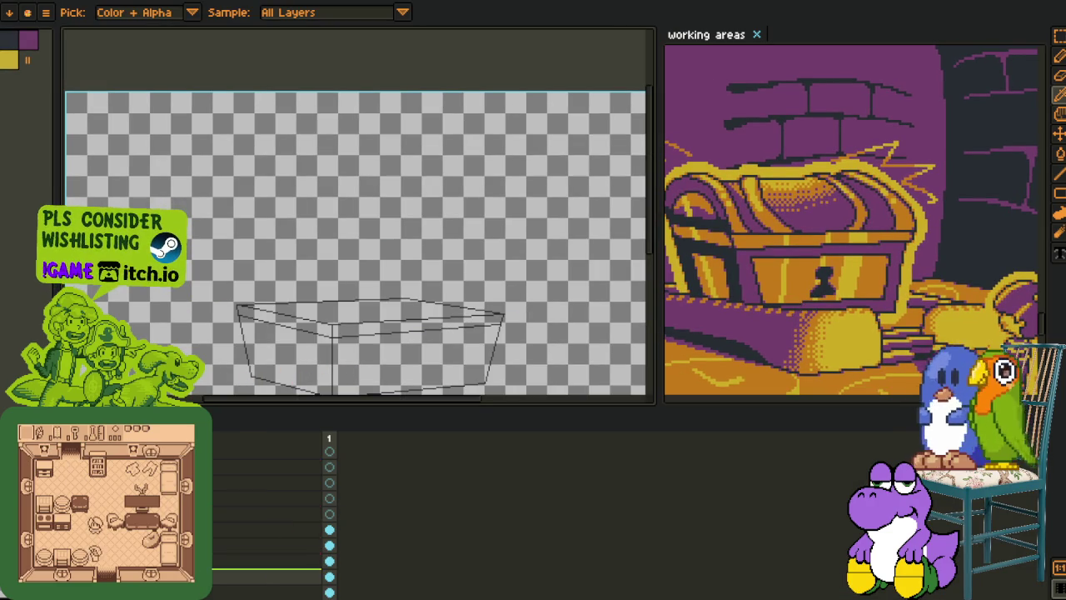
{"action": "right_click", "coordinate": [250, 511]}
{"action": "left_click", "coordinate": [288, 516]}
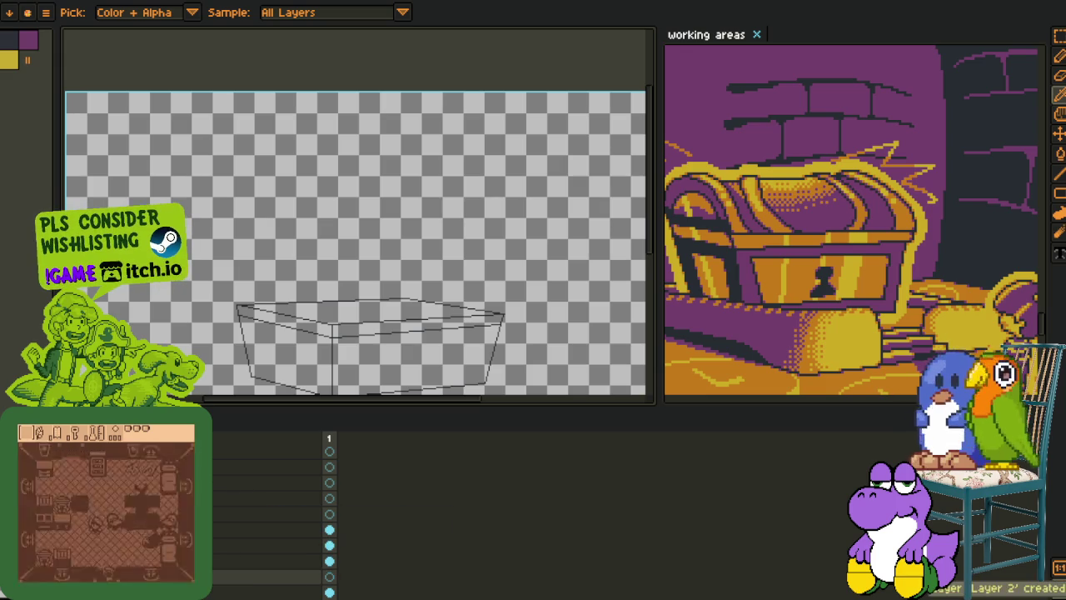
{"action": "key", "text": "Tab"}
- Draw a red guide line across the box front just below its top edge
{"action": "scroll", "coordinate": [269, 326], "scroll_direction": "up", "scroll_amount": 3}
{"action": "mouse_move", "coordinate": [262, 364]}
{"action": "left_mouse_down"}
{"action": "mouse_move", "coordinate": [178, 318]}
{"action": "mouse_move", "coordinate": [229, 285]}
{"action": "left_mouse_up"}
{"action": "left_click_drag", "start_coordinate": [143, 452], "coordinate": [221, 459]}
{"action": "key", "text": "l"}
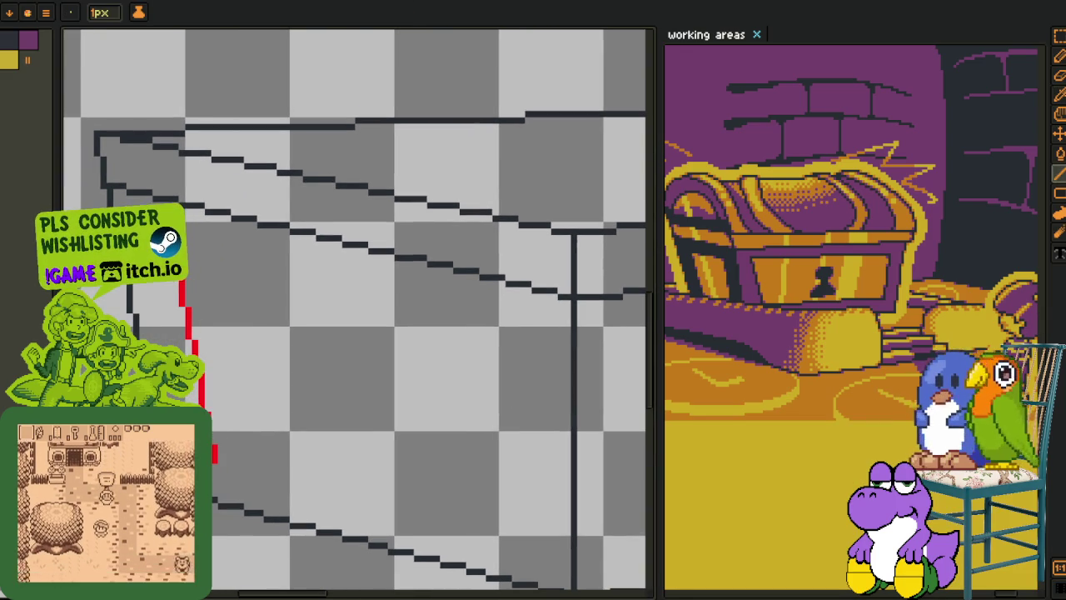
{"action": "key", "text": "n"}
{"action": "mouse_move", "coordinate": [214, 338]}
{"action": "left_mouse_down"}
{"action": "mouse_move", "coordinate": [299, 341]}
{"action": "mouse_move", "coordinate": [395, 386]}
{"action": "left_mouse_up"}
{"action": "scroll", "coordinate": [324, 358], "scroll_direction": "down", "scroll_amount": 3}
{"action": "scroll", "coordinate": [324, 357], "scroll_direction": "down", "scroll_amount": 2}
{"action": "key", "text": "l"}
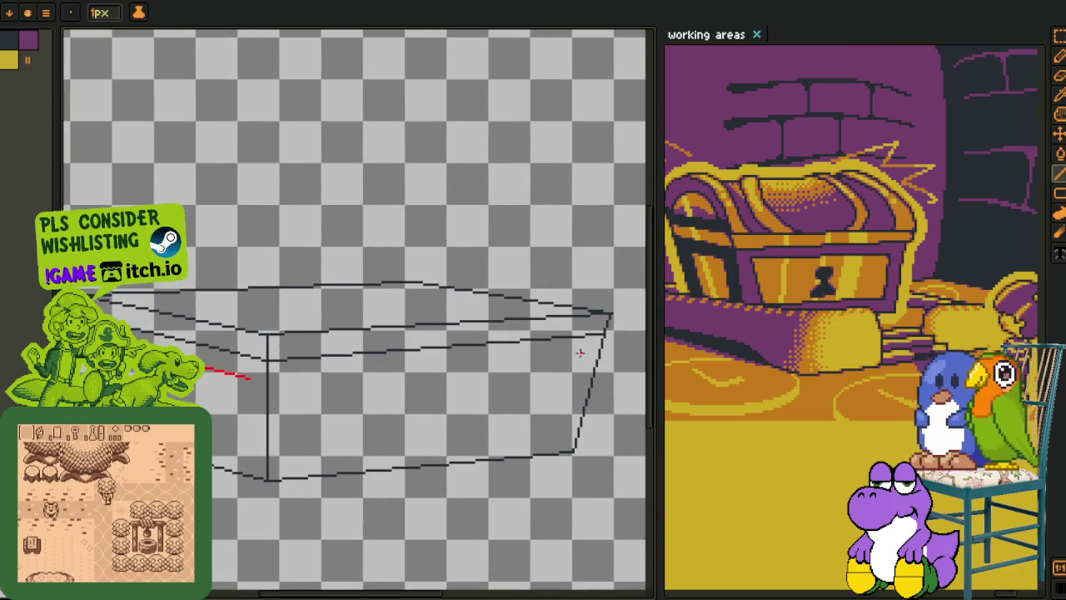
{"action": "left_click_drag", "start_coordinate": [583, 356], "coordinate": [266, 380]}
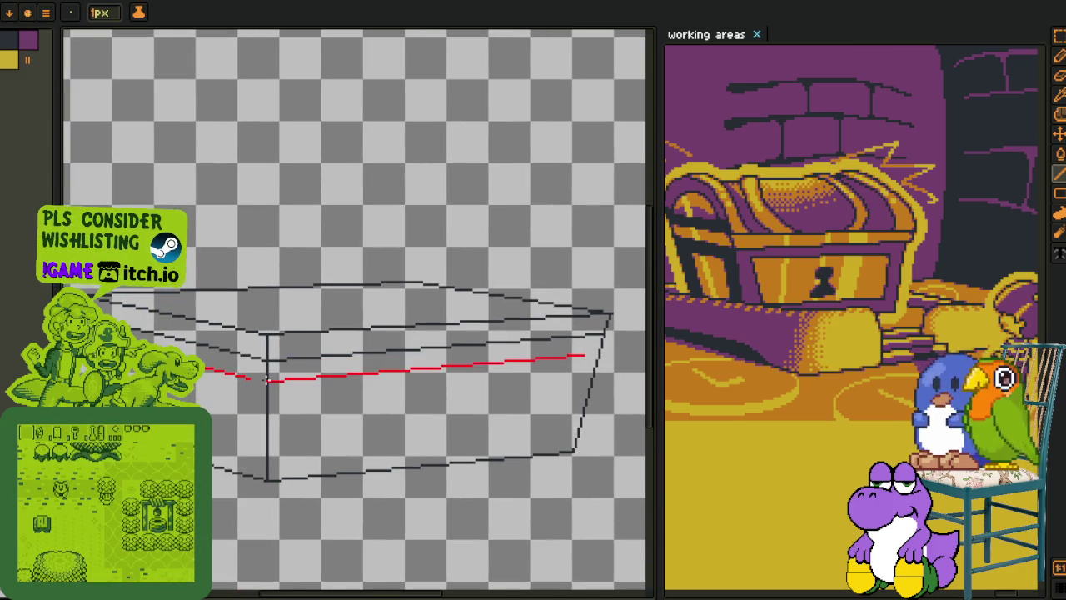
- Marquee-select and delete the left part of the red guide line
{"action": "scroll", "coordinate": [240, 380], "scroll_direction": "up", "scroll_amount": 1}
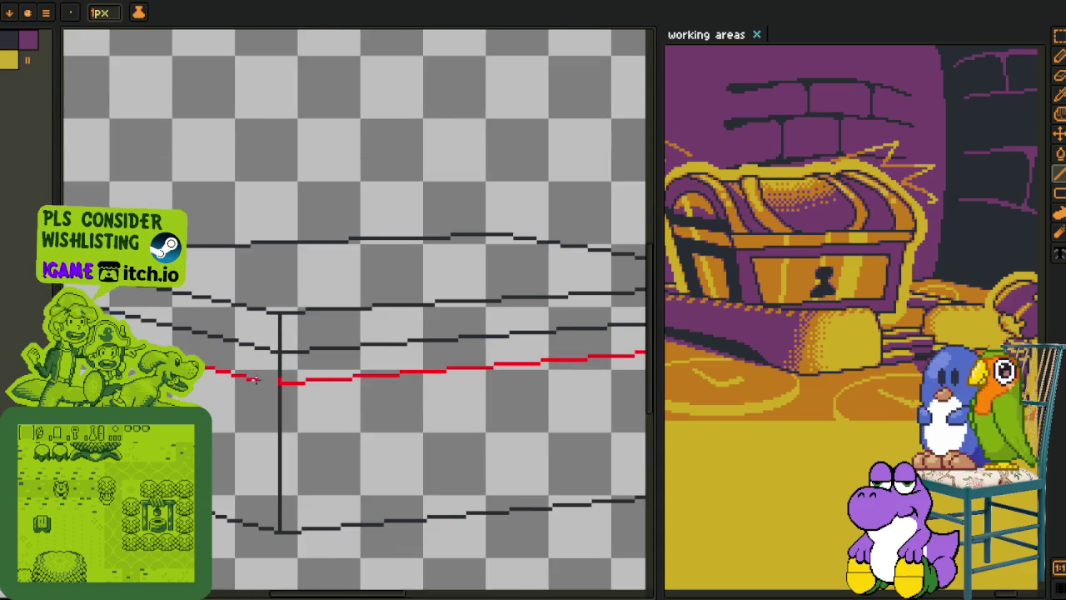
{"action": "scroll", "coordinate": [241, 379], "scroll_direction": "up", "scroll_amount": 1}
{"action": "key", "text": "e"}
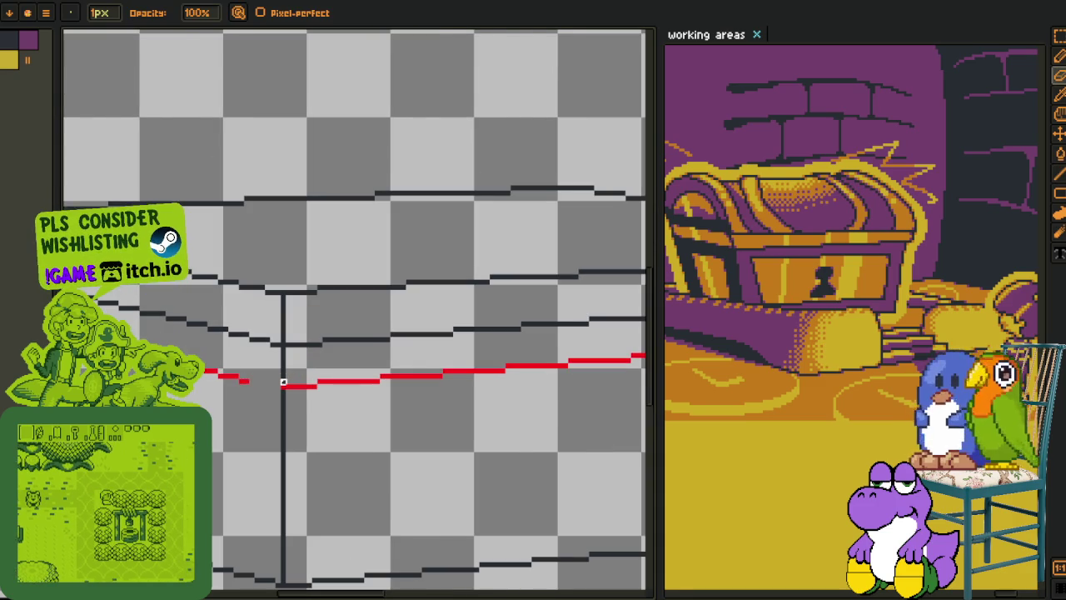
{"action": "scroll", "coordinate": [283, 377], "scroll_direction": "down", "scroll_amount": 2}
{"action": "key", "text": "m"}
{"action": "scroll", "coordinate": [127, 332], "scroll_direction": "up", "scroll_amount": 2}
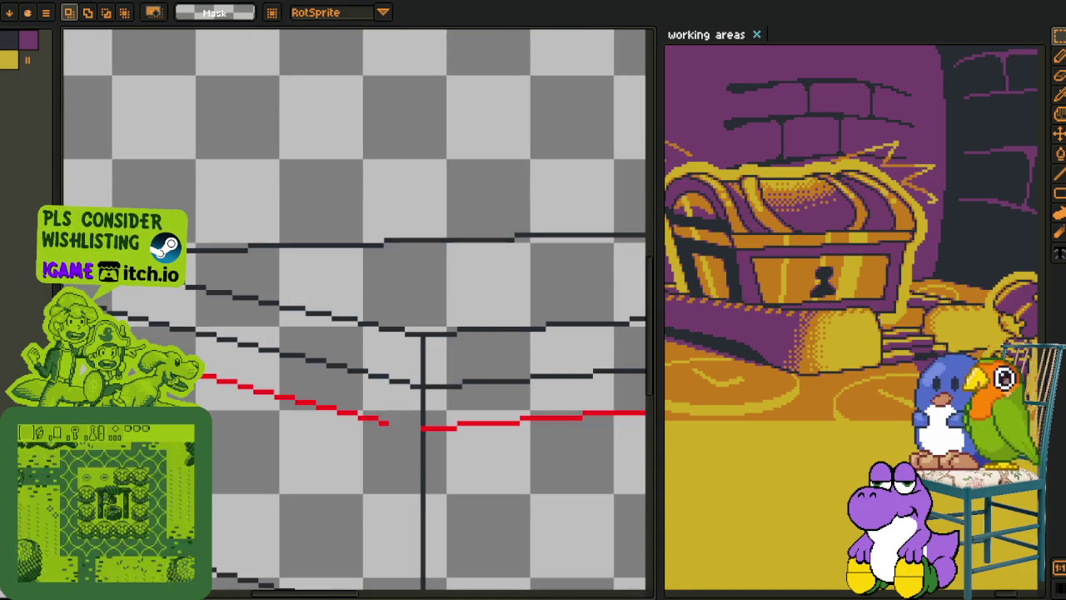
{"action": "left_click_drag", "start_coordinate": [125, 358], "coordinate": [204, 312]}
{"action": "key", "text": "ctrl+d"}
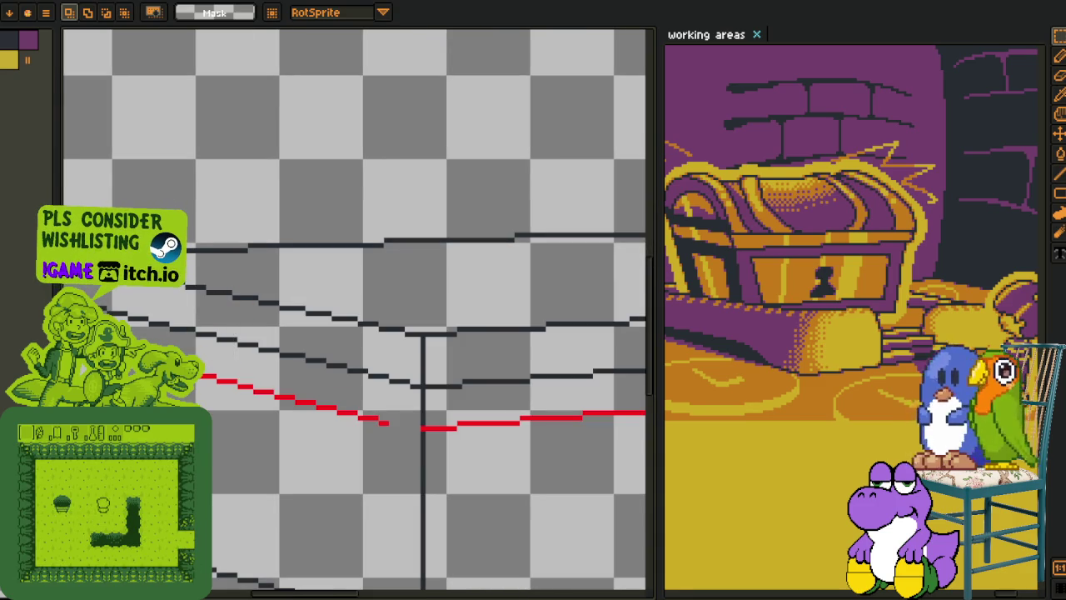
{"action": "left_click_drag", "start_coordinate": [132, 442], "coordinate": [392, 313]}
{"action": "key", "text": "Delete"}
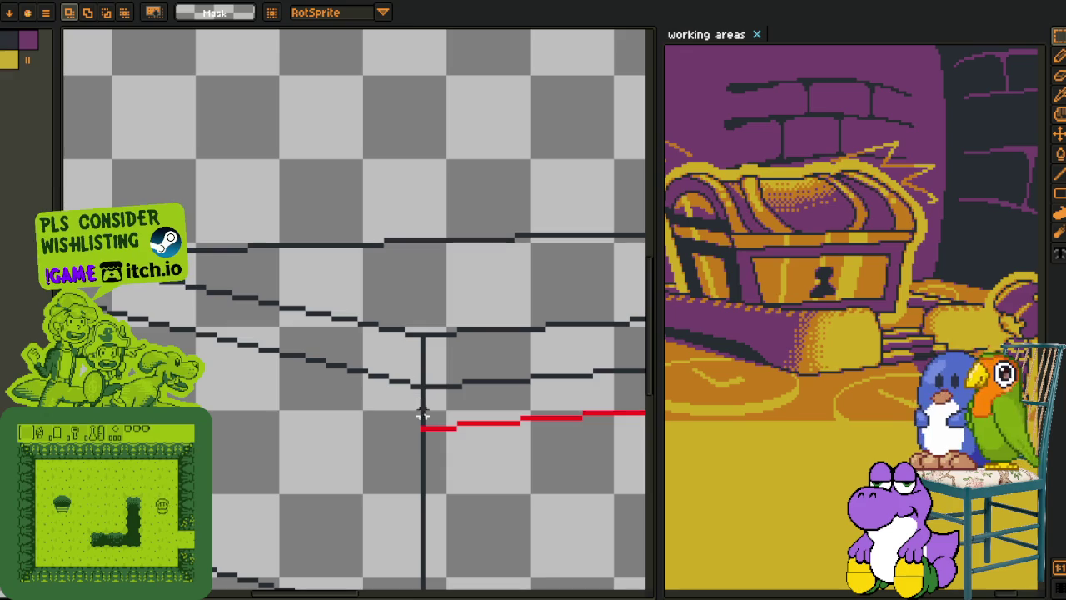
- Redraw the red line's left part so it dips to meet the front corner
{"action": "key", "text": "i"}
{"action": "key", "text": "l"}
{"action": "left_click_drag", "start_coordinate": [425, 428], "coordinate": [205, 381]}
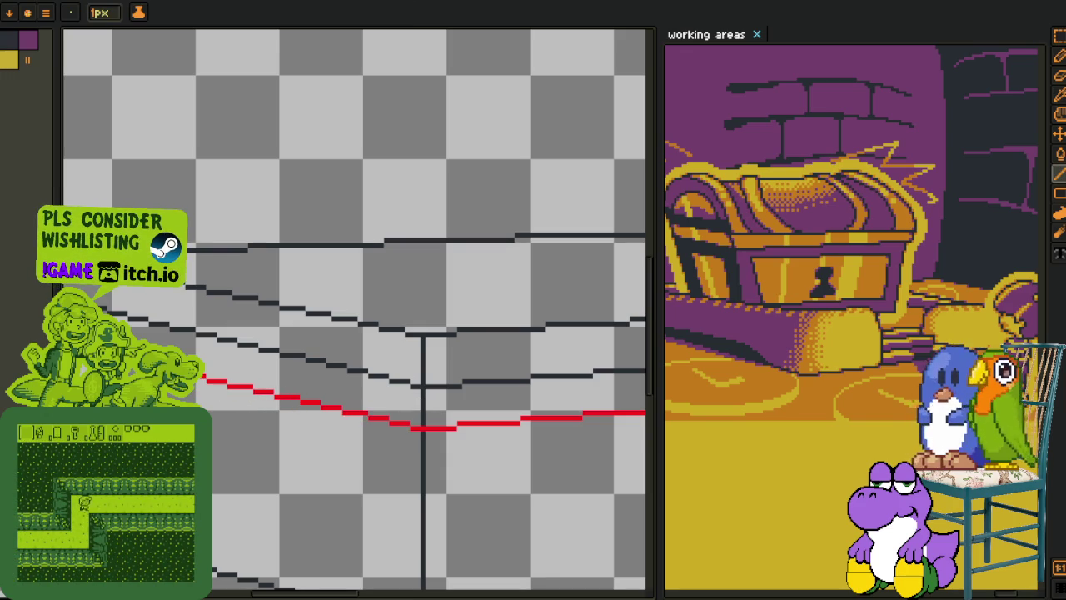
{"action": "key", "text": "h"}
{"action": "scroll", "coordinate": [200, 399], "scroll_direction": "down", "scroll_amount": 2}
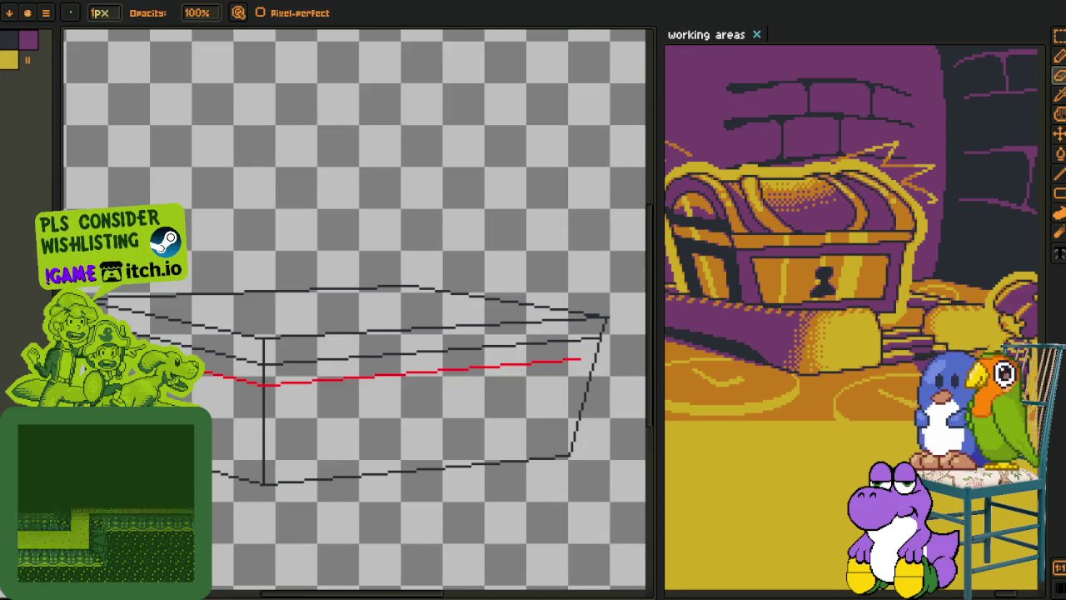
{"action": "key", "text": "o"}
{"action": "left_click_drag", "start_coordinate": [538, 342], "coordinate": [364, 305]}
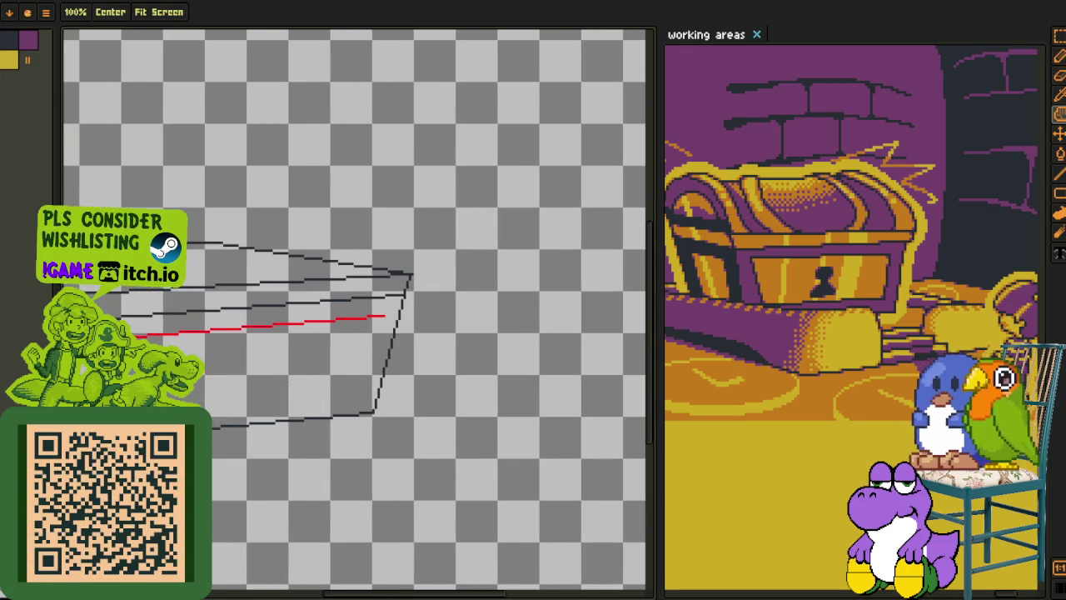
- Draw a red vertical down from the right end of the upper guide
{"action": "scroll", "coordinate": [363, 304], "scroll_direction": "up", "scroll_amount": 1}
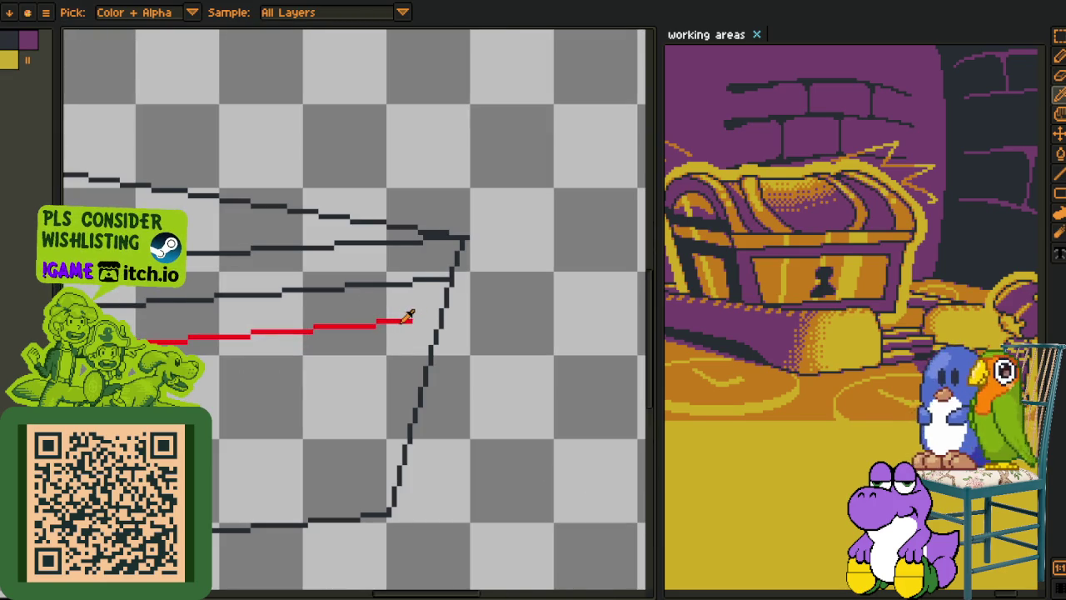
{"action": "key", "text": "l"}
{"action": "left_click_drag", "start_coordinate": [394, 323], "coordinate": [362, 483]}
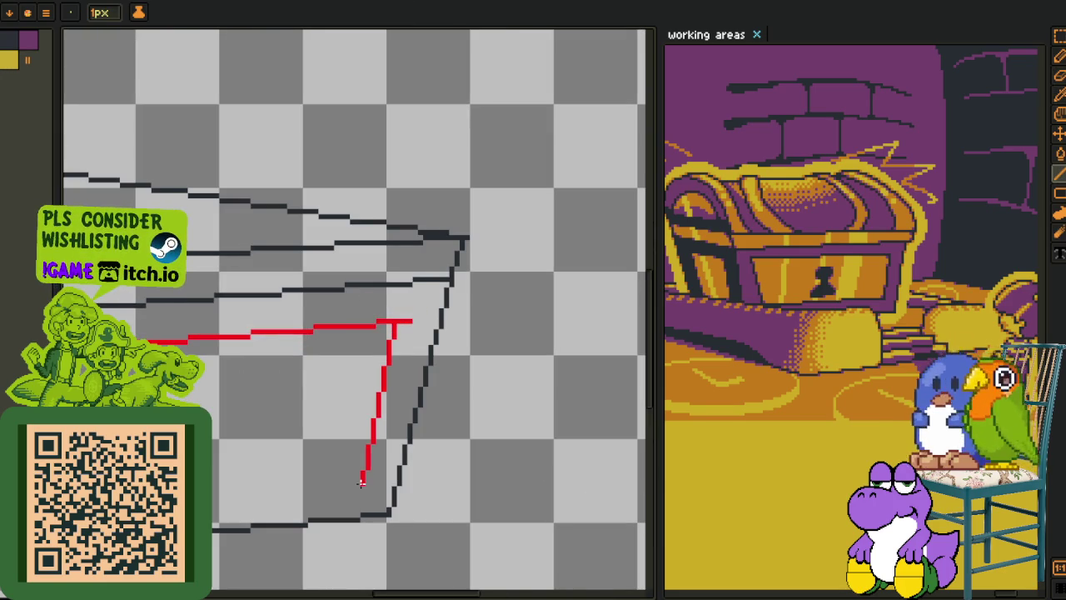
{"action": "scroll", "coordinate": [357, 482], "scroll_direction": "down", "scroll_amount": 2}
{"action": "scroll", "coordinate": [502, 447], "scroll_direction": "up", "scroll_amount": 1}
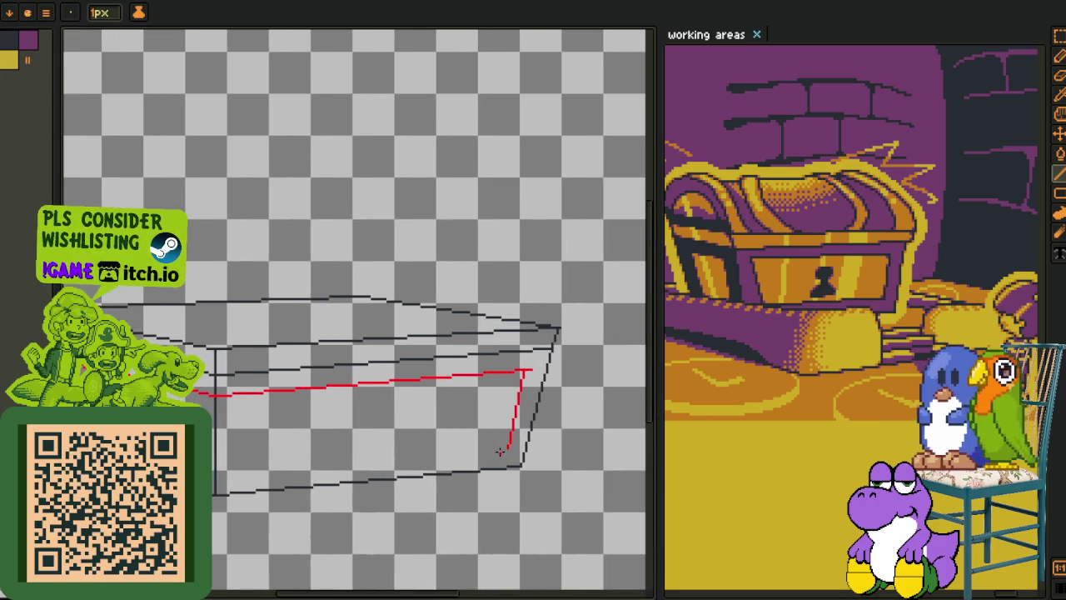
- Draw the lower red guide line leftward along the box front
{"action": "left_click_drag", "start_coordinate": [373, 450], "coordinate": [217, 473]}
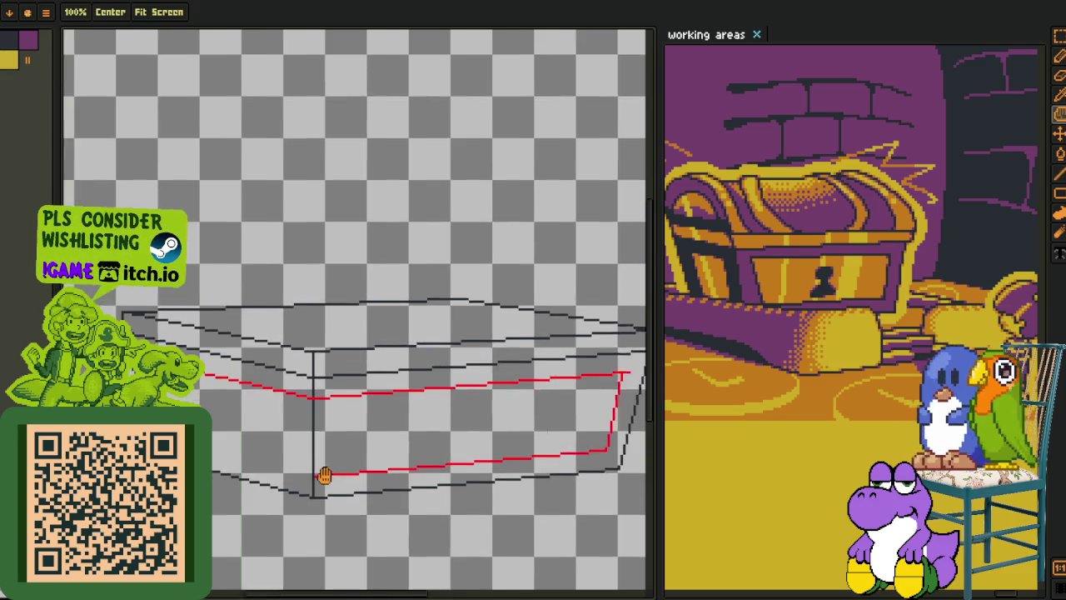
{"action": "scroll", "coordinate": [356, 486], "scroll_direction": "up", "scroll_amount": 2}
{"action": "scroll", "coordinate": [409, 488], "scroll_direction": "up", "scroll_amount": 2}
{"action": "left_click_drag", "start_coordinate": [372, 463], "coordinate": [213, 426]}
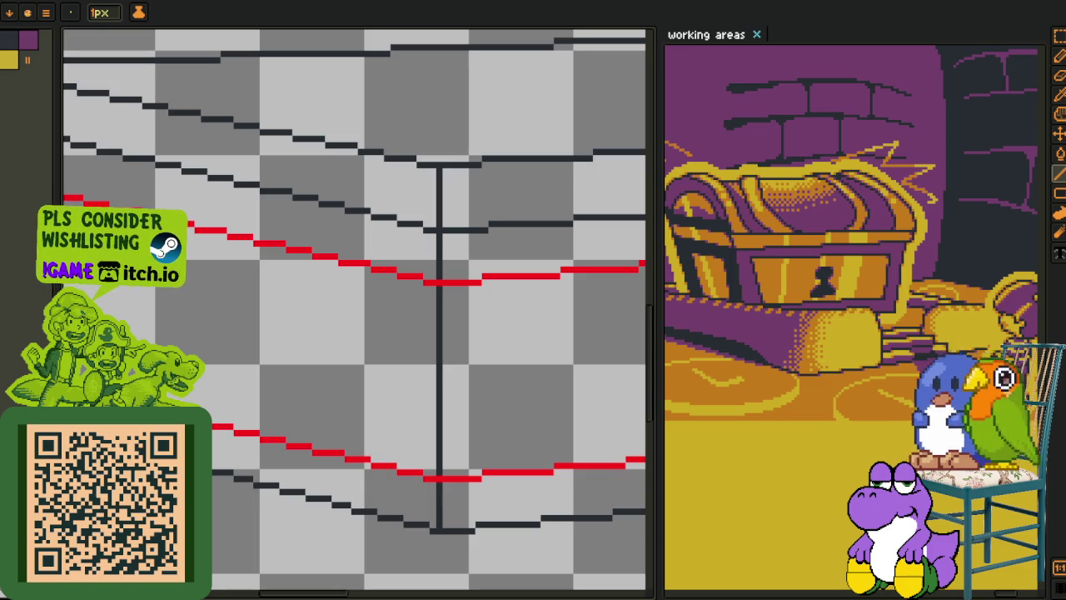
{"action": "scroll", "coordinate": [366, 288], "scroll_direction": "down", "scroll_amount": 1}
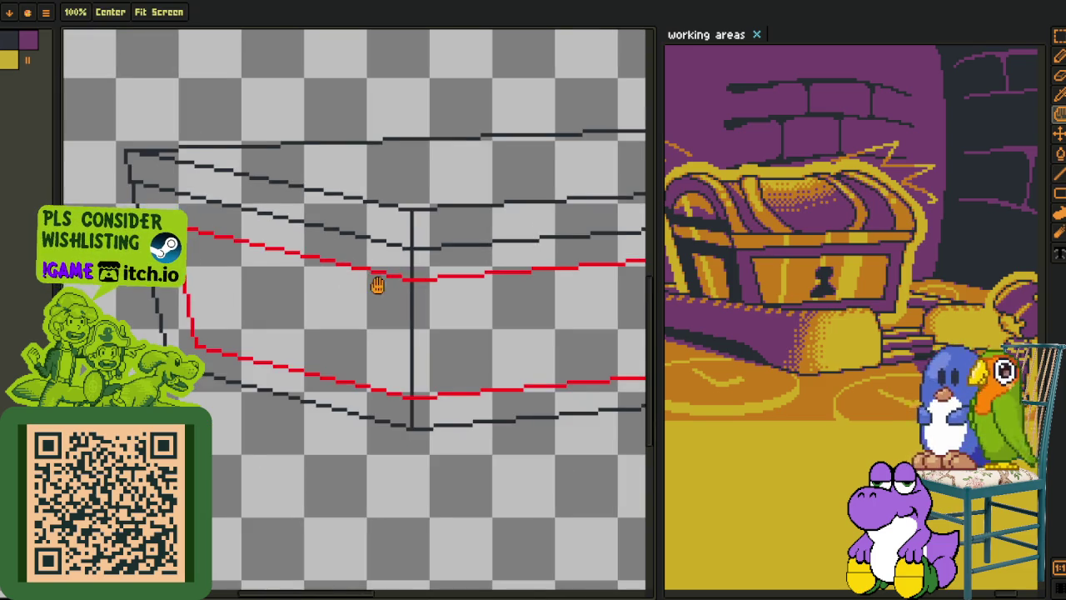
{"action": "scroll", "coordinate": [366, 283], "scroll_direction": "up", "scroll_amount": 1}
- Add two short red verticals joining the upper and lower red lines
{"action": "left_click_drag", "start_coordinate": [351, 442], "coordinate": [357, 473]}
{"action": "scroll", "coordinate": [356, 472], "scroll_direction": "down", "scroll_amount": 1}
{"action": "scroll", "coordinate": [283, 366], "scroll_direction": "up", "scroll_amount": 1}
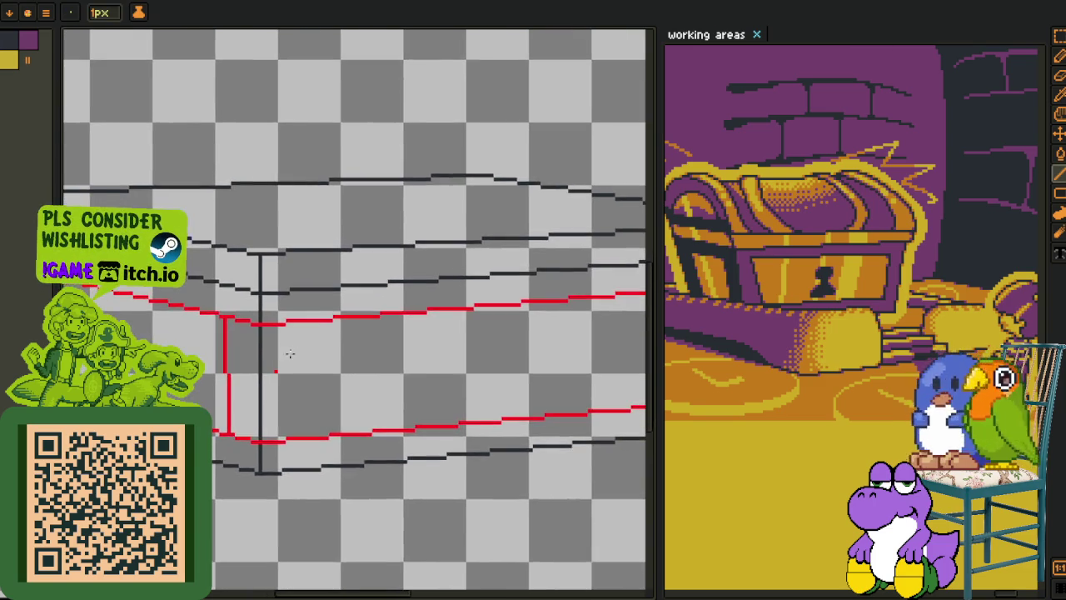
{"action": "scroll", "coordinate": [303, 310], "scroll_direction": "up", "scroll_amount": 1}
{"action": "left_click_drag", "start_coordinate": [316, 450], "coordinate": [307, 462]}
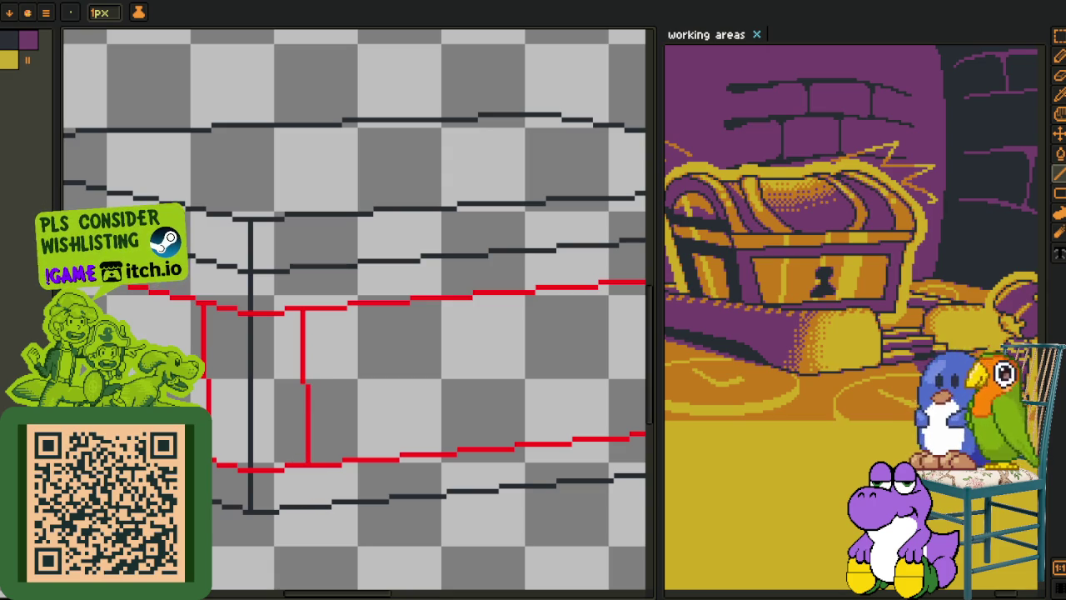
{"action": "key", "text": "ctrl+0"}
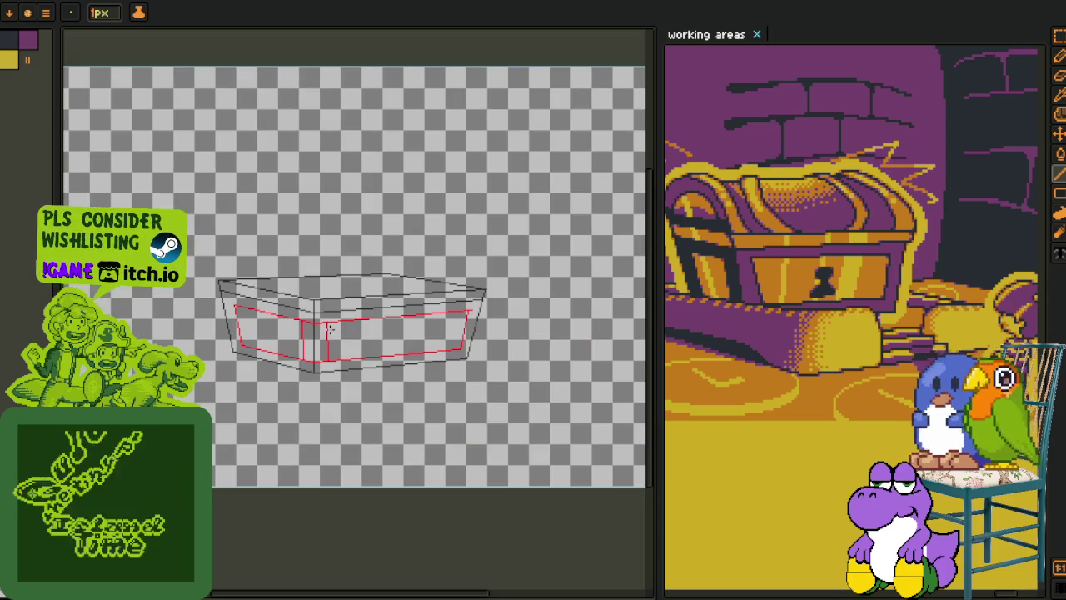
- Remove the two red verticals beside the box's front edge
{"action": "scroll", "coordinate": [456, 360], "scroll_direction": "up", "scroll_amount": 1}
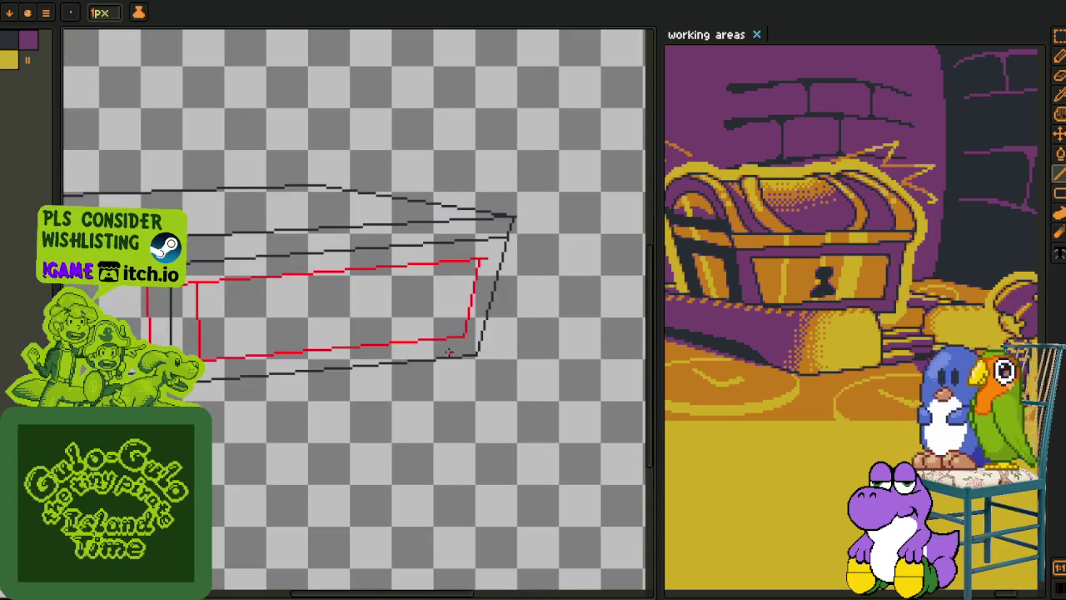
{"action": "scroll", "coordinate": [398, 350], "scroll_direction": "up", "scroll_amount": 1}
{"action": "scroll", "coordinate": [275, 298], "scroll_direction": "up", "scroll_amount": 1}
{"action": "key", "text": "m"}
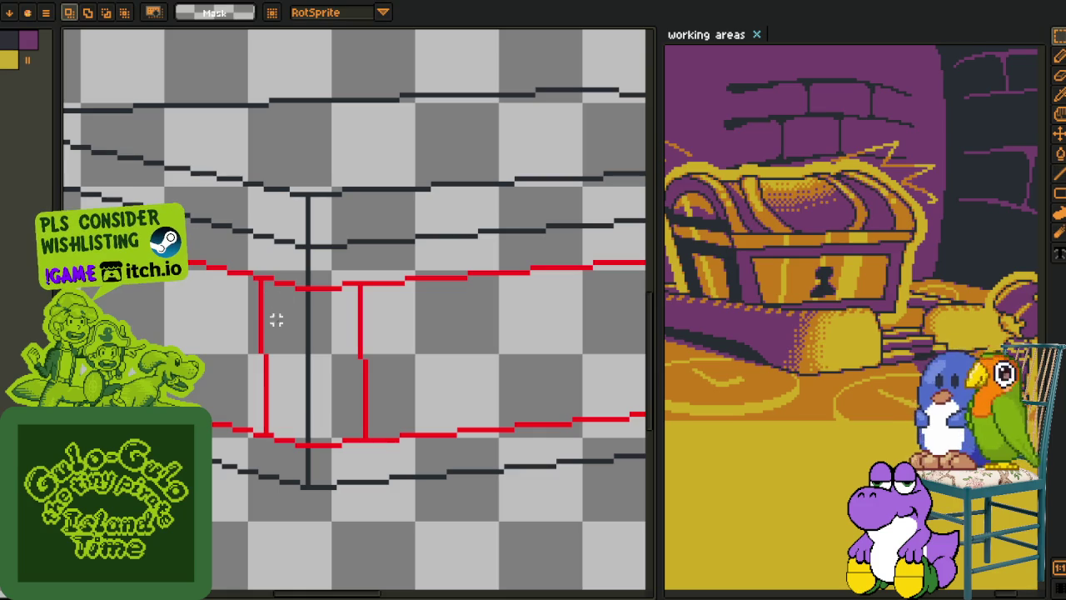
{"action": "key", "text": "ctrl+z"}
{"action": "key", "text": "ctrl+z"}
{"action": "scroll", "coordinate": [286, 352], "scroll_direction": "down", "scroll_amount": 2}
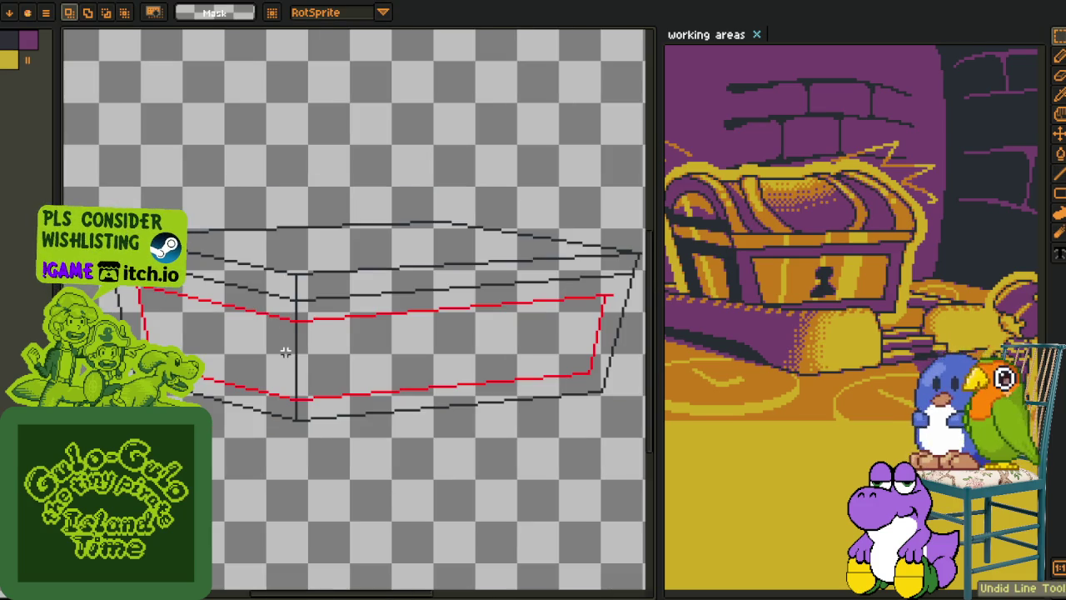
{"action": "scroll", "coordinate": [286, 322], "scroll_direction": "up", "scroll_amount": 2}
- Draw a new red vertical line between the upper and lower guides
{"action": "key", "text": "i"}
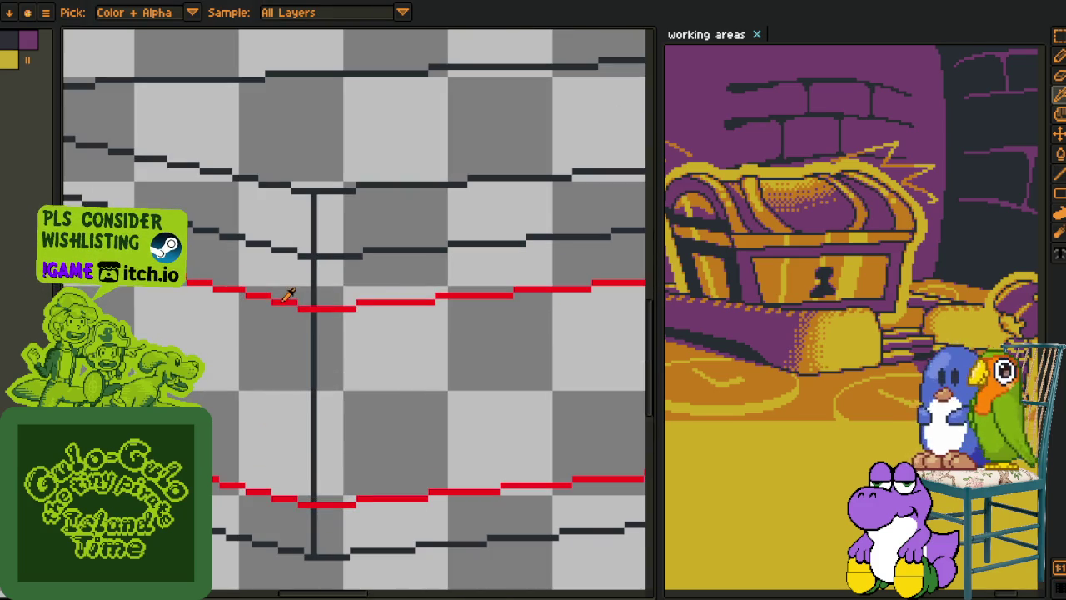
{"action": "key", "text": "l"}
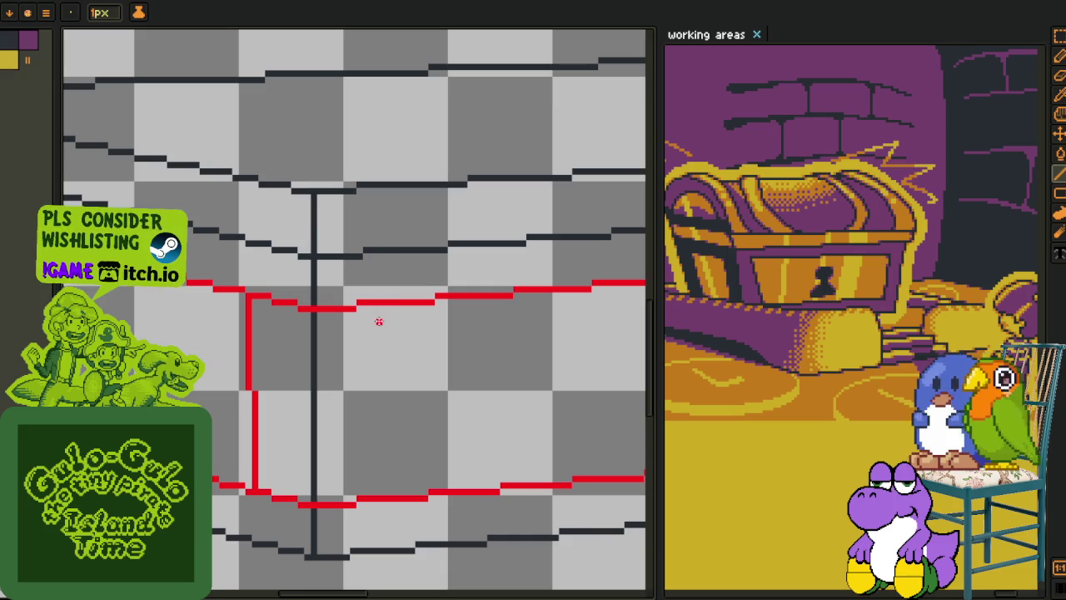
{"action": "left_click_drag", "start_coordinate": [374, 442], "coordinate": [392, 491]}
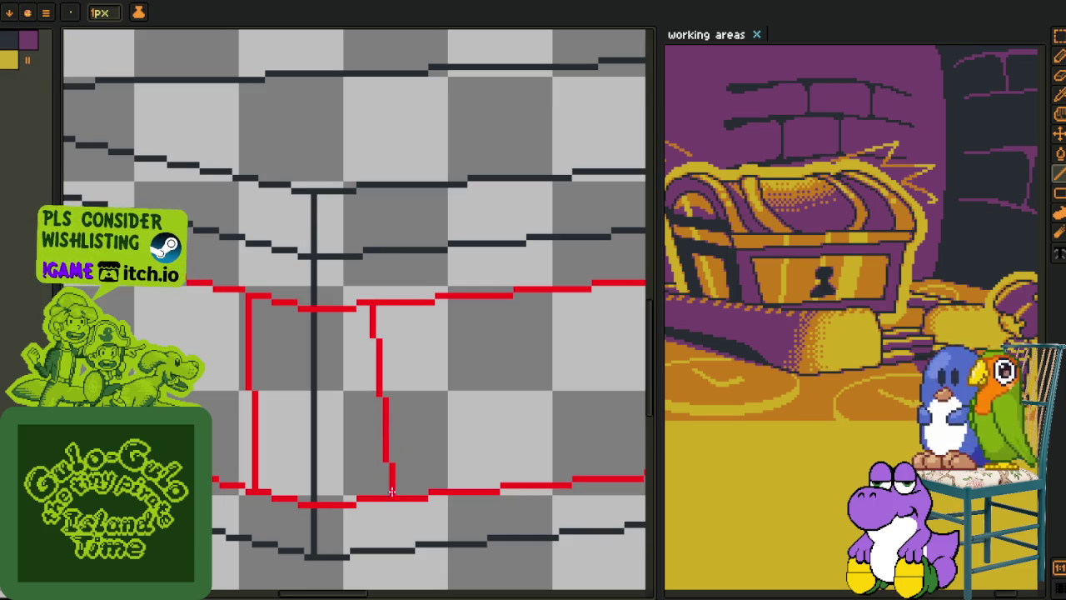
{"action": "scroll", "coordinate": [391, 495], "scroll_direction": "down", "scroll_amount": 2}
{"action": "key", "text": "h"}
{"action": "scroll", "coordinate": [350, 420], "scroll_direction": "down", "scroll_amount": 1}
{"action": "scroll", "coordinate": [341, 412], "scroll_direction": "down", "scroll_amount": 2}
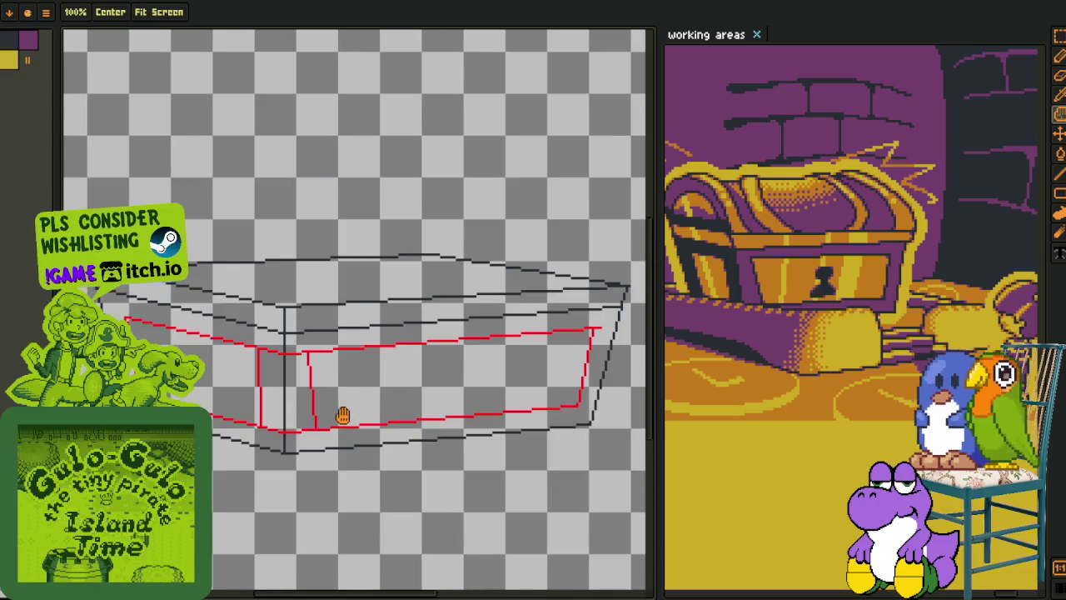
- Open the Preview window showing the whole sprite
{"action": "scroll", "coordinate": [328, 401], "scroll_direction": "up", "scroll_amount": 2}
{"action": "key", "text": "l"}
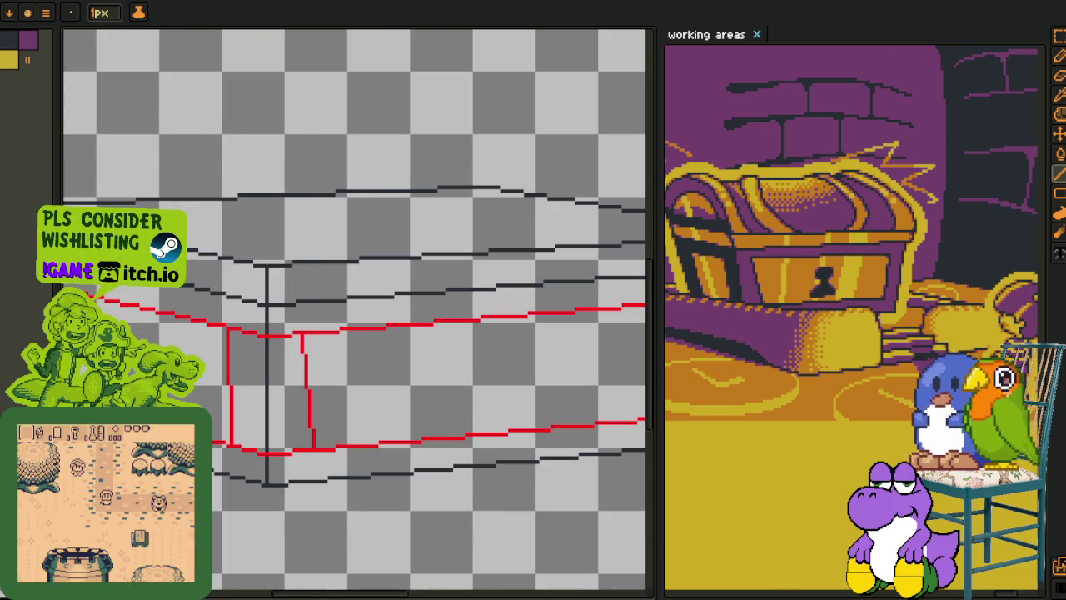
{"action": "key", "text": "F7"}
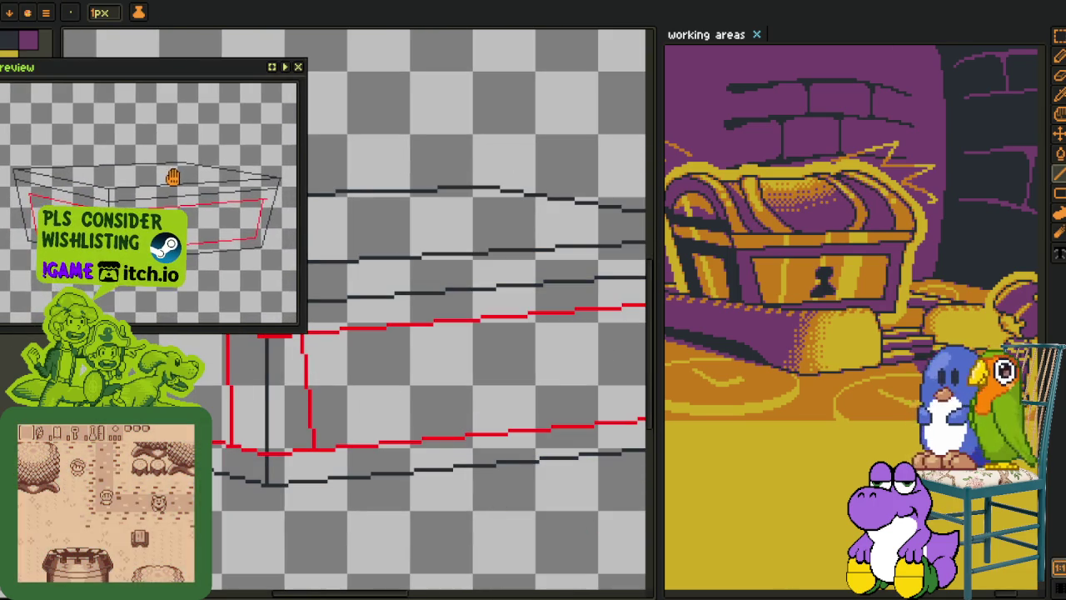
{"action": "key", "text": "h"}
{"action": "left_click_drag", "start_coordinate": [436, 326], "coordinate": [377, 375]}
- Undo the last vertical and draw red verticals joining the guides on each face
{"action": "key", "text": "v"}
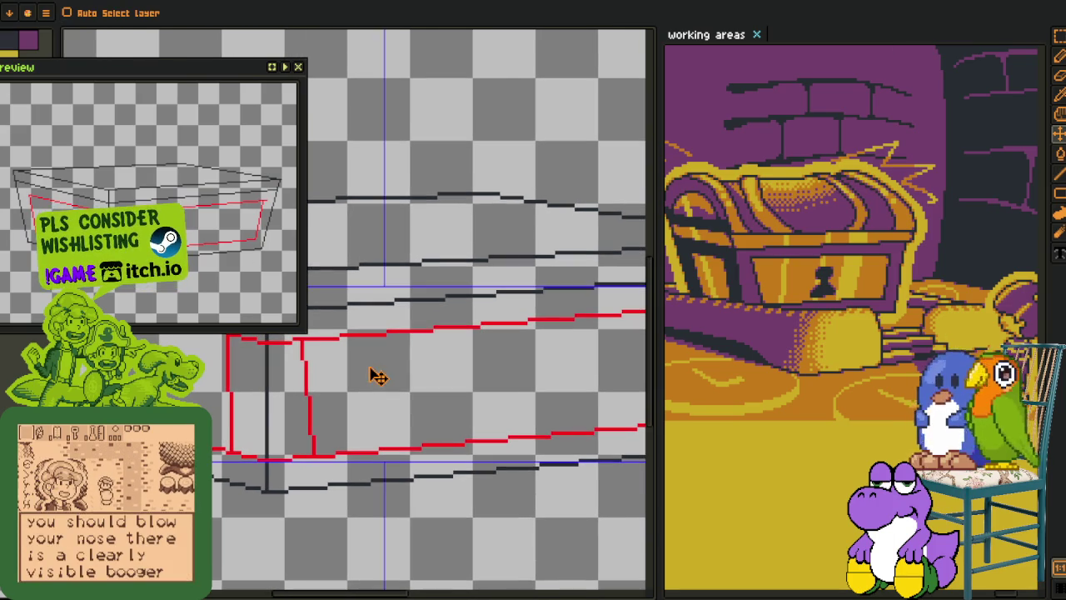
{"action": "key", "text": "ctrl+z"}
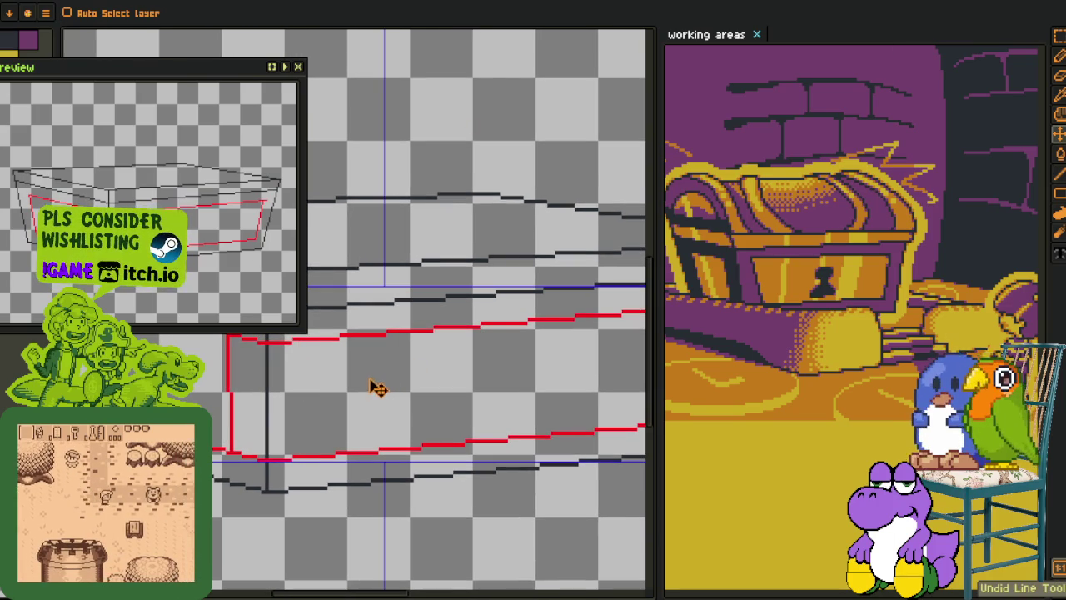
{"action": "key", "text": "l"}
{"action": "scroll", "coordinate": [315, 341], "scroll_direction": "up", "scroll_amount": 1}
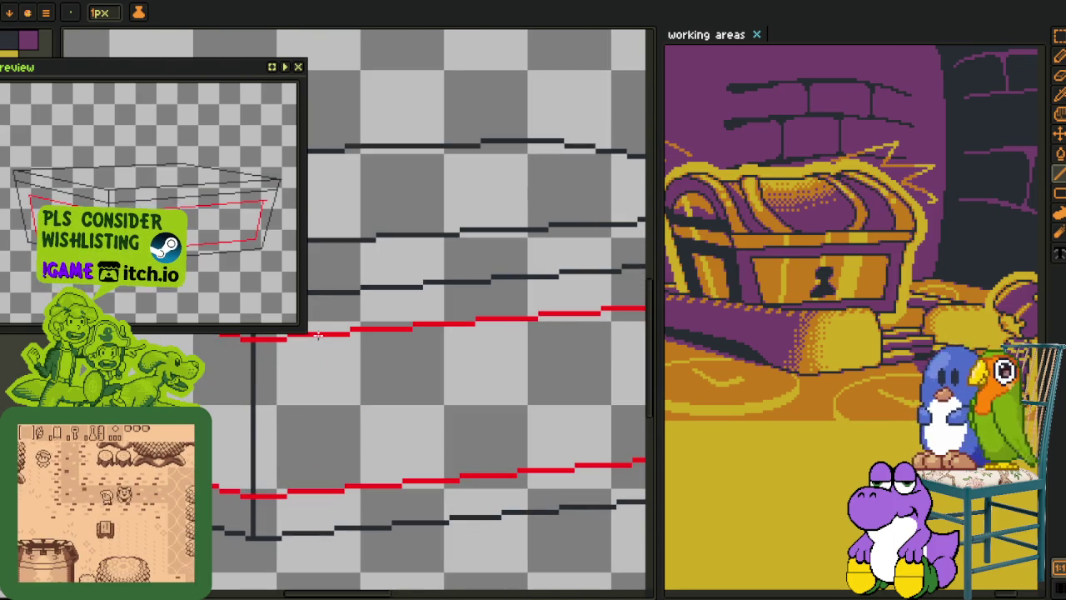
{"action": "left_click_drag", "start_coordinate": [318, 334], "coordinate": [330, 489]}
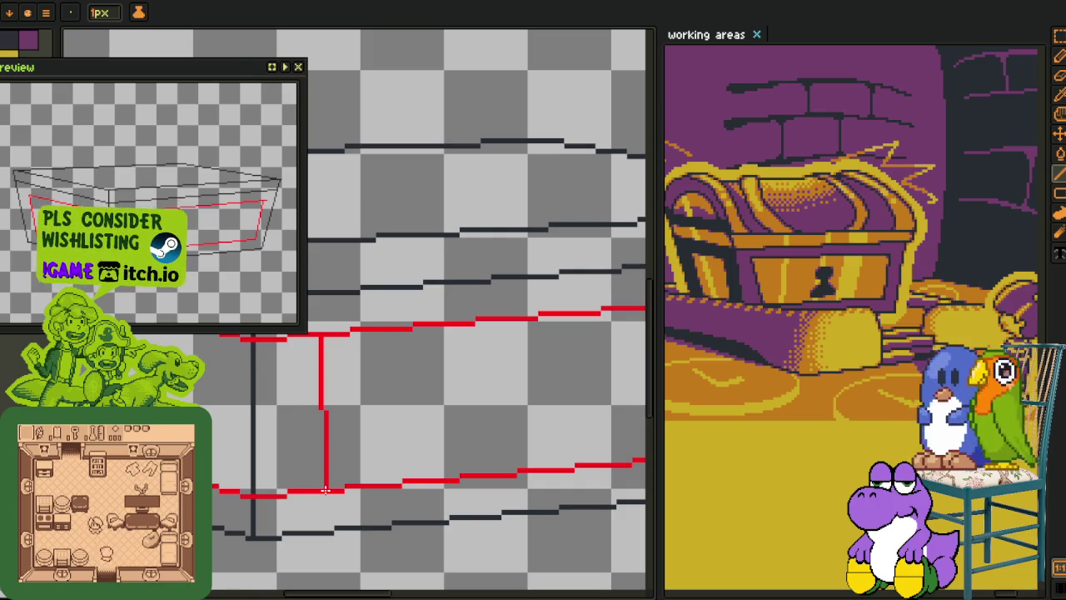
{"action": "left_click_drag", "start_coordinate": [326, 490], "coordinate": [385, 357]}
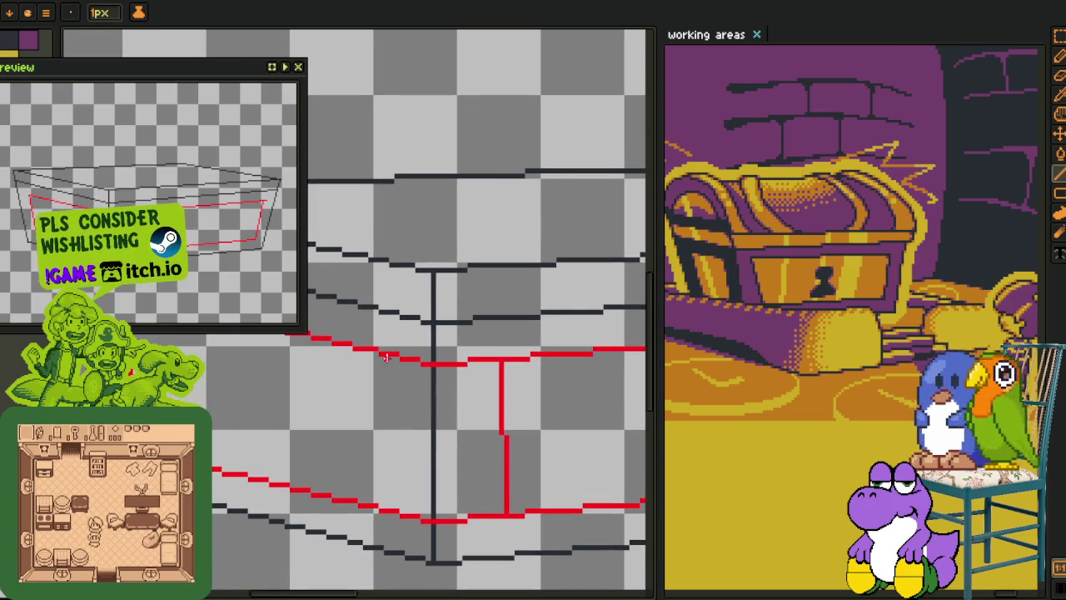
{"action": "left_click_drag", "start_coordinate": [360, 488], "coordinate": [370, 506]}
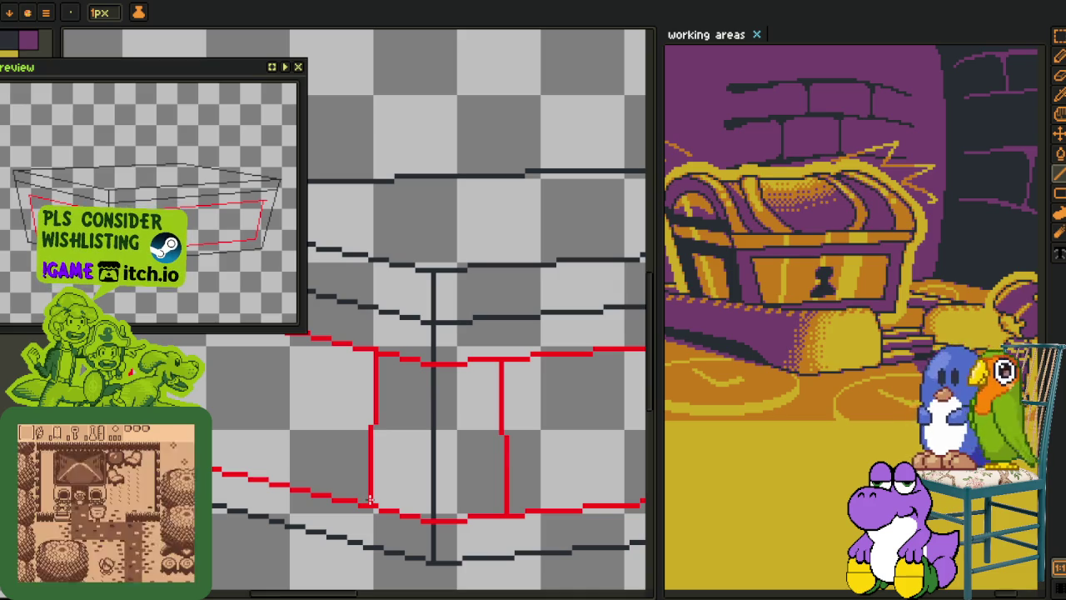
- Delete the red guide segments spanning the box's front corner
{"action": "key", "text": "m"}
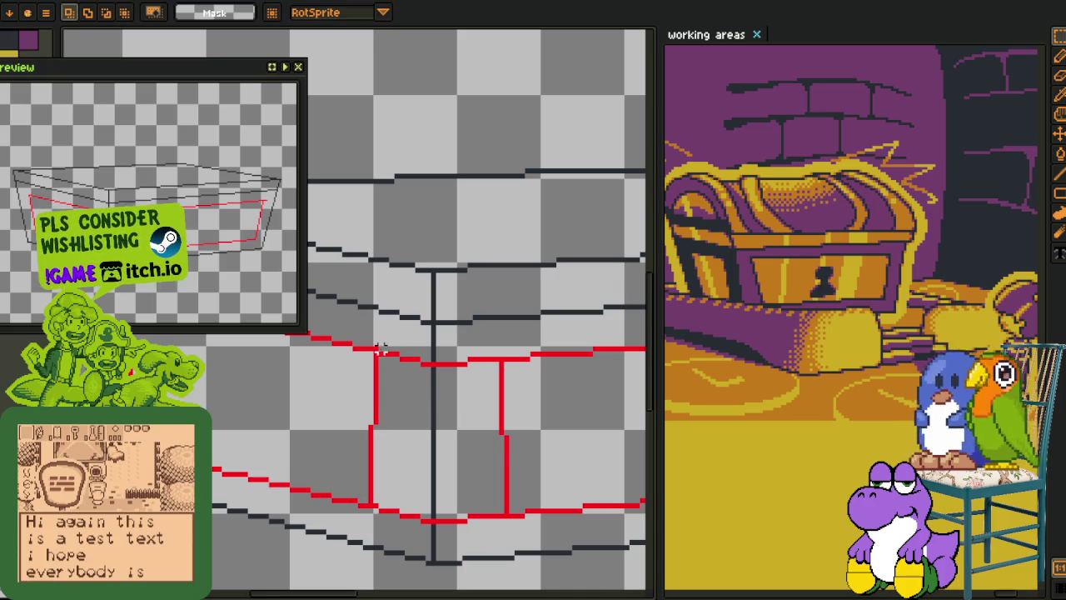
{"action": "left_click_drag", "start_coordinate": [376, 348], "coordinate": [502, 535]}
{"action": "key", "text": "Delete"}
{"action": "left_click_drag", "start_coordinate": [500, 515], "coordinate": [374, 512]}
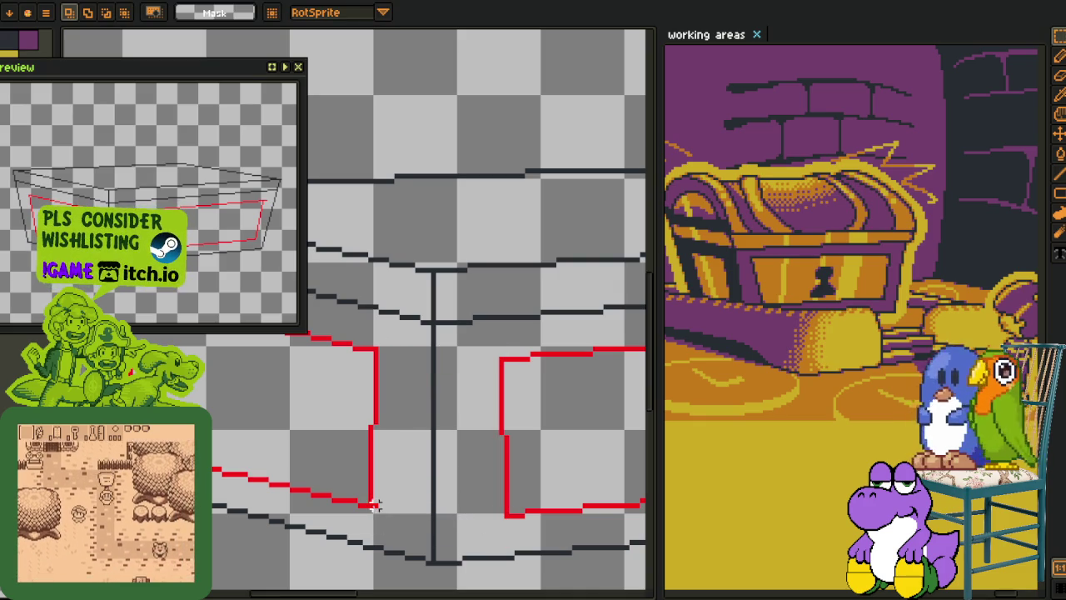
{"action": "scroll", "coordinate": [375, 504], "scroll_direction": "down", "scroll_amount": 2}
{"action": "scroll", "coordinate": [440, 471], "scroll_direction": "down", "scroll_amount": 2}
{"action": "scroll", "coordinate": [334, 330], "scroll_direction": "left", "scroll_amount": 2}
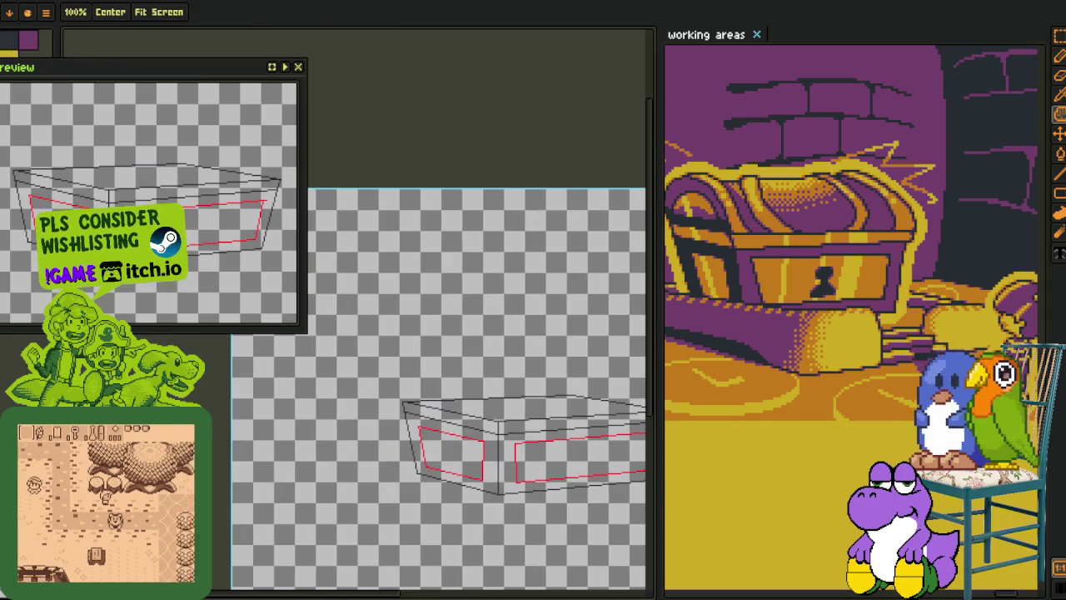
- Fill the box frame purple and the two face panels orange
{"action": "key", "text": "g"}
{"action": "scroll", "coordinate": [517, 483], "scroll_direction": "up", "scroll_amount": 2}
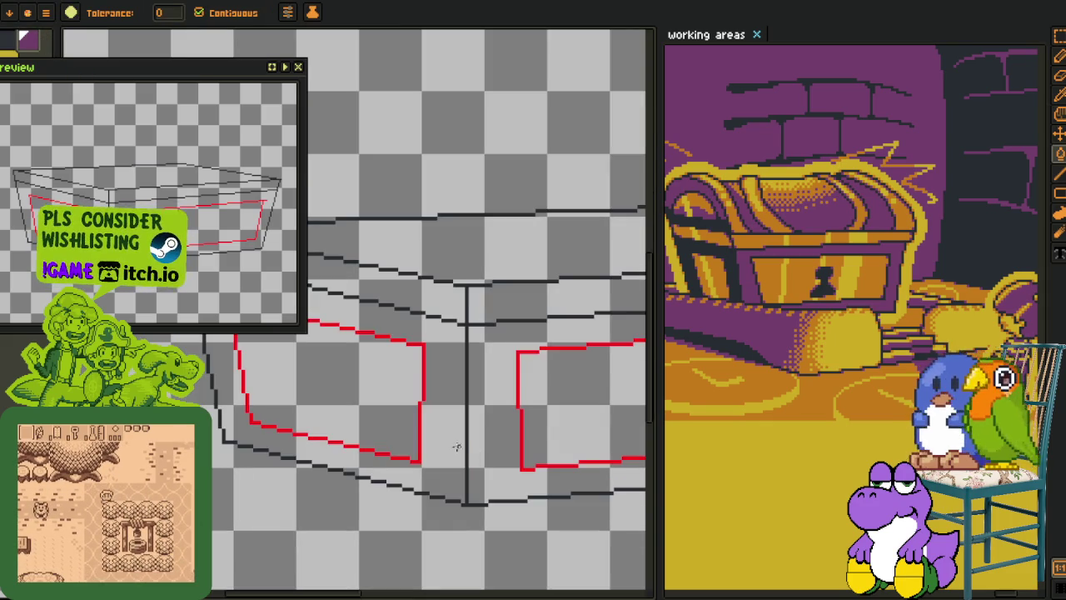
{"action": "left_click", "coordinate": [457, 444]}
{"action": "left_click", "coordinate": [478, 437]}
{"action": "scroll", "coordinate": [478, 437], "scroll_direction": "down", "scroll_amount": 3}
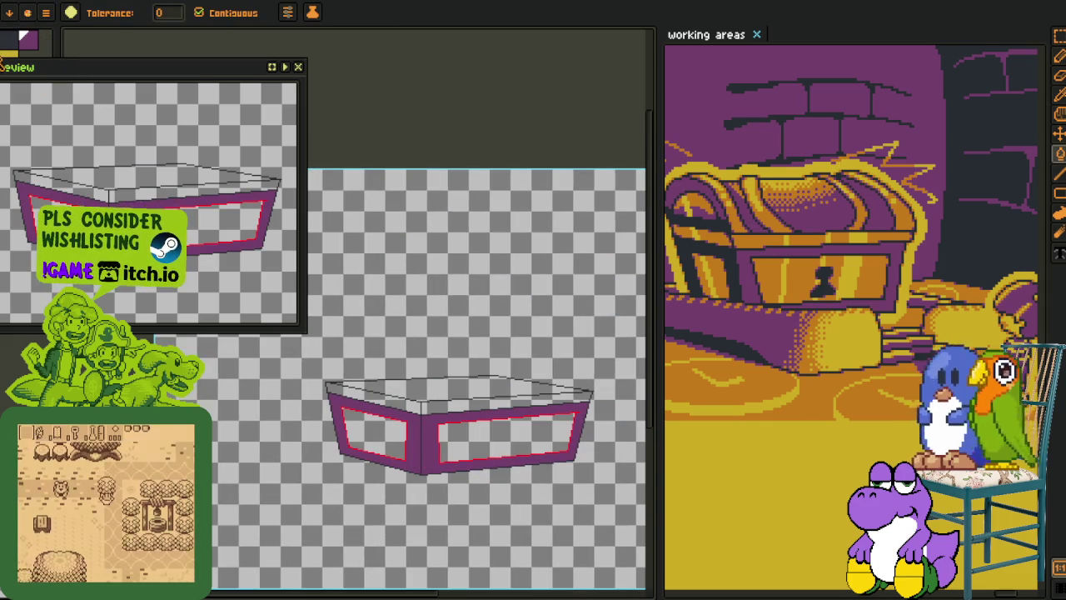
{"action": "left_click", "coordinate": [387, 416]}
{"action": "left_click", "coordinate": [500, 437]}
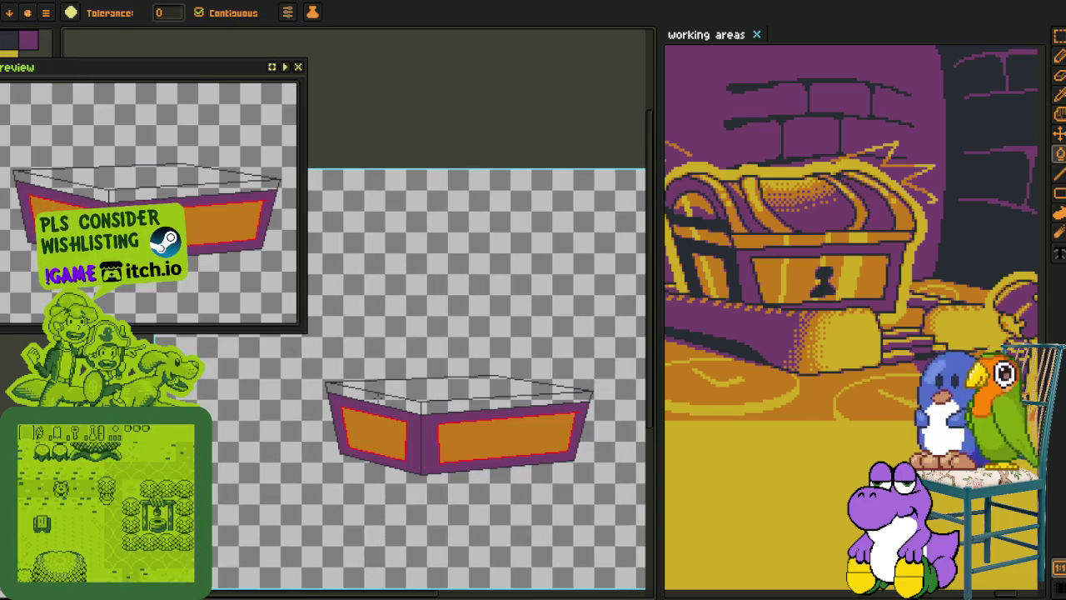
{"action": "scroll", "coordinate": [428, 412], "scroll_direction": "up", "scroll_amount": 3}
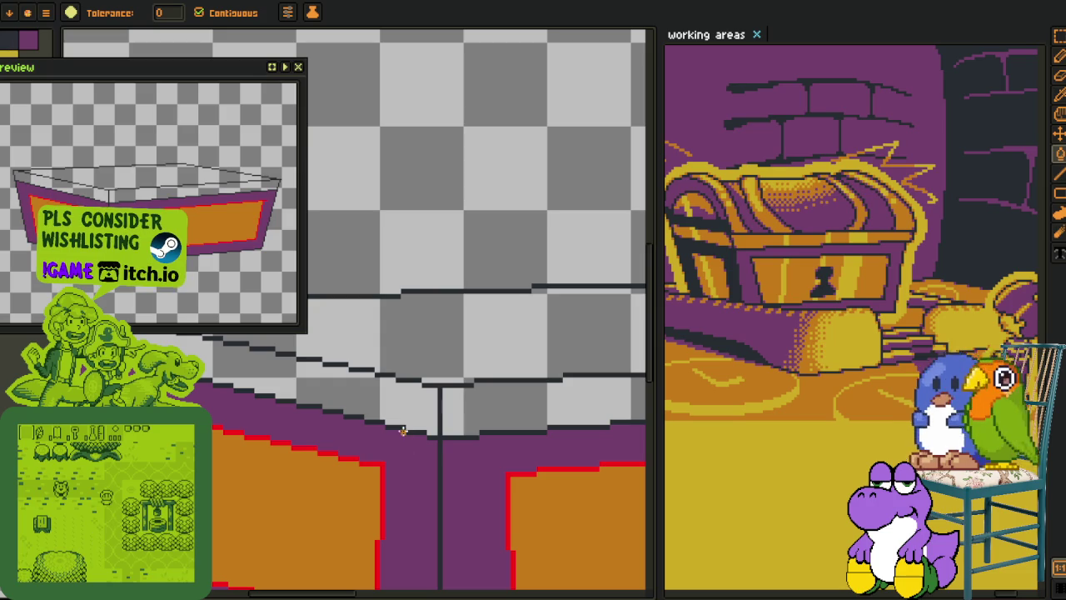
- Replace the red guide colour with a dark outline colour
{"action": "key", "text": "z"}
{"action": "scroll", "coordinate": [374, 427], "scroll_direction": "down", "scroll_amount": 3}
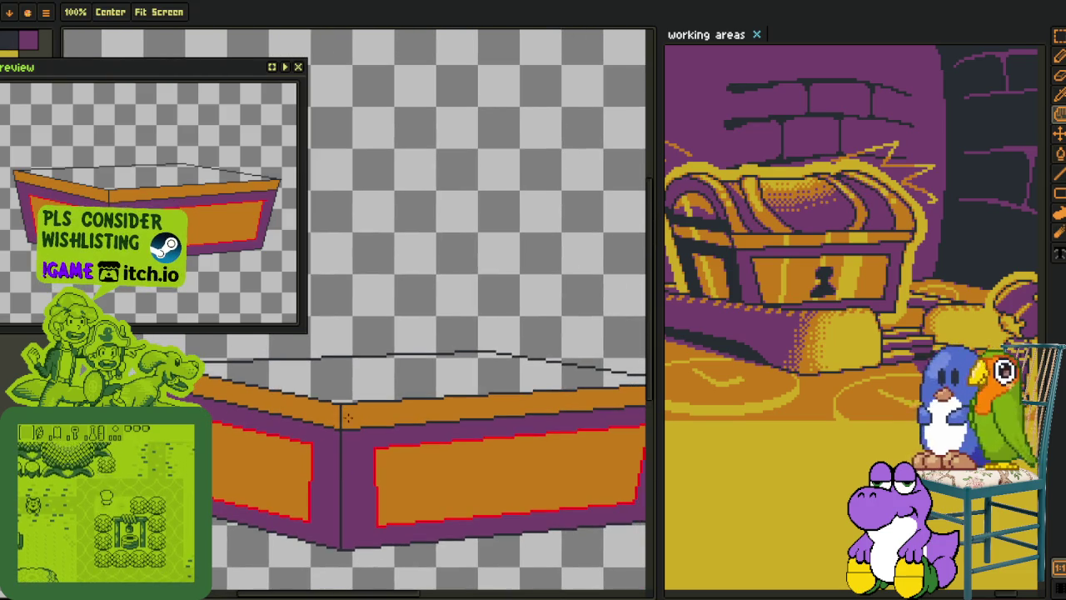
{"action": "mouse_move", "coordinate": [247, 419]}
{"action": "left_mouse_down"}
{"action": "mouse_move", "coordinate": [339, 461]}
{"action": "mouse_move", "coordinate": [317, 431]}
{"action": "left_mouse_up"}
{"action": "key", "text": "o"}
{"action": "scroll", "coordinate": [384, 402], "scroll_direction": "up", "scroll_amount": 3}
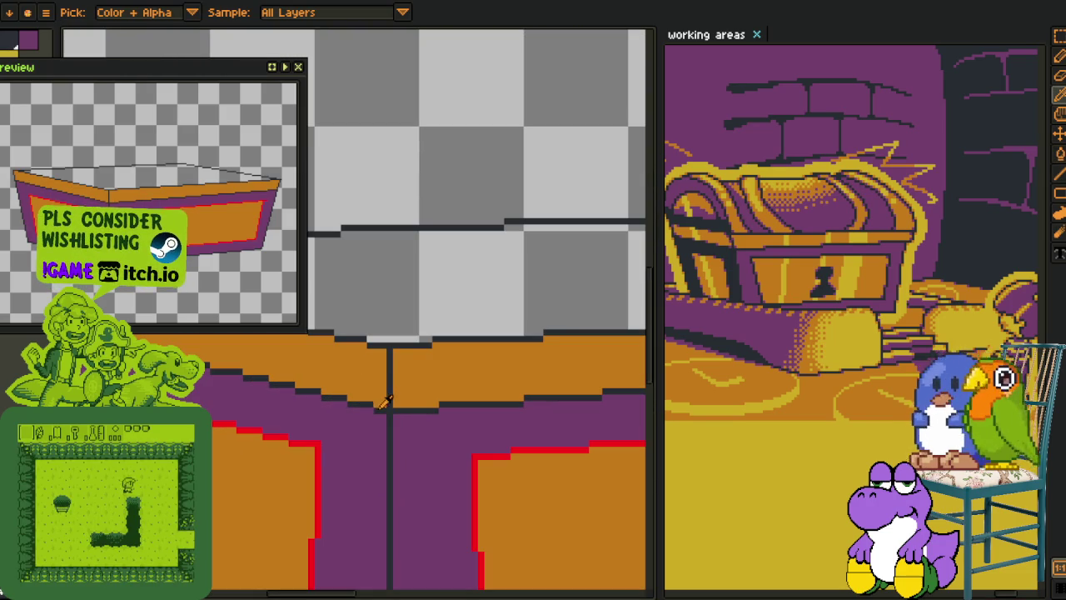
{"action": "left_click", "coordinate": [323, 450]}
{"action": "key", "text": "shift+r"}
{"action": "left_click", "coordinate": [423, 469]}
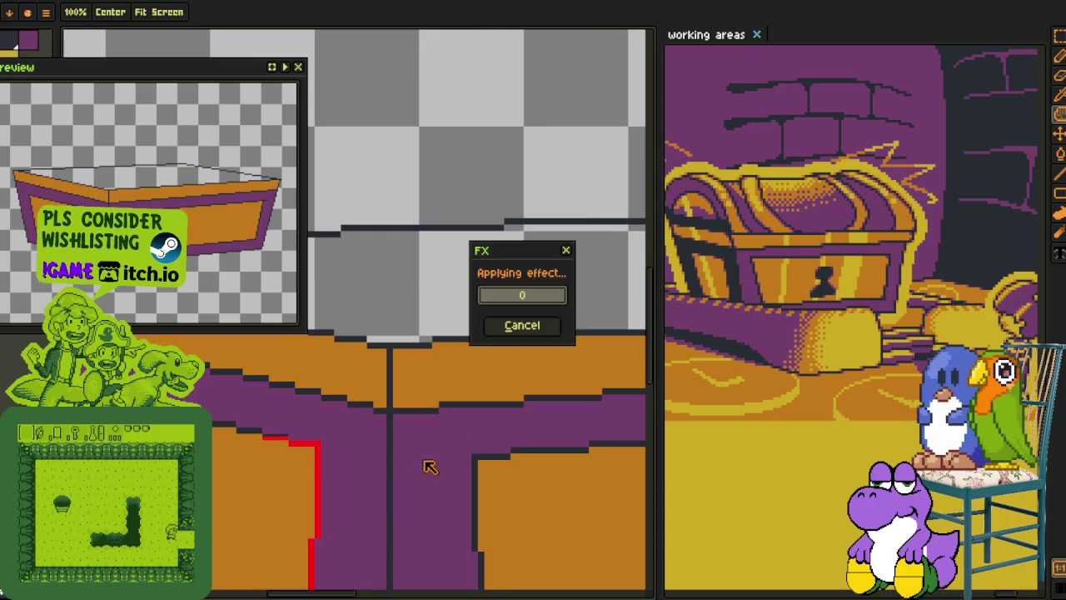
{"action": "scroll", "coordinate": [416, 319], "scroll_direction": "down", "scroll_amount": 1}
{"action": "scroll", "coordinate": [418, 315], "scroll_direction": "down", "scroll_amount": 2}
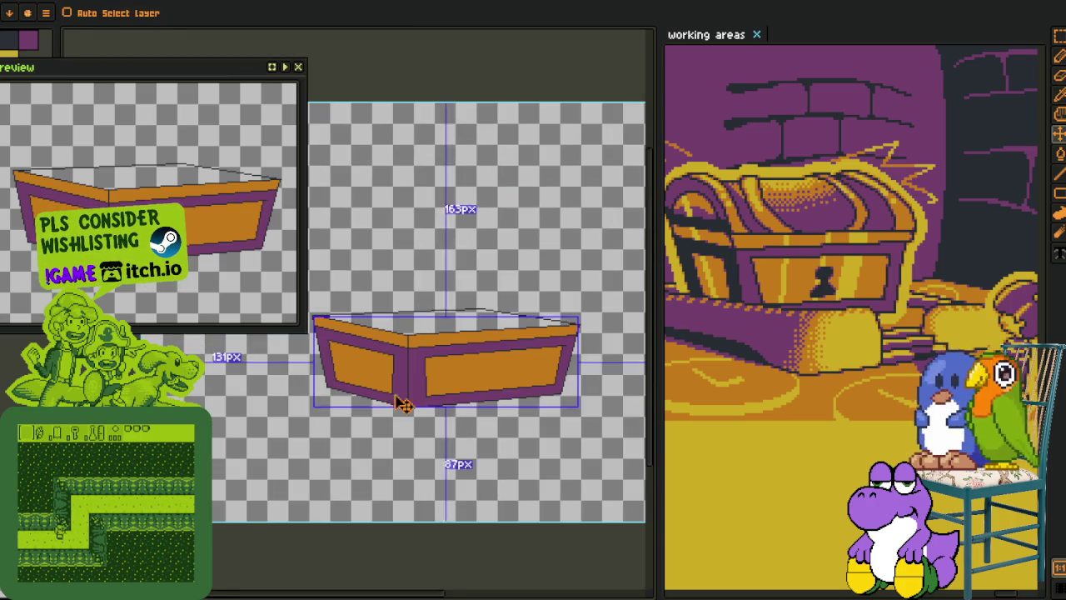
- Open and close the layer options menu in the timeline without adding a layer
{"action": "key", "text": "Tab"}
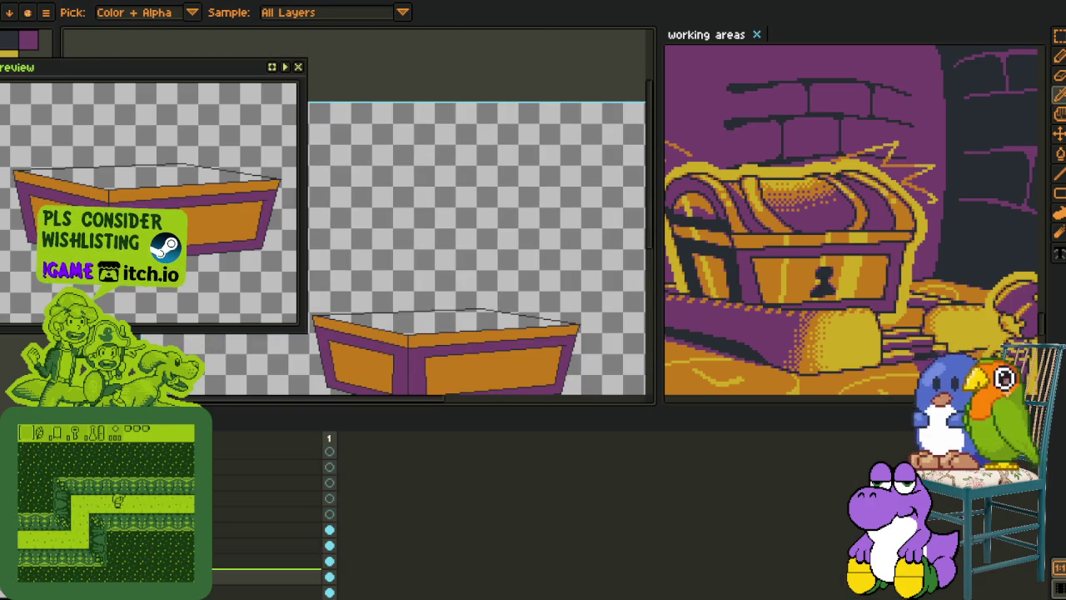
{"action": "right_click", "coordinate": [250, 579]}
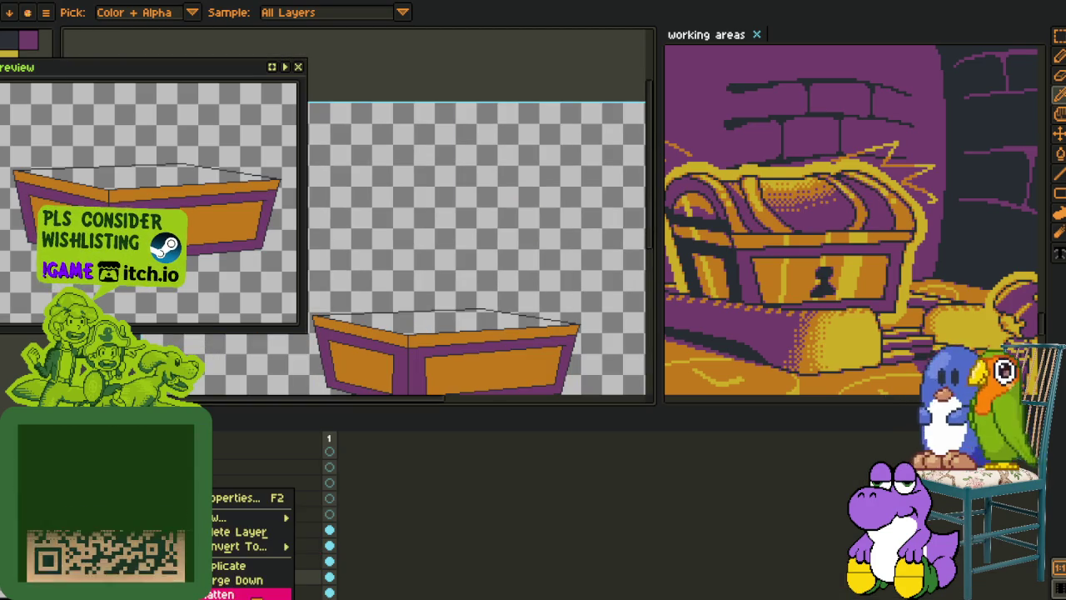
{"action": "left_click", "coordinate": [260, 588]}
{"action": "right_click", "coordinate": [213, 575]}
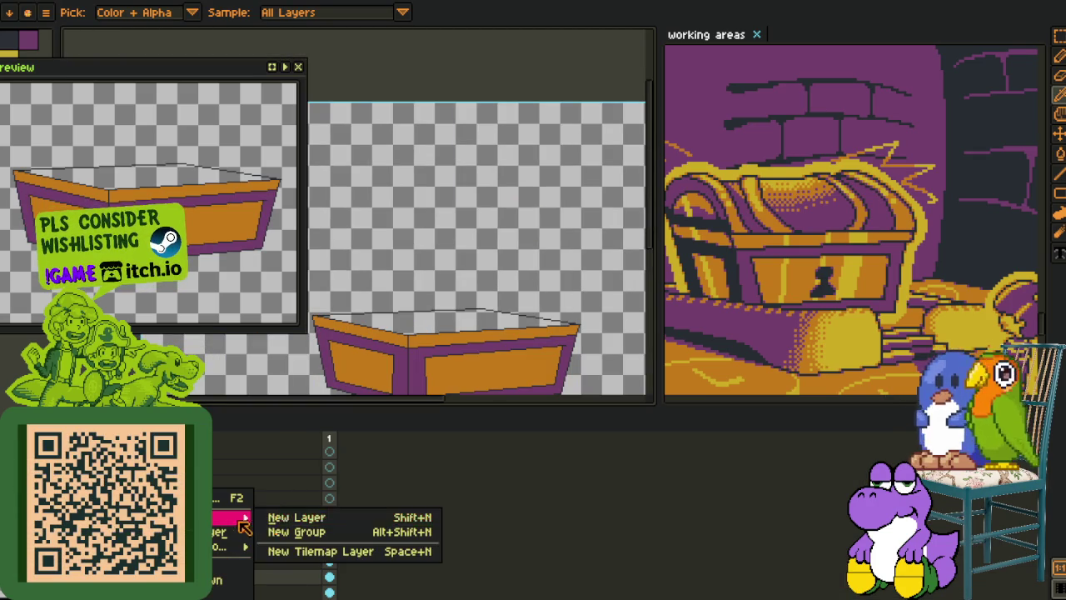
{"action": "left_click", "coordinate": [291, 518]}
{"action": "key", "text": "Tab"}
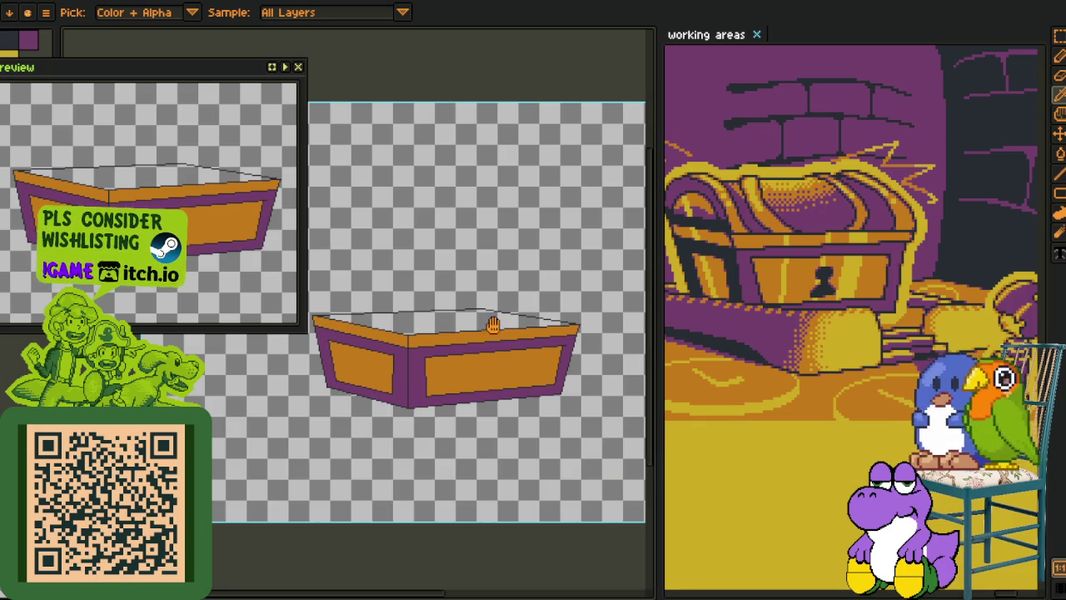
- Reposition the view on the box and draw the first red guide line across its top
{"action": "left_click_drag", "start_coordinate": [493, 324], "coordinate": [372, 464]}
{"action": "scroll", "coordinate": [224, 448], "scroll_direction": "up", "scroll_amount": 4}
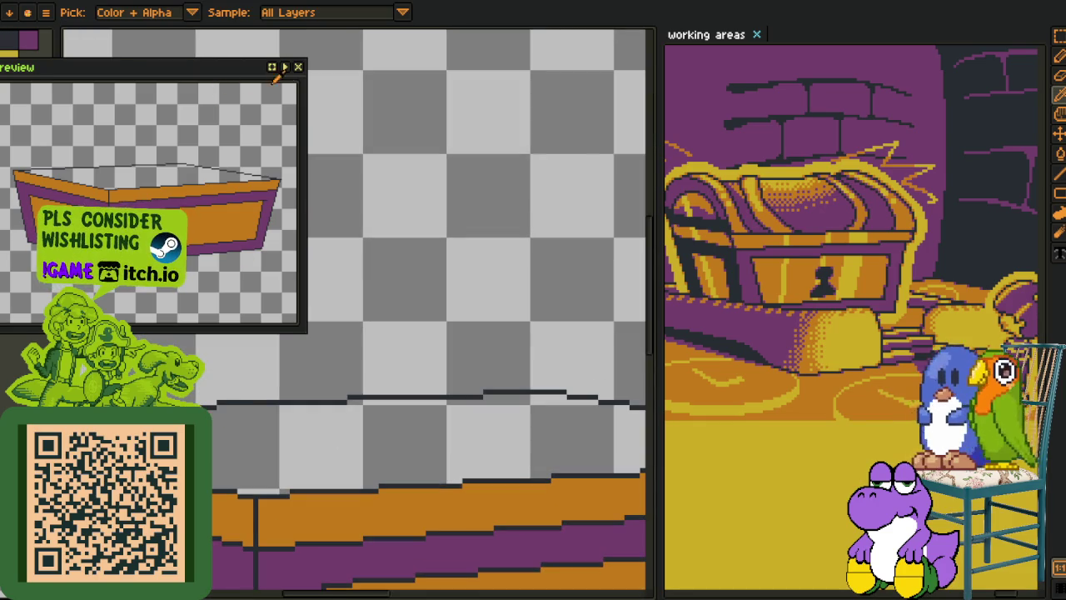
{"action": "left_click", "coordinate": [298, 66]}
{"action": "scroll", "coordinate": [416, 428], "scroll_direction": "down", "scroll_amount": 1}
{"action": "scroll", "coordinate": [424, 394], "scroll_direction": "down", "scroll_amount": 2}
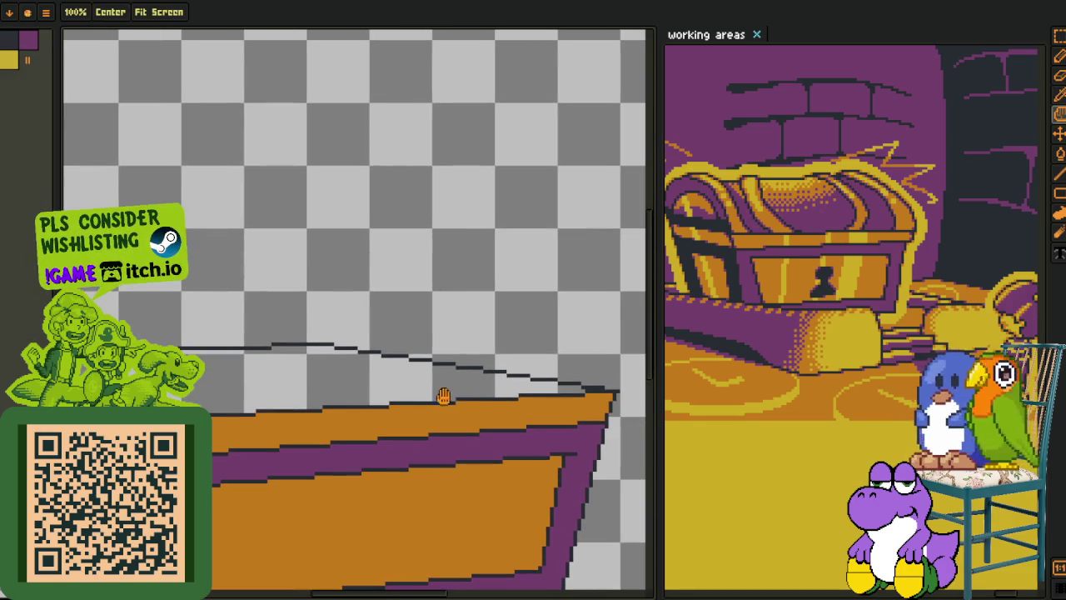
{"action": "key", "text": "l"}
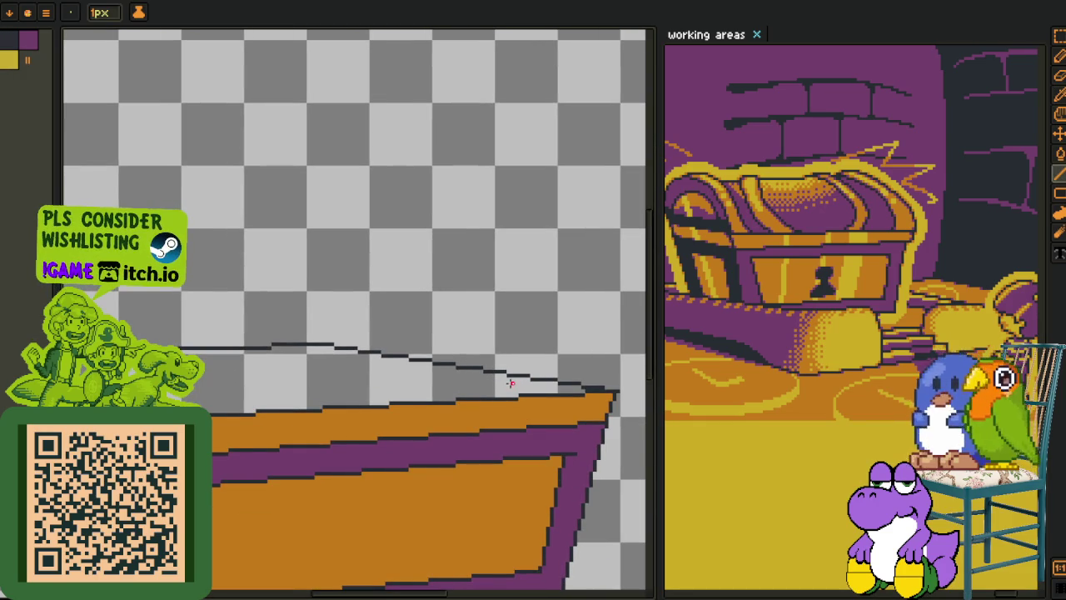
{"action": "mouse_move", "coordinate": [511, 384]}
{"action": "left_mouse_down"}
{"action": "mouse_move", "coordinate": [193, 402]}
{"action": "mouse_move", "coordinate": [451, 441]}
{"action": "mouse_move", "coordinate": [204, 397]}
{"action": "left_mouse_up"}
- Fix the second red guide line's left end to complete the inner rim outline
{"action": "scroll", "coordinate": [198, 399], "scroll_direction": "up", "scroll_amount": 1}
{"action": "scroll", "coordinate": [205, 397], "scroll_direction": "down", "scroll_amount": 2}
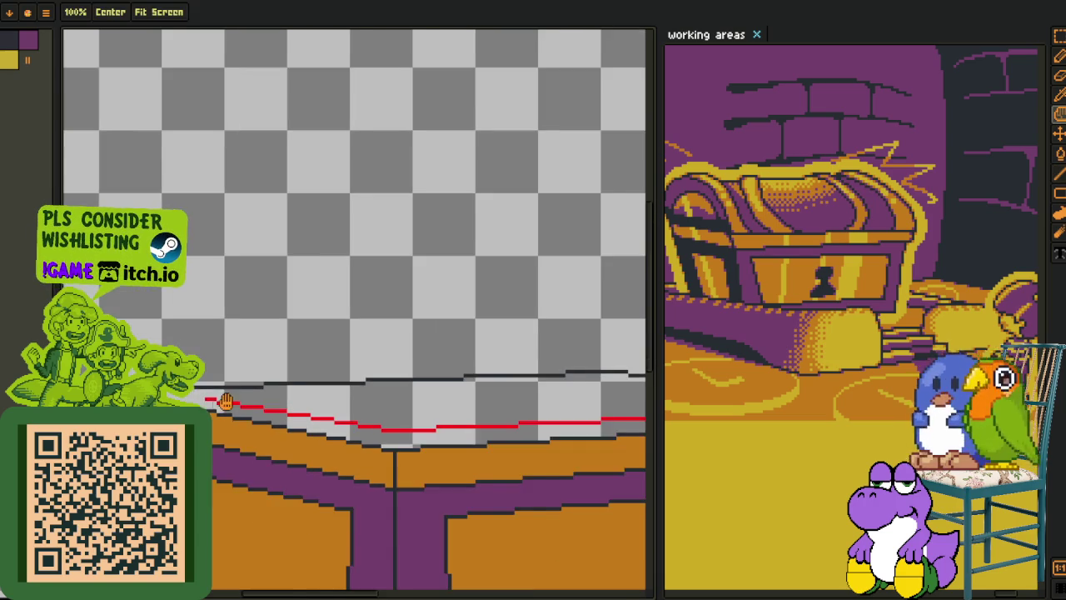
{"action": "scroll", "coordinate": [205, 398], "scroll_direction": "up", "scroll_amount": 1}
{"action": "left_click", "coordinate": [213, 413]}
{"action": "scroll", "coordinate": [213, 413], "scroll_direction": "down", "scroll_amount": 1}
{"action": "scroll", "coordinate": [214, 413], "scroll_direction": "up", "scroll_amount": 1}
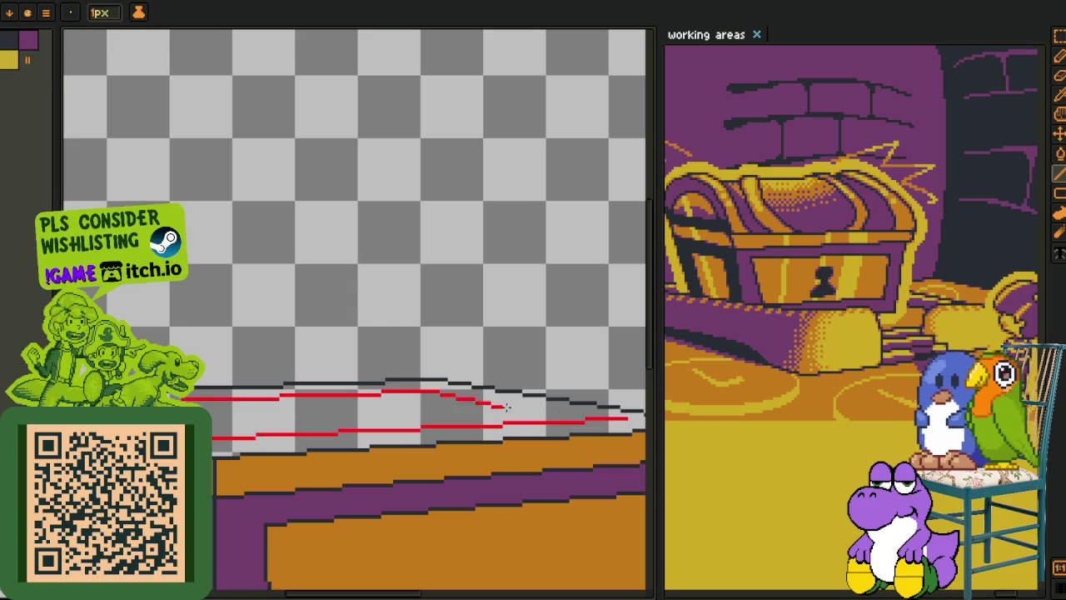
{"action": "scroll", "coordinate": [616, 416], "scroll_direction": "down", "scroll_amount": 3}
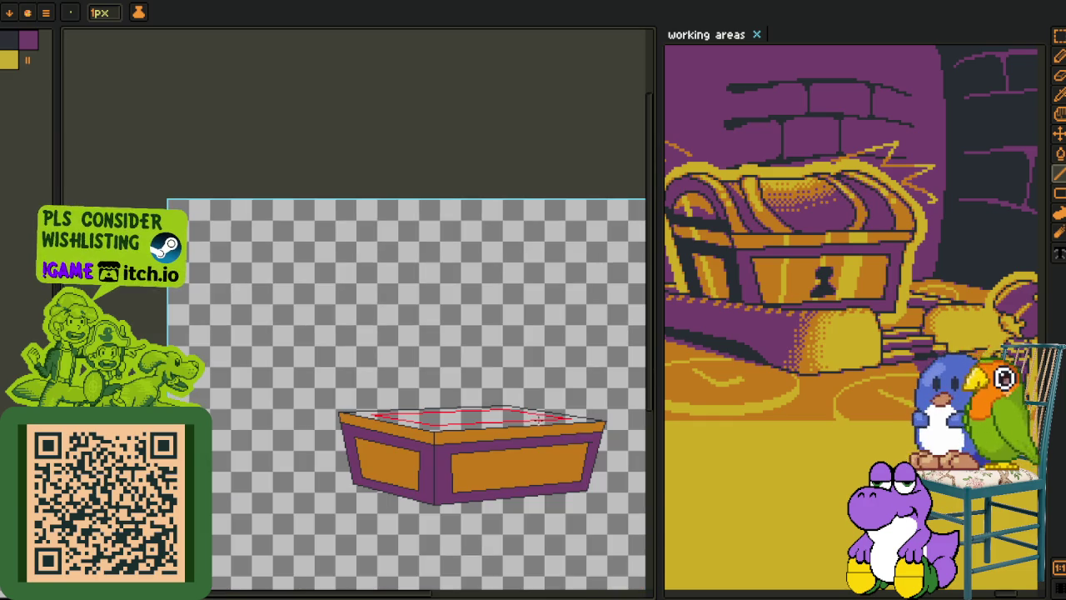
{"action": "scroll", "coordinate": [535, 424], "scroll_direction": "up", "scroll_amount": 1}
{"action": "scroll", "coordinate": [242, 405], "scroll_direction": "up", "scroll_amount": 2}
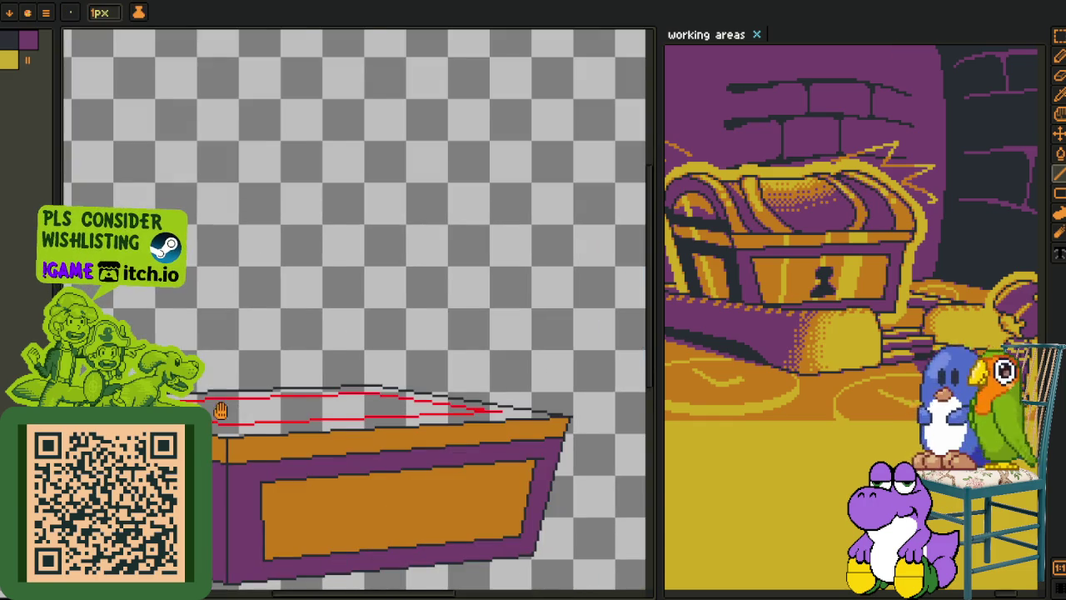
{"action": "scroll", "coordinate": [221, 410], "scroll_direction": "down", "scroll_amount": 2}
{"action": "scroll", "coordinate": [220, 410], "scroll_direction": "up", "scroll_amount": 4}
- Recolour the red rim guides into dark outlines with Replace Color
{"action": "key", "text": "b"}
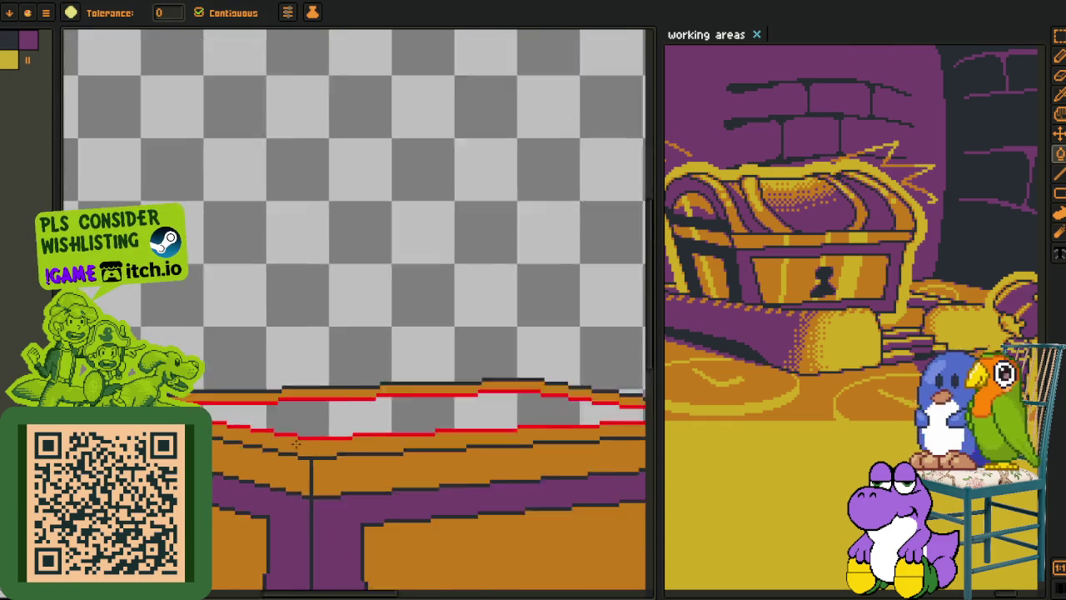
{"action": "scroll", "coordinate": [296, 443], "scroll_direction": "down", "scroll_amount": 3}
{"action": "key", "text": "o"}
{"action": "scroll", "coordinate": [349, 425], "scroll_direction": "up", "scroll_amount": 4}
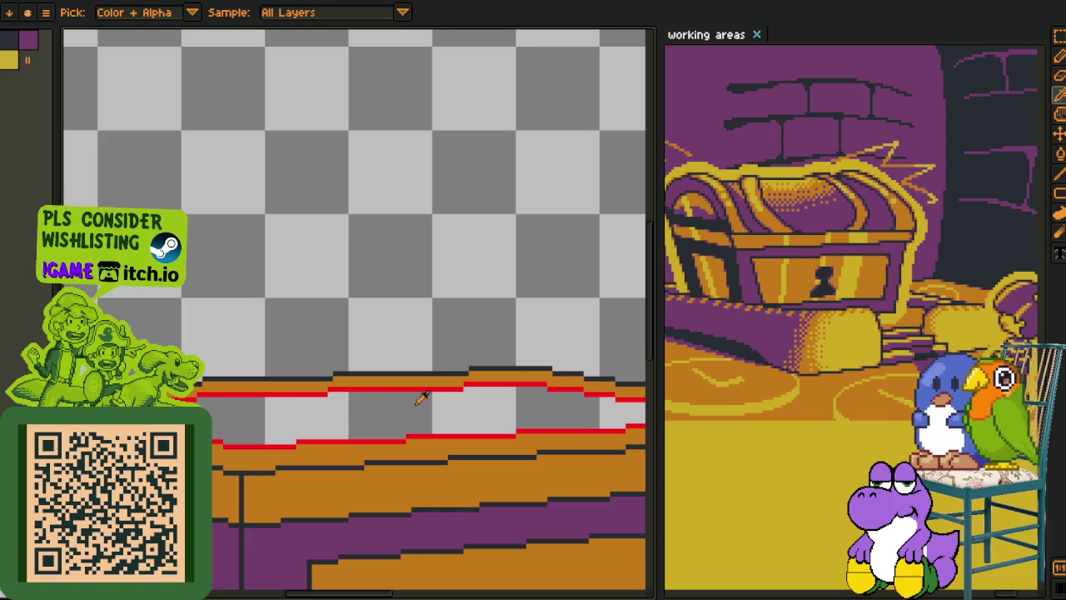
{"action": "scroll", "coordinate": [363, 399], "scroll_direction": "down", "scroll_amount": 1}
{"action": "scroll", "coordinate": [220, 371], "scroll_direction": "down", "scroll_amount": 2}
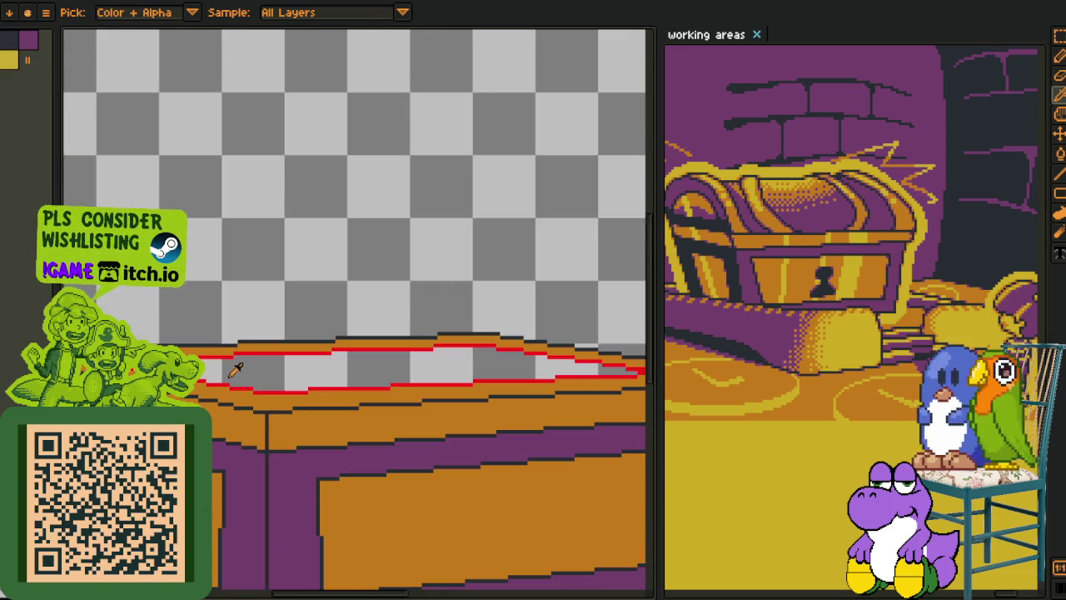
{"action": "scroll", "coordinate": [275, 404], "scroll_direction": "up", "scroll_amount": 2}
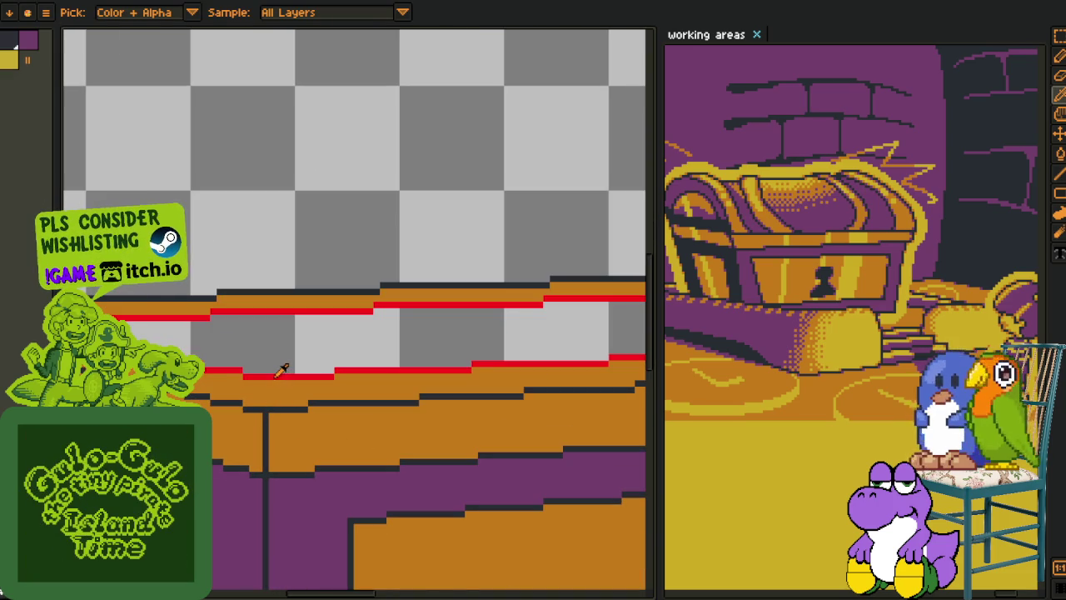
{"action": "key", "text": "shift+r"}
{"action": "left_click", "coordinate": [420, 490]}
- Bucket-fill the box's open top with purple
{"action": "scroll", "coordinate": [354, 291], "scroll_direction": "down", "scroll_amount": 2}
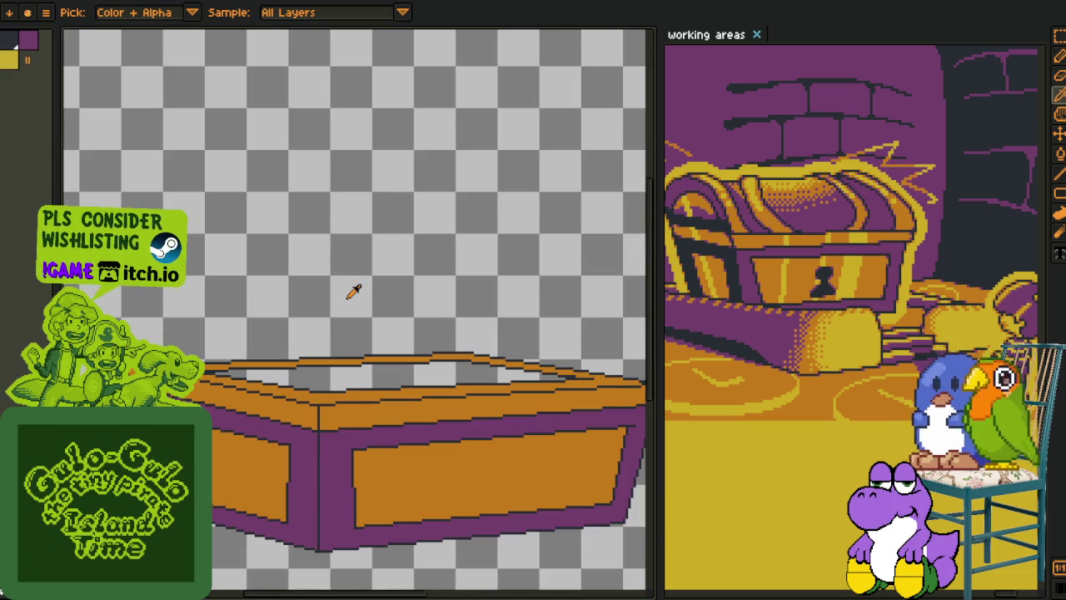
{"action": "scroll", "coordinate": [463, 409], "scroll_direction": "up", "scroll_amount": 1}
{"action": "scroll", "coordinate": [437, 425], "scroll_direction": "up", "scroll_amount": 1}
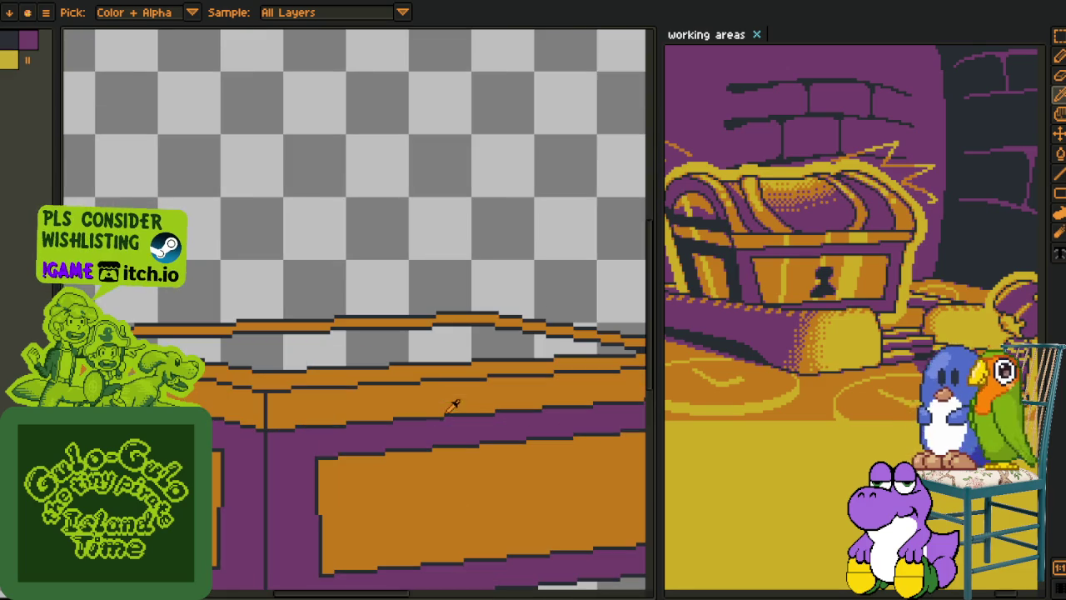
{"action": "left_click", "coordinate": [358, 349]}
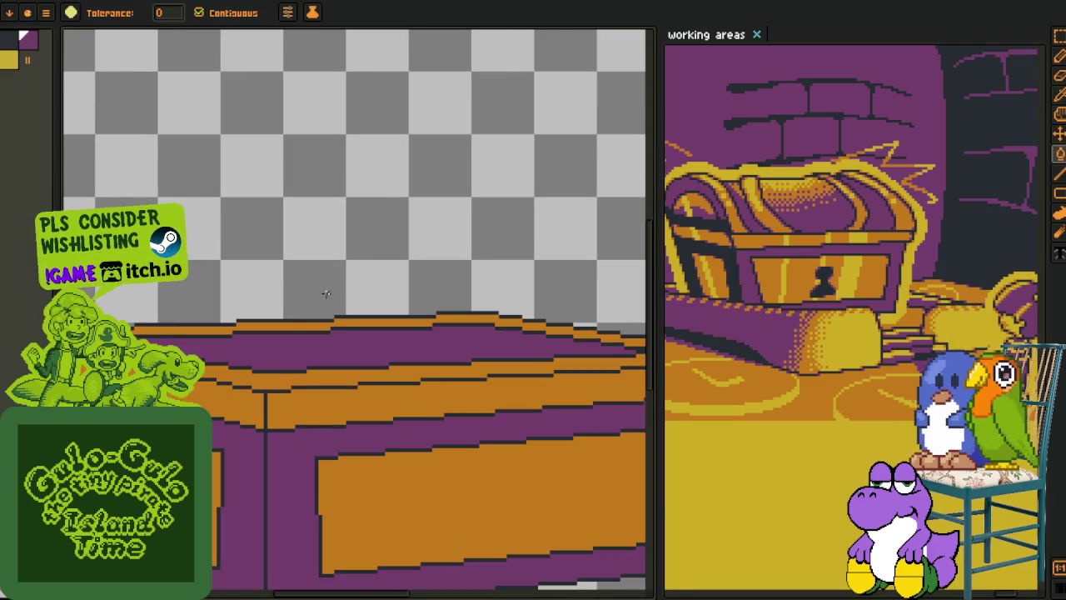
- Add a new layer from the layer timeline
{"action": "key", "text": "Tab"}
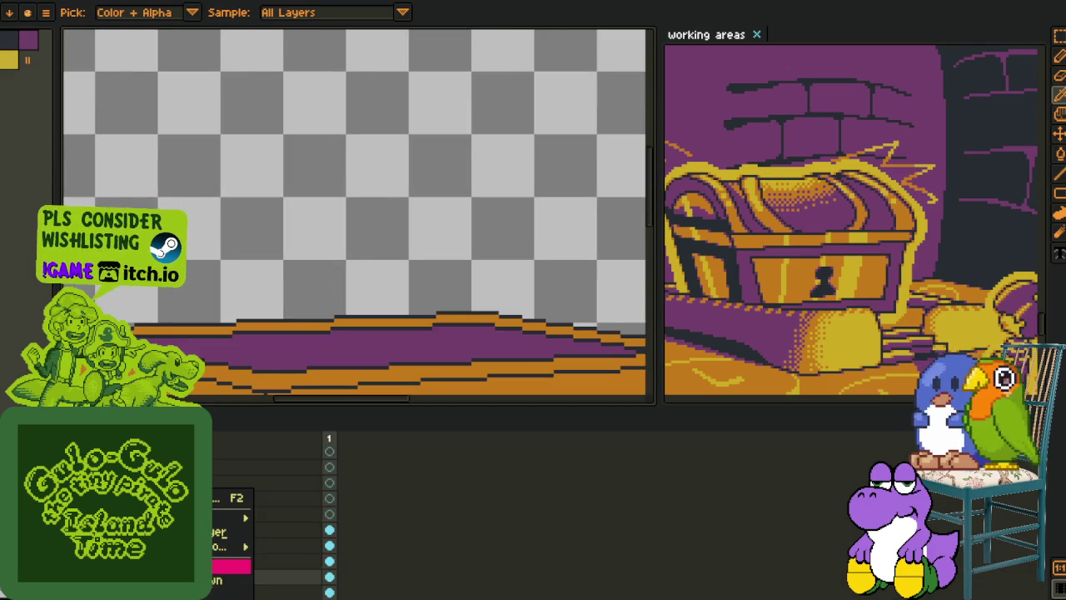
{"action": "right_click", "coordinate": [252, 510]}
{"action": "left_click", "coordinate": [308, 514]}
- Pencil evenly spaced red vertical stripes down the purple wall to the floor
{"action": "key", "text": "Tab"}
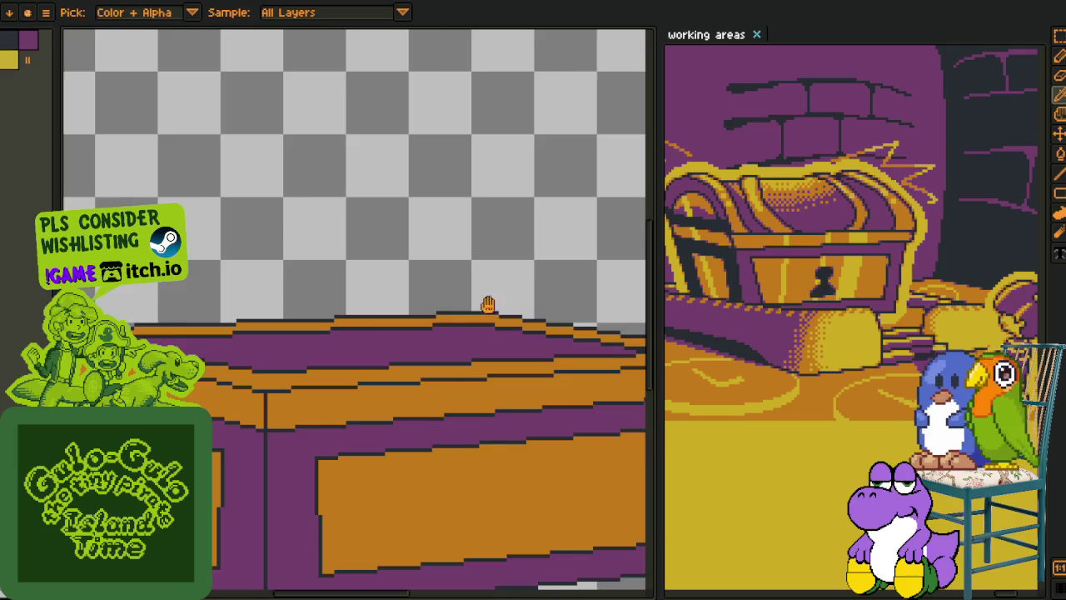
{"action": "scroll", "coordinate": [513, 298], "scroll_direction": "up", "scroll_amount": 1}
{"action": "scroll", "coordinate": [281, 367], "scroll_direction": "up", "scroll_amount": 1}
{"action": "scroll", "coordinate": [281, 363], "scroll_direction": "up", "scroll_amount": 2}
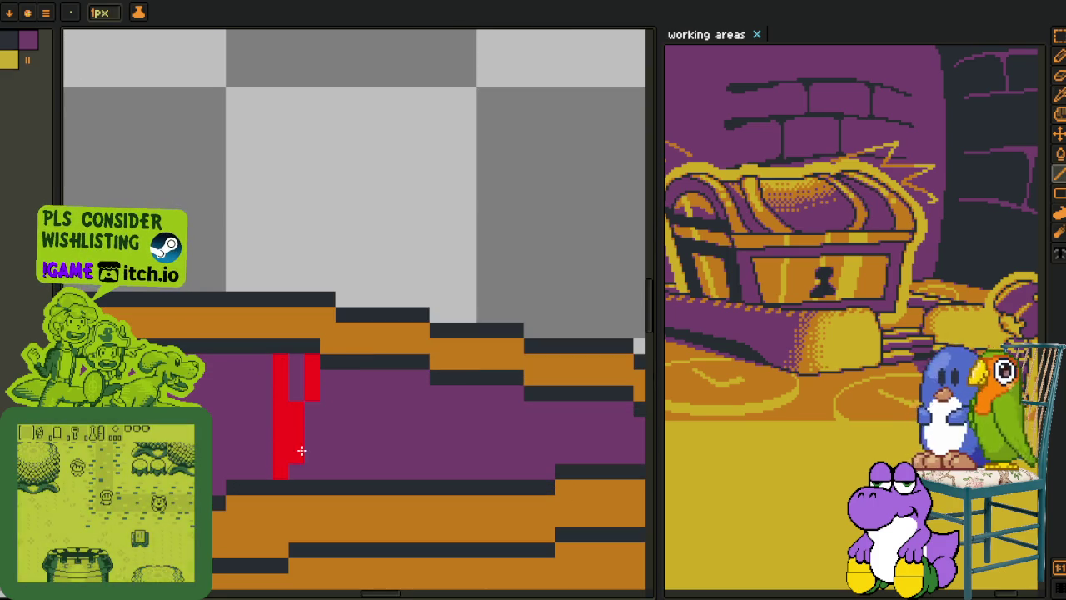
{"action": "left_click", "coordinate": [310, 467], "text": "shift"}
{"action": "left_click_drag", "start_coordinate": [338, 451], "coordinate": [343, 477]}
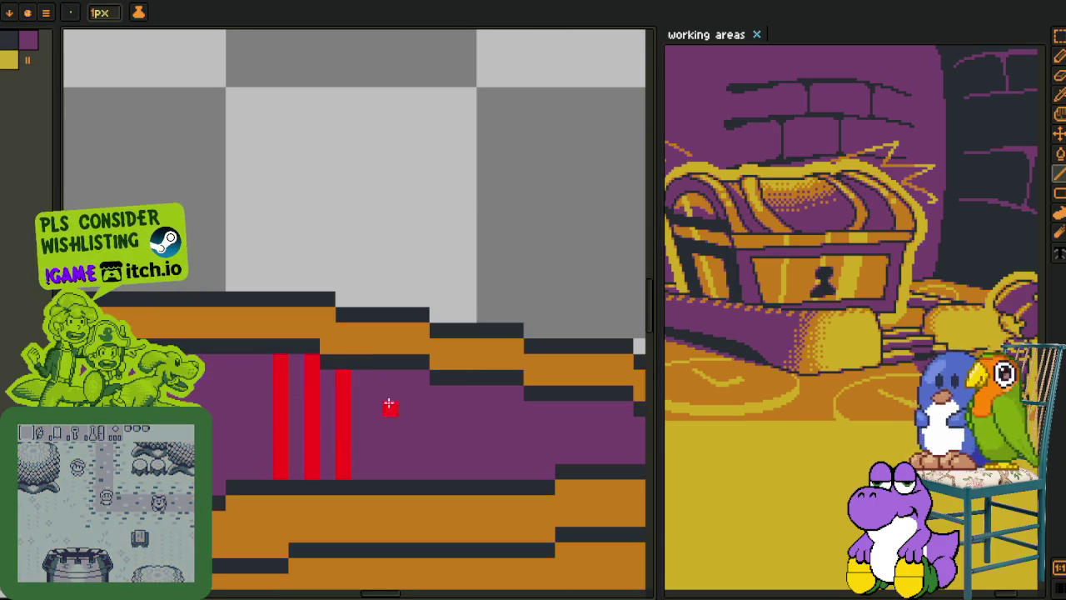
{"action": "left_click_drag", "start_coordinate": [374, 374], "coordinate": [374, 475]}
{"action": "left_click_drag", "start_coordinate": [406, 377], "coordinate": [406, 476]}
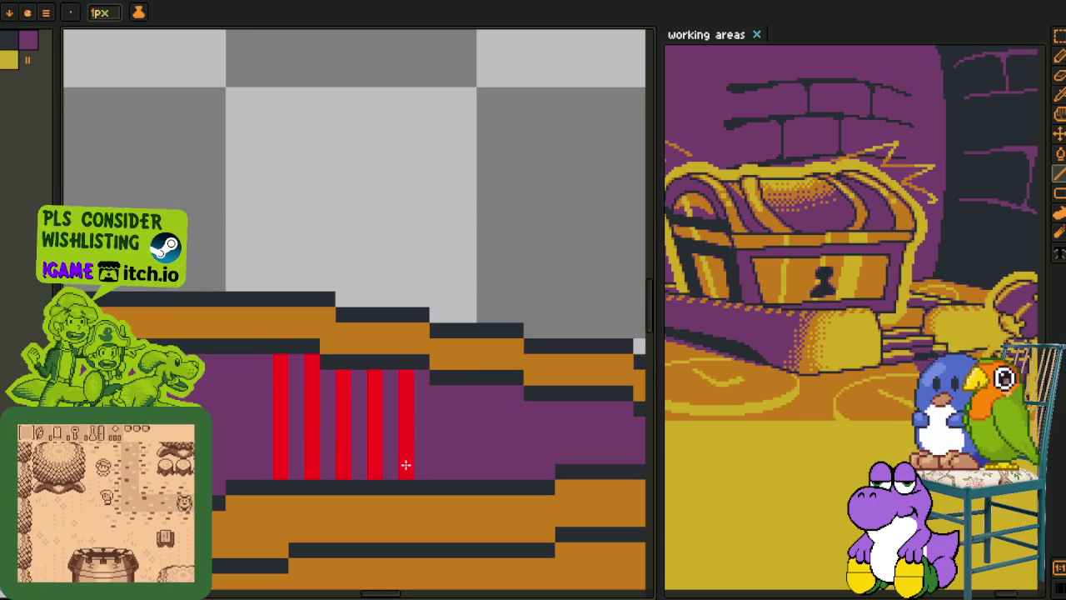
{"action": "mouse_move", "coordinate": [469, 389]}
{"action": "left_mouse_down"}
{"action": "mouse_move", "coordinate": [469, 474]}
{"action": "mouse_move", "coordinate": [497, 405]}
{"action": "mouse_move", "coordinate": [499, 491]}
{"action": "left_mouse_up"}
{"action": "left_click", "coordinate": [518, 426]}
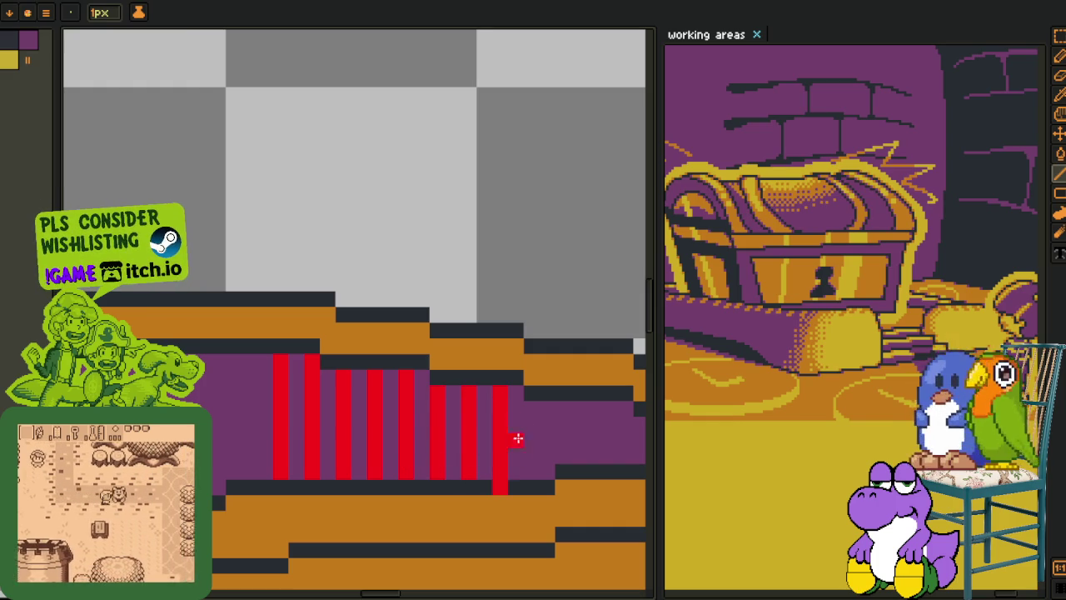
{"action": "left_click_drag", "start_coordinate": [528, 419], "coordinate": [529, 475]}
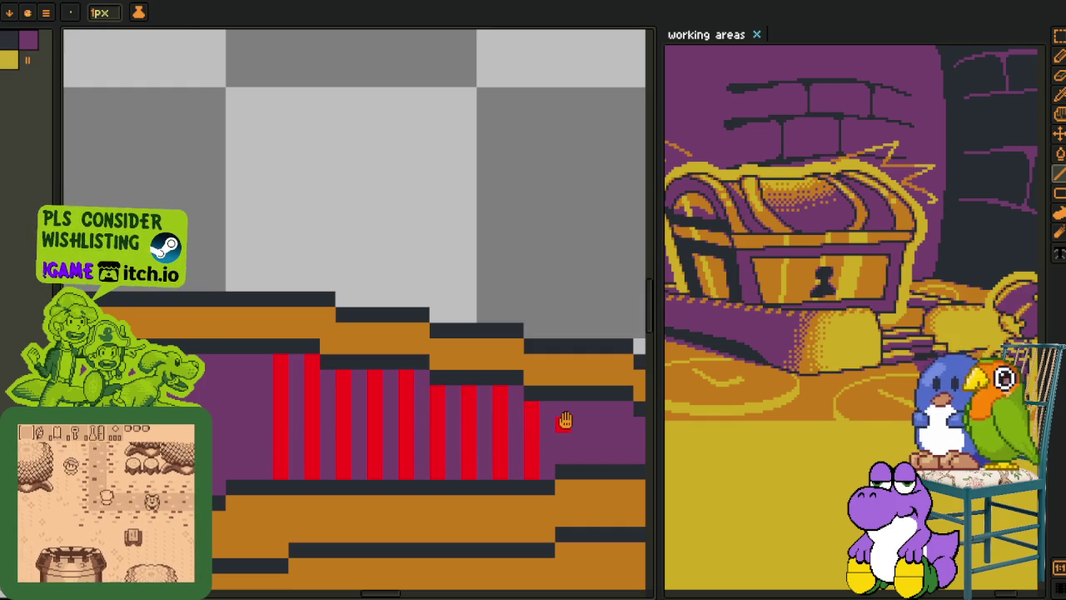
- Pan across the wall and marquee-select a block of the red stripes
{"action": "left_click_drag", "start_coordinate": [564, 421], "coordinate": [476, 392]}
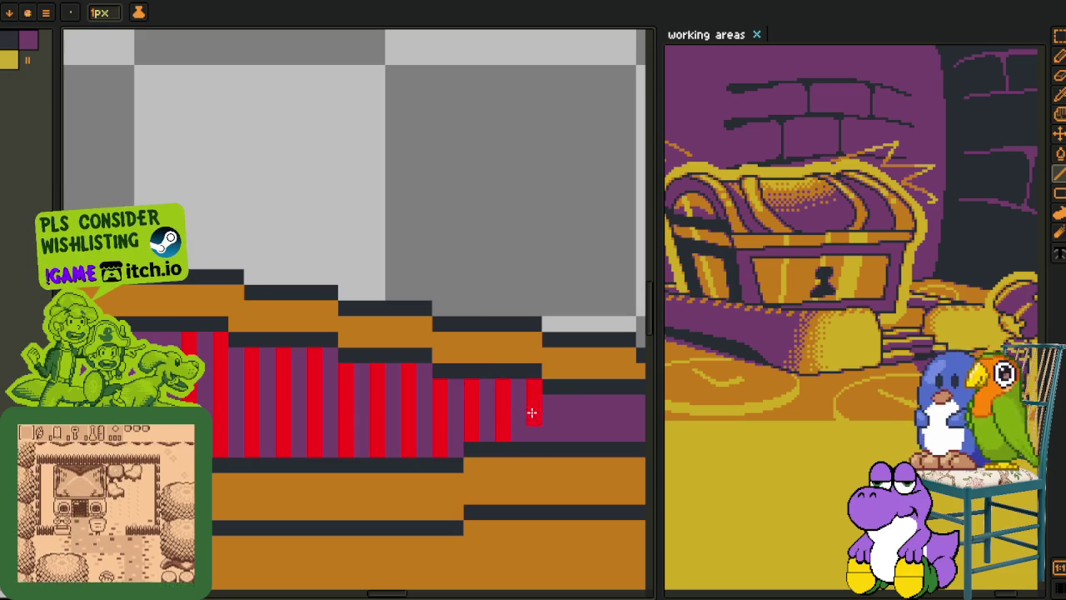
{"action": "left_click_drag", "start_coordinate": [483, 409], "coordinate": [397, 378]}
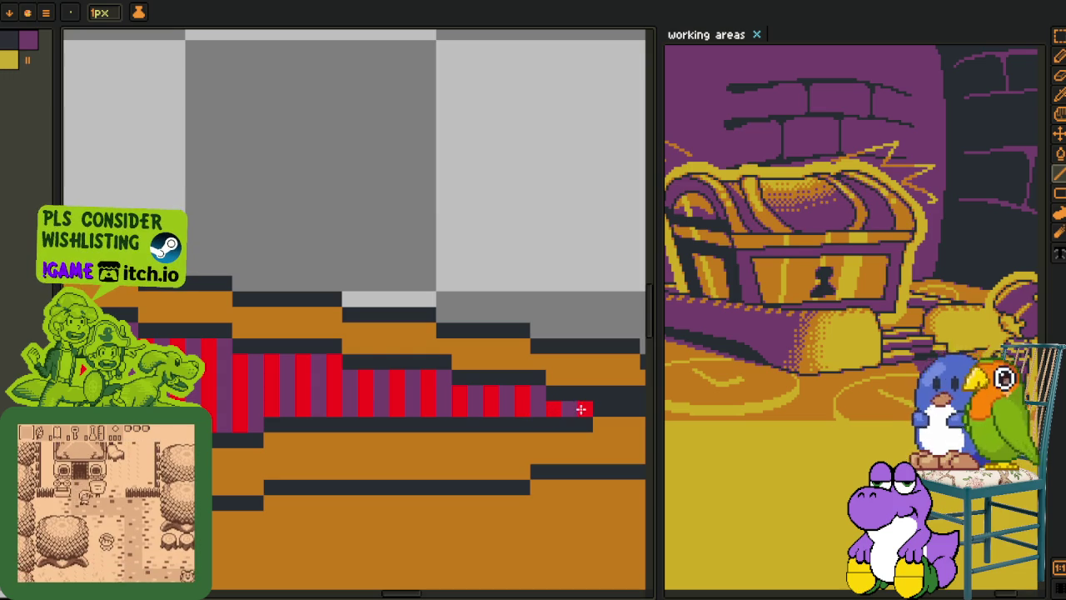
{"action": "scroll", "coordinate": [500, 407], "scroll_direction": "down", "scroll_amount": 1}
{"action": "scroll", "coordinate": [329, 350], "scroll_direction": "up", "scroll_amount": 1}
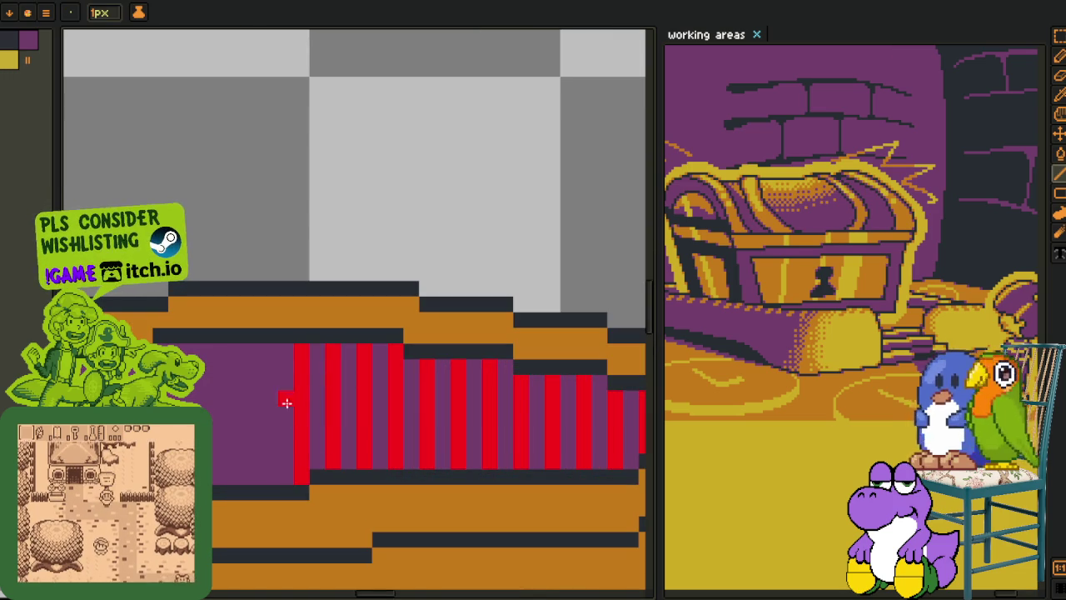
{"action": "key", "text": "m"}
{"action": "left_click_drag", "start_coordinate": [316, 377], "coordinate": [406, 390]}
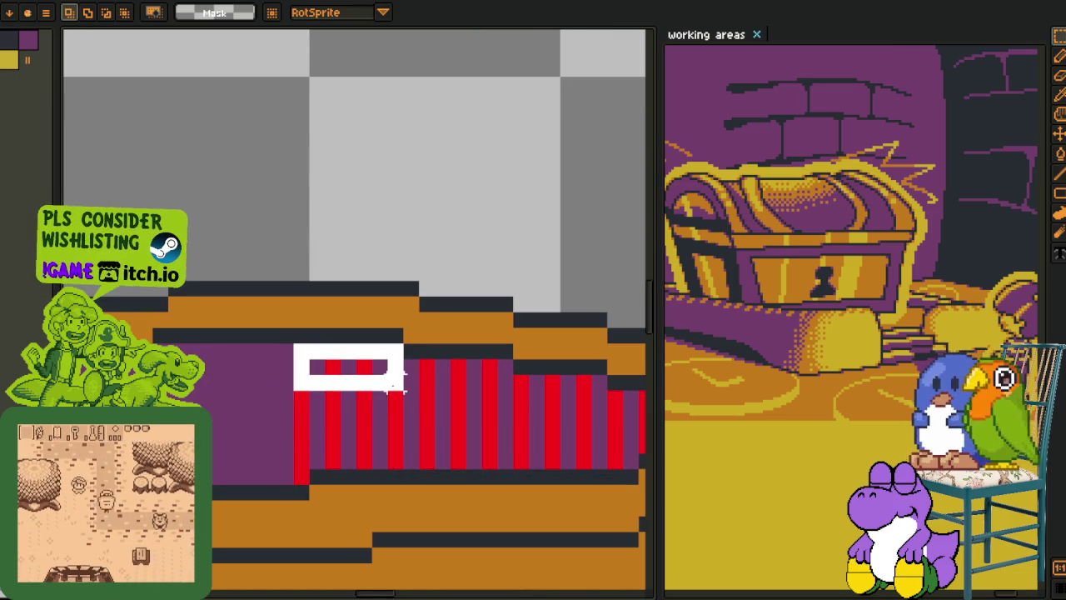
- Move and stretch selected red-stripe blocks left to fill gaps on the wall
{"action": "mouse_move", "coordinate": [340, 375]}
{"action": "left_mouse_down"}
{"action": "mouse_move", "coordinate": [211, 379]}
{"action": "mouse_move", "coordinate": [226, 483]}
{"action": "left_mouse_up"}
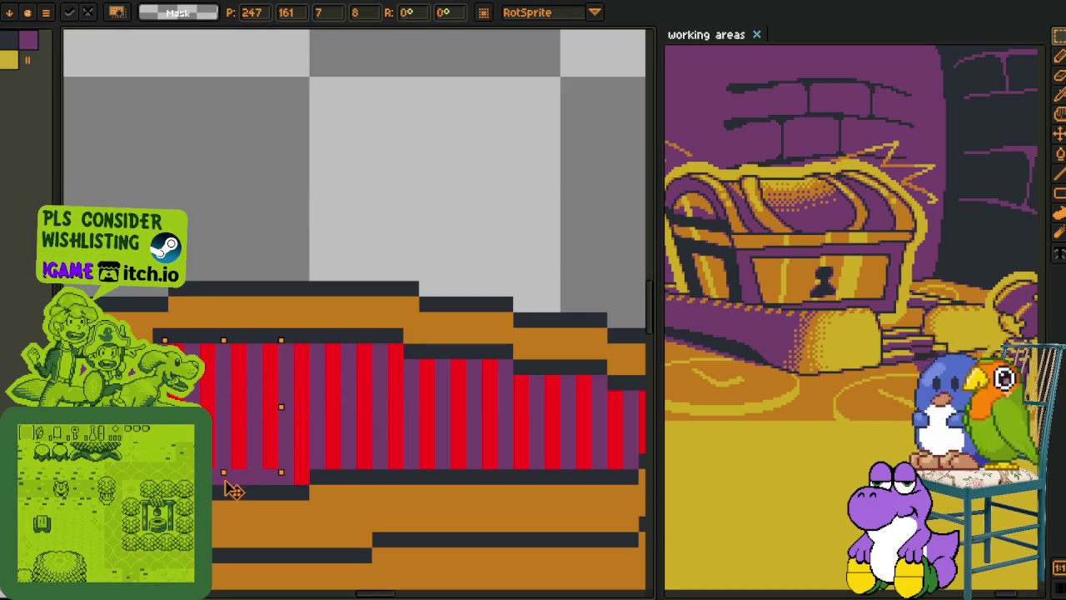
{"action": "left_click_drag", "start_coordinate": [345, 399], "coordinate": [324, 407]}
{"action": "left_click_drag", "start_coordinate": [518, 352], "coordinate": [633, 397]}
{"action": "mouse_move", "coordinate": [549, 390]}
{"action": "left_mouse_down"}
{"action": "mouse_move", "coordinate": [346, 416]}
{"action": "mouse_move", "coordinate": [301, 403]}
{"action": "mouse_move", "coordinate": [329, 503]}
{"action": "left_mouse_up"}
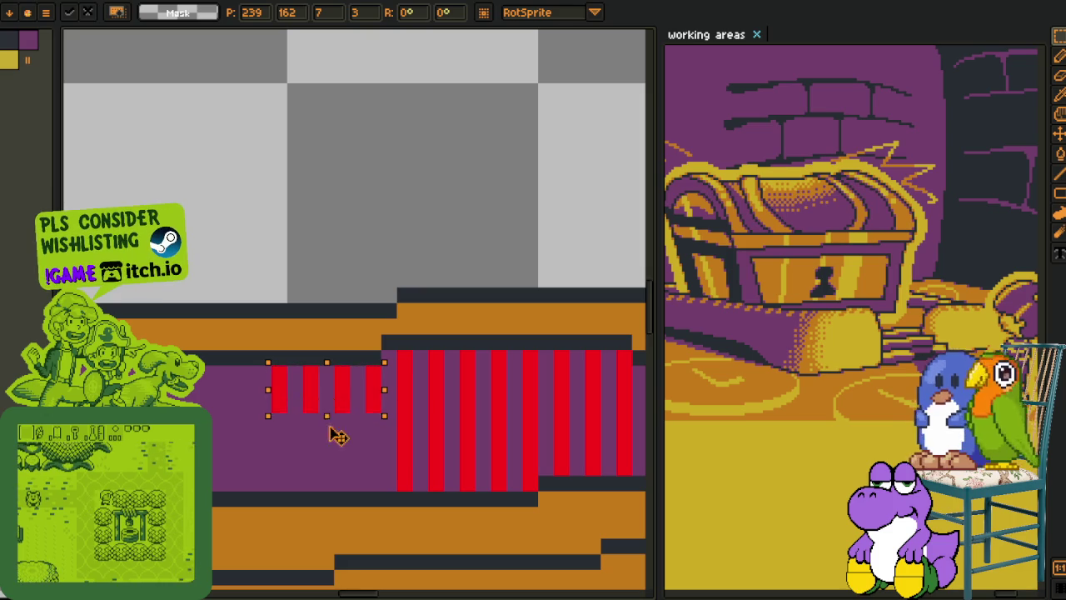
{"action": "key", "text": "Return"}
{"action": "left_click_drag", "start_coordinate": [475, 352], "coordinate": [583, 475]}
{"action": "mouse_move", "coordinate": [404, 405]}
{"action": "left_mouse_down"}
{"action": "mouse_move", "coordinate": [431, 398]}
{"action": "mouse_move", "coordinate": [416, 382]}
{"action": "mouse_move", "coordinate": [408, 478]}
{"action": "left_mouse_up"}
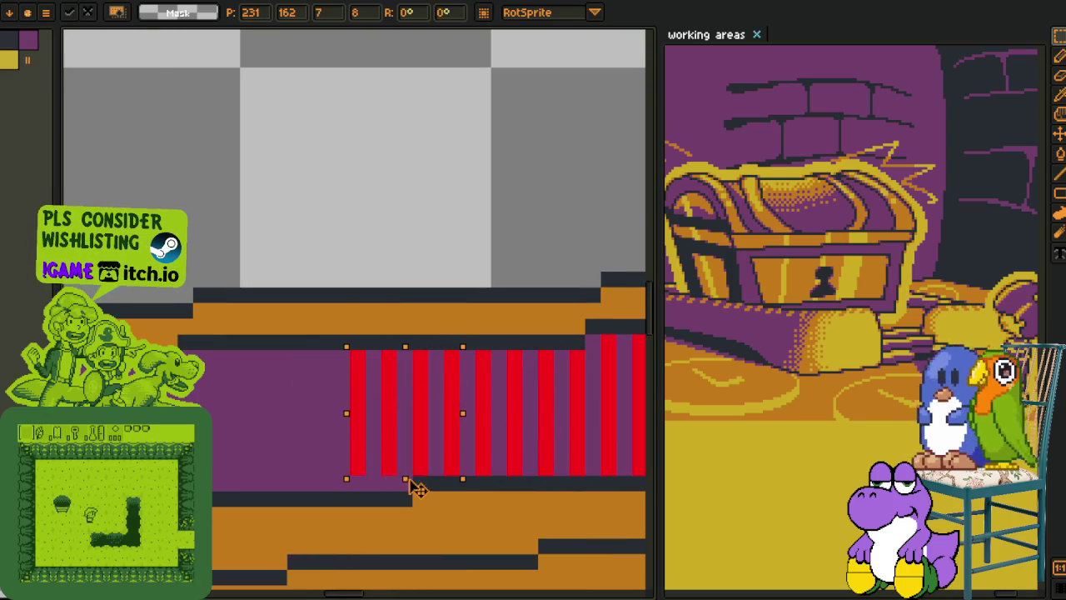
{"action": "key", "text": "Return"}
{"action": "mouse_move", "coordinate": [405, 373]}
{"action": "left_mouse_down"}
{"action": "mouse_move", "coordinate": [280, 404]}
{"action": "mouse_move", "coordinate": [281, 492]}
{"action": "left_mouse_up"}
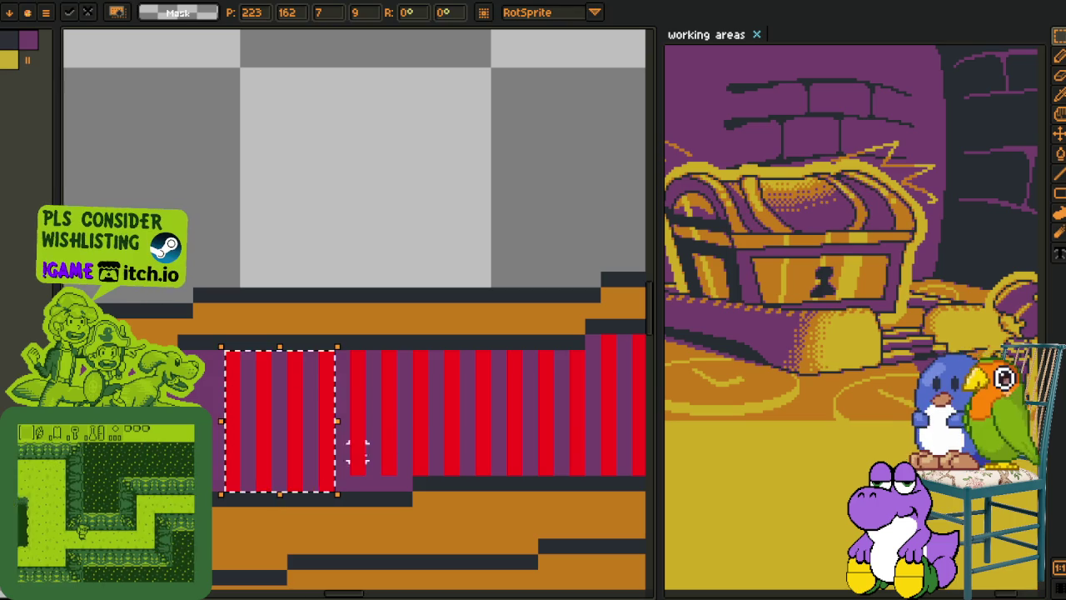
{"action": "key", "text": "Return"}
- Paste stripe copies toward the wall's left end, stretching them down to the floor
{"action": "key", "text": "ctrl+v"}
{"action": "left_click_drag", "start_coordinate": [358, 368], "coordinate": [344, 483]}
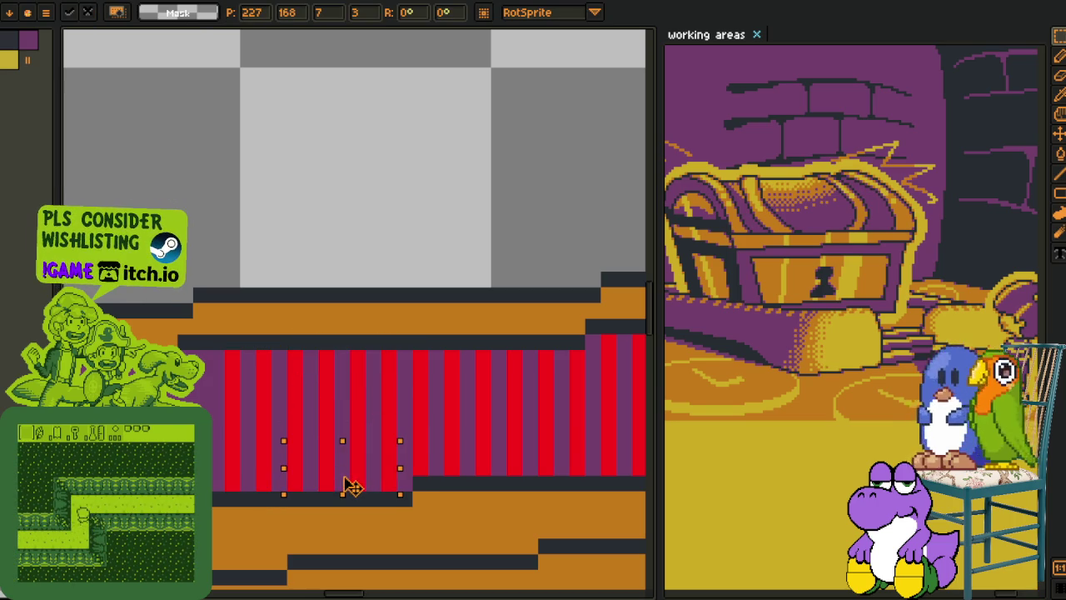
{"action": "key", "text": "Return"}
{"action": "left_click_drag", "start_coordinate": [263, 391], "coordinate": [445, 395]}
{"action": "key", "text": "ctrl+v"}
{"action": "mouse_move", "coordinate": [369, 373]}
{"action": "left_mouse_down"}
{"action": "mouse_move", "coordinate": [354, 419]}
{"action": "mouse_move", "coordinate": [342, 384]}
{"action": "left_mouse_up"}
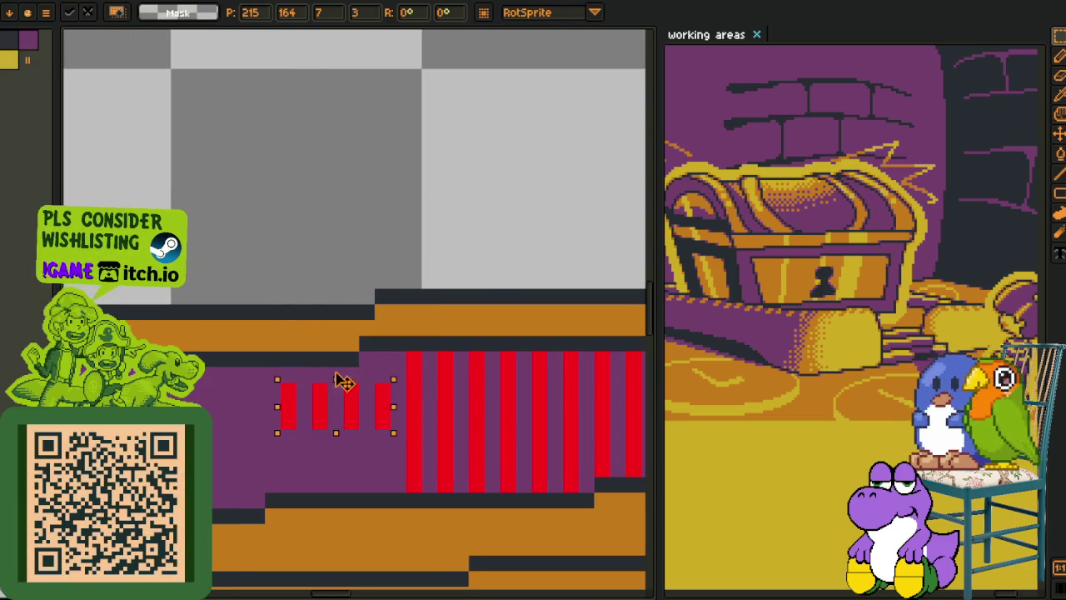
{"action": "left_click_drag", "start_coordinate": [336, 432], "coordinate": [337, 493]}
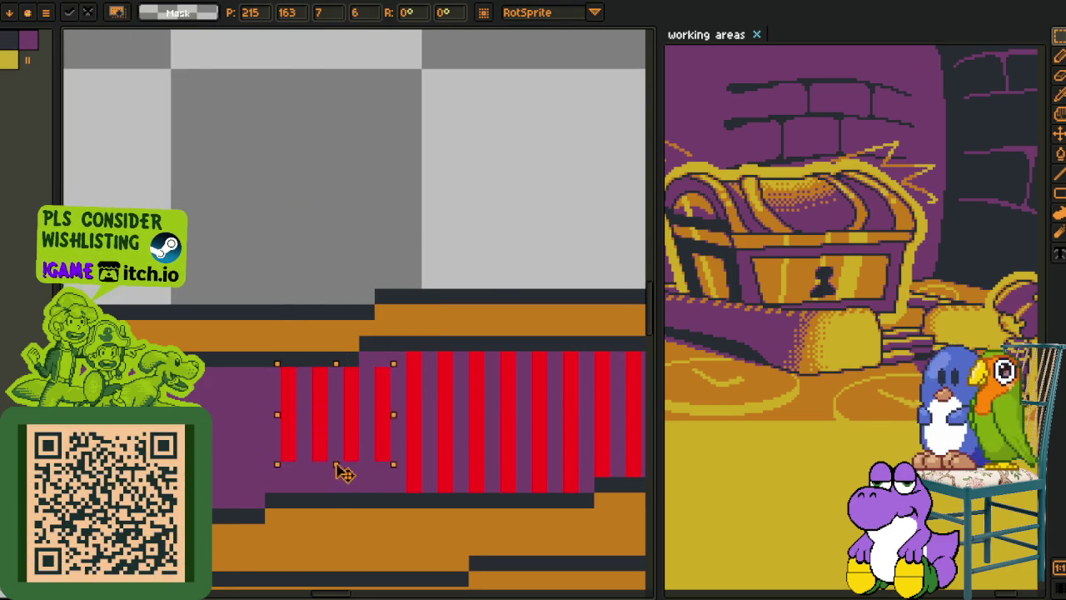
{"action": "key", "text": "Return"}
{"action": "key", "text": "ctrl+v"}
{"action": "left_click_drag", "start_coordinate": [380, 375], "coordinate": [449, 389]}
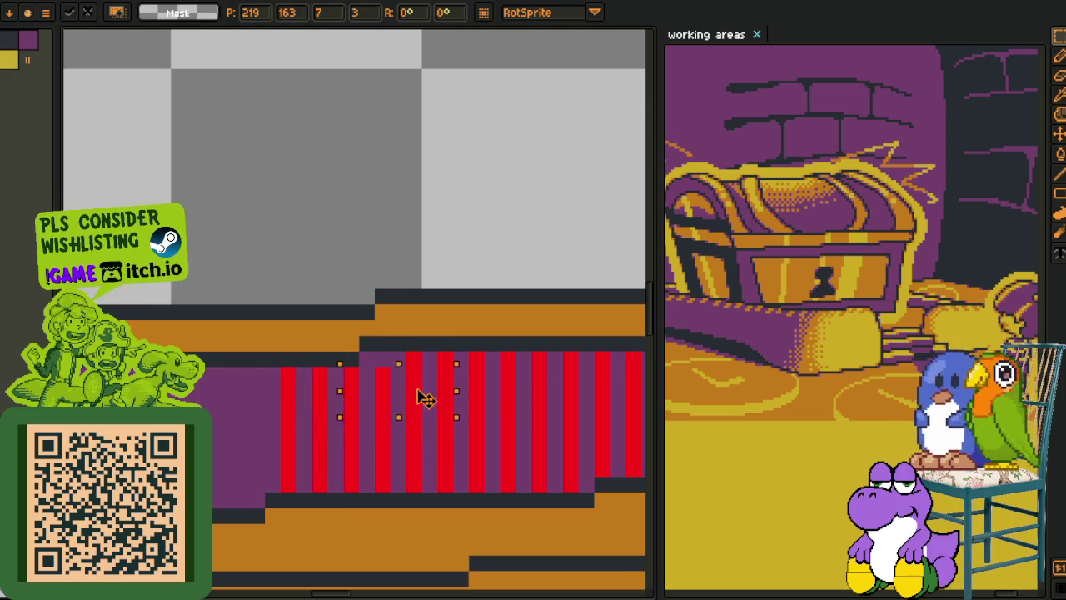
{"action": "key", "text": "Return"}
- Paste more stripe copies along the band, working from its right end leftward
{"action": "left_click_drag", "start_coordinate": [221, 415], "coordinate": [469, 386]}
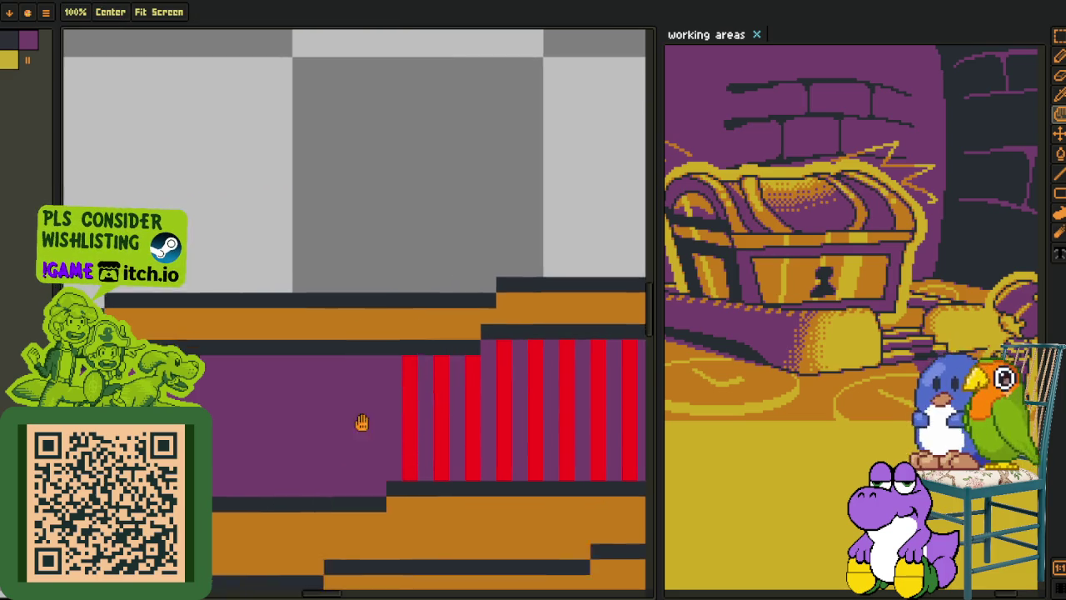
{"action": "key", "text": "ctrl+v"}
{"action": "mouse_move", "coordinate": [387, 342]}
{"action": "left_mouse_down"}
{"action": "mouse_move", "coordinate": [481, 385]}
{"action": "mouse_move", "coordinate": [457, 481]}
{"action": "left_mouse_up"}
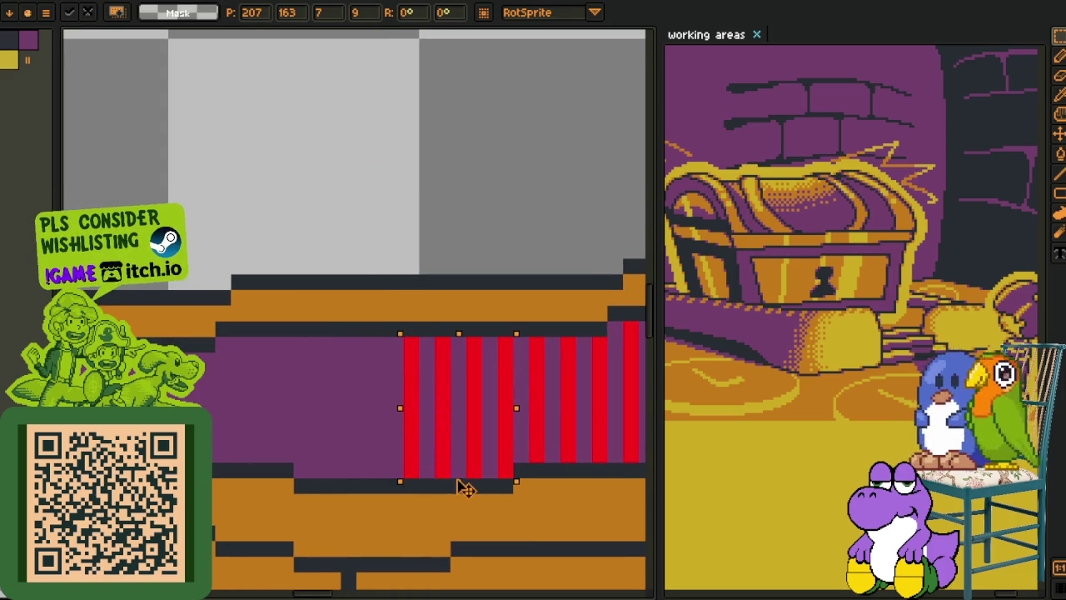
{"action": "key", "text": "Return"}
{"action": "key", "text": "ctrl+v"}
{"action": "mouse_move", "coordinate": [397, 347]}
{"action": "left_mouse_down"}
{"action": "mouse_move", "coordinate": [367, 379]}
{"action": "mouse_move", "coordinate": [345, 475]}
{"action": "left_mouse_up"}
{"action": "key", "text": "Return"}
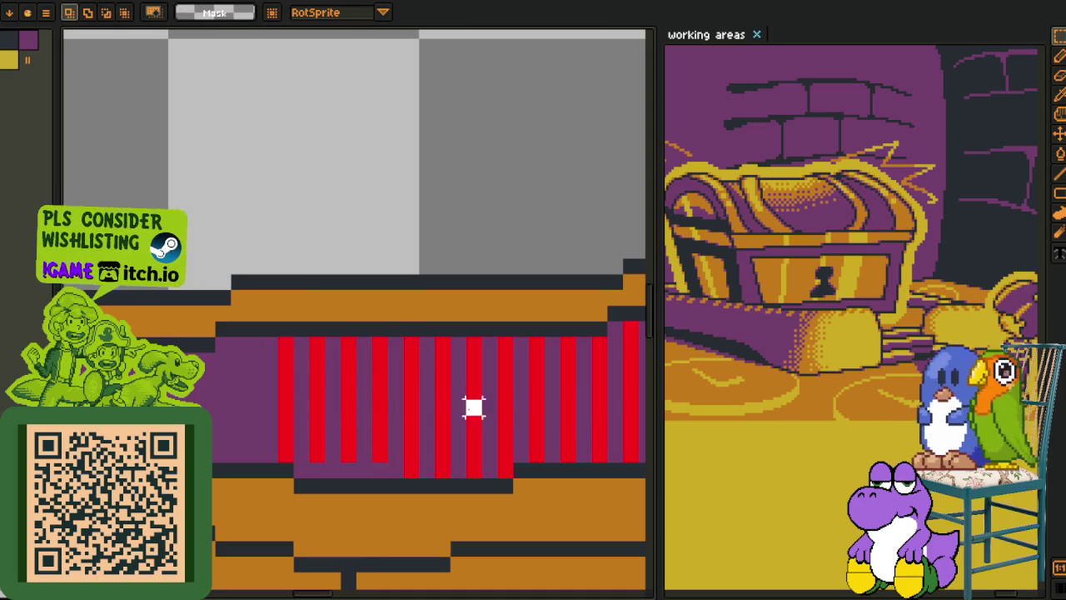
{"action": "key", "text": "ctrl+v"}
{"action": "left_click_drag", "start_coordinate": [361, 341], "coordinate": [352, 455]}
{"action": "key", "text": "Return"}
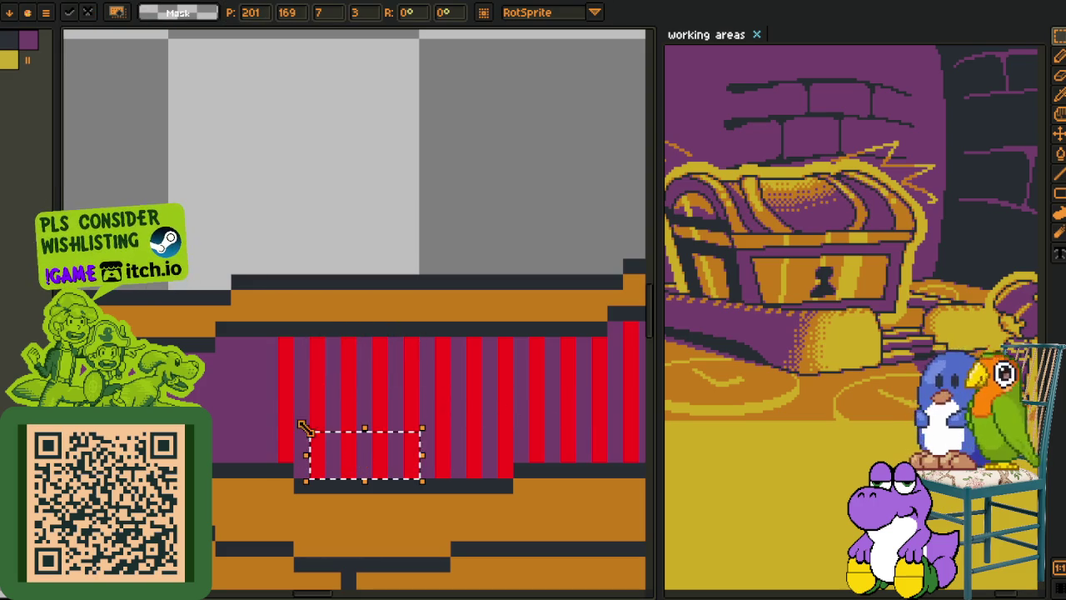
- Paste stripe blocks onto the band's left part, undoing one misplaced copy
{"action": "key", "text": "m"}
{"action": "left_click_drag", "start_coordinate": [257, 419], "coordinate": [421, 442]}
{"action": "key", "text": "ctrl+v"}
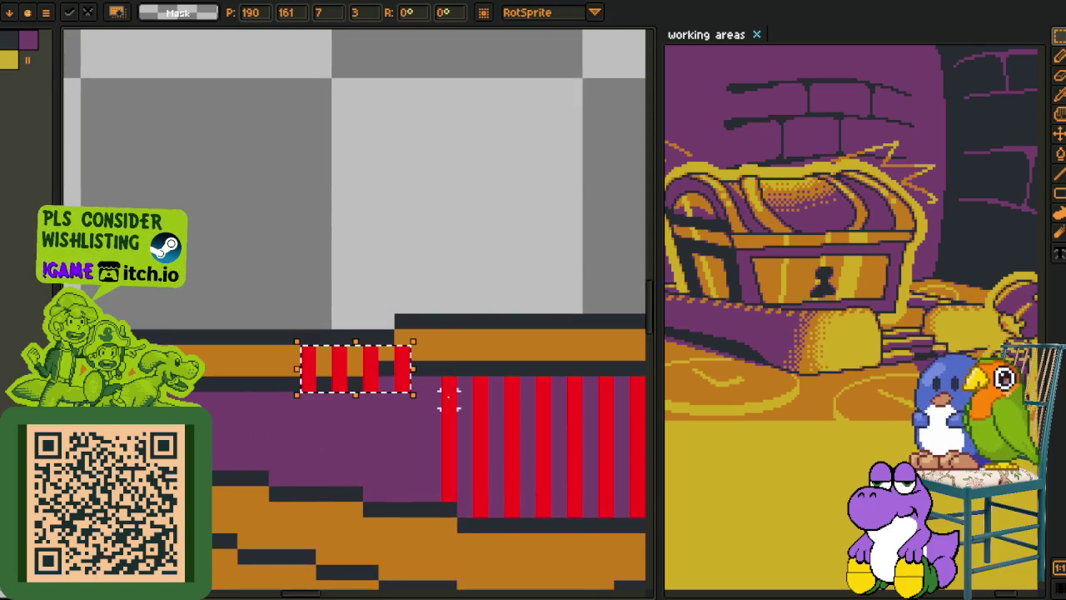
{"action": "mouse_move", "coordinate": [372, 364]}
{"action": "left_mouse_down"}
{"action": "mouse_move", "coordinate": [456, 397]}
{"action": "mouse_move", "coordinate": [434, 473]}
{"action": "left_mouse_up"}
{"action": "key", "text": "ctrl+z"}
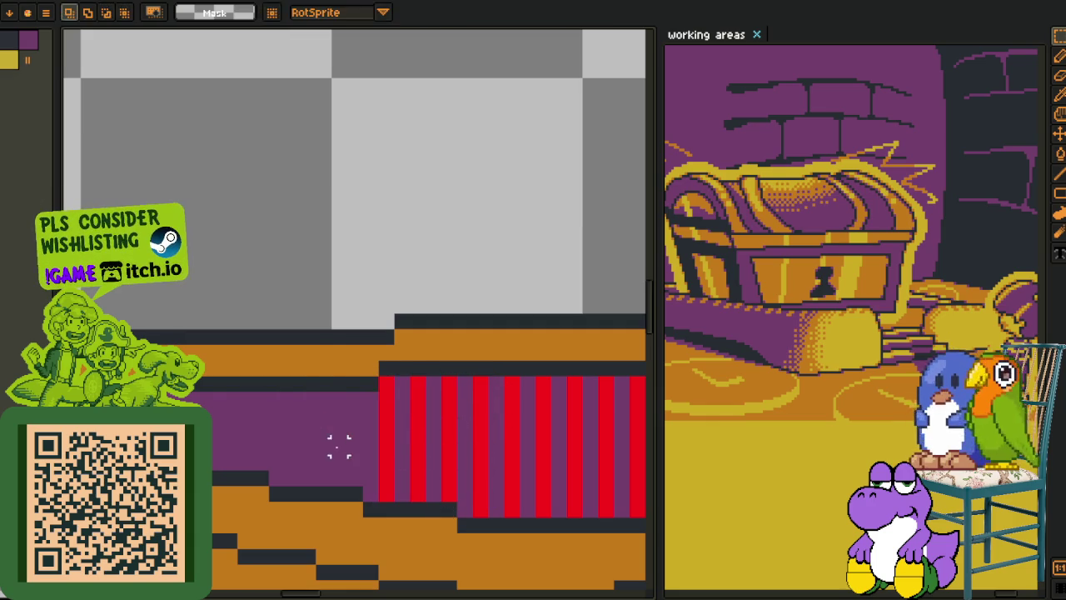
{"action": "key", "text": "ctrl+v"}
{"action": "left_click_drag", "start_coordinate": [376, 398], "coordinate": [308, 473]}
{"action": "key", "text": "Return"}
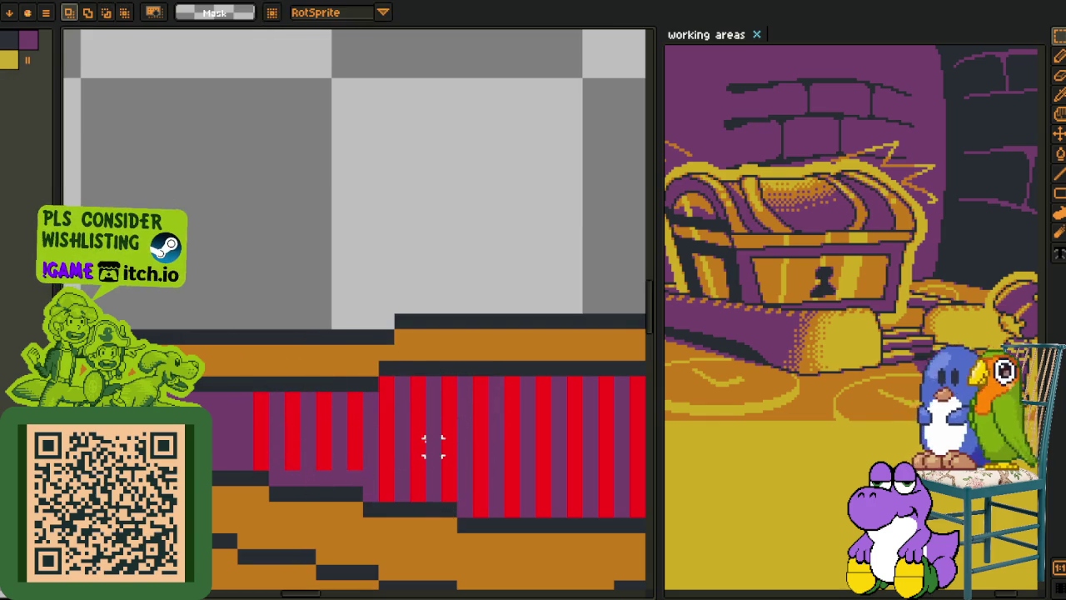
{"action": "key", "text": "ctrl+v"}
{"action": "left_click_drag", "start_coordinate": [356, 376], "coordinate": [326, 459]}
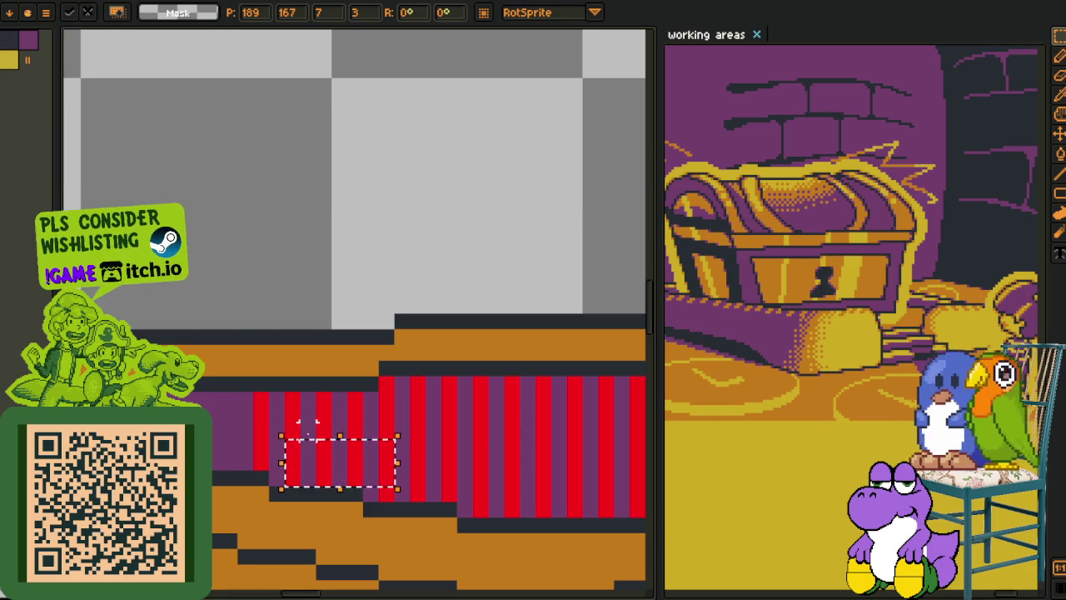
- Paste the remaining stripe copies across the band until it is fully striped
{"action": "key", "text": "h"}
{"action": "left_click_drag", "start_coordinate": [238, 402], "coordinate": [462, 342]}
{"action": "key", "text": "ctrl+v"}
{"action": "mouse_move", "coordinate": [379, 314]}
{"action": "left_mouse_down"}
{"action": "mouse_move", "coordinate": [483, 374]}
{"action": "mouse_move", "coordinate": [458, 370]}
{"action": "mouse_move", "coordinate": [439, 411]}
{"action": "left_mouse_up"}
{"action": "key", "text": "Return"}
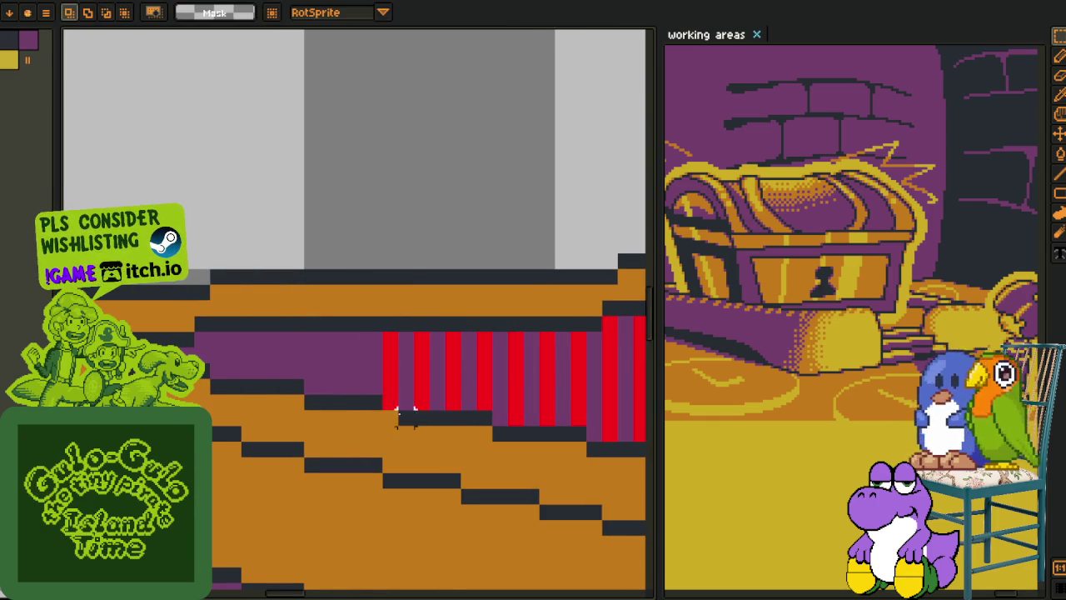
{"action": "key", "text": "ctrl+v"}
{"action": "left_click_drag", "start_coordinate": [390, 316], "coordinate": [354, 364]}
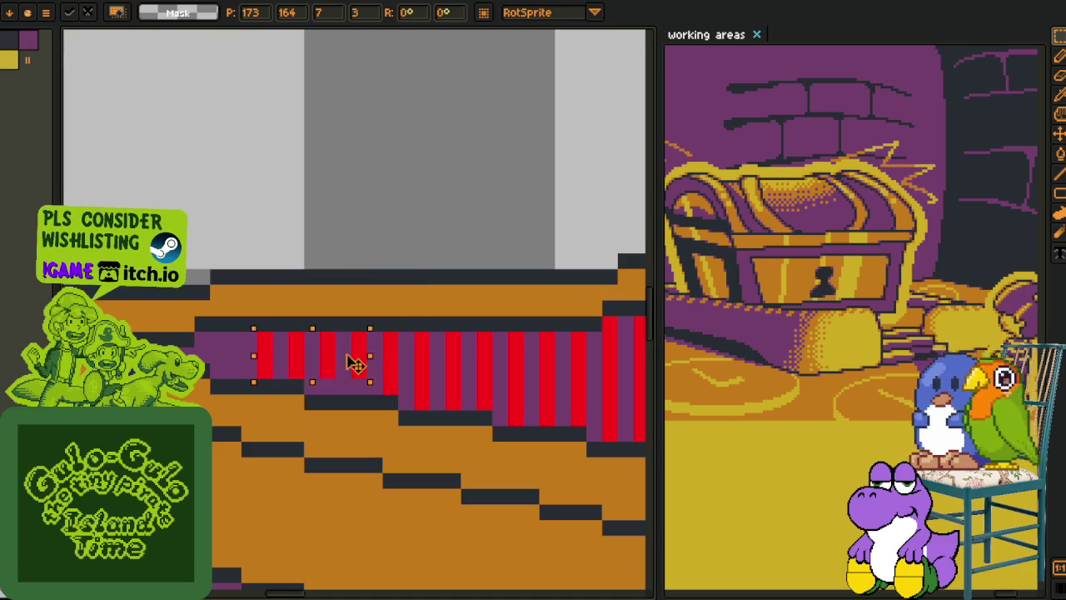
{"action": "key", "text": "Return"}
{"action": "key", "text": "ctrl+v"}
{"action": "left_click_drag", "start_coordinate": [354, 326], "coordinate": [367, 387]}
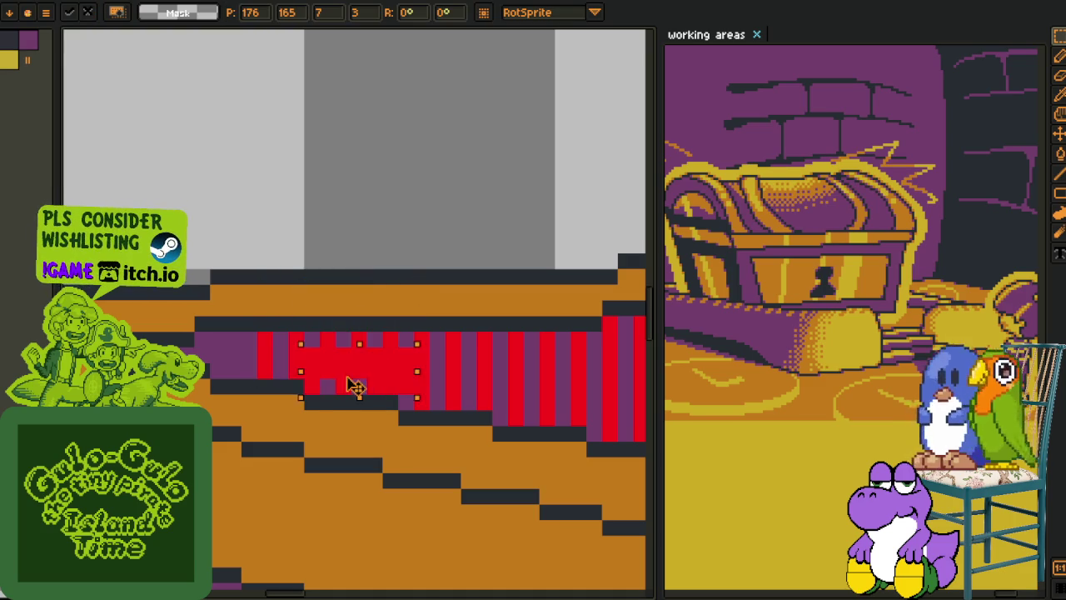
{"action": "key", "text": "Return"}
{"action": "key", "text": "ctrl+v"}
{"action": "left_click_drag", "start_coordinate": [371, 314], "coordinate": [291, 356]}
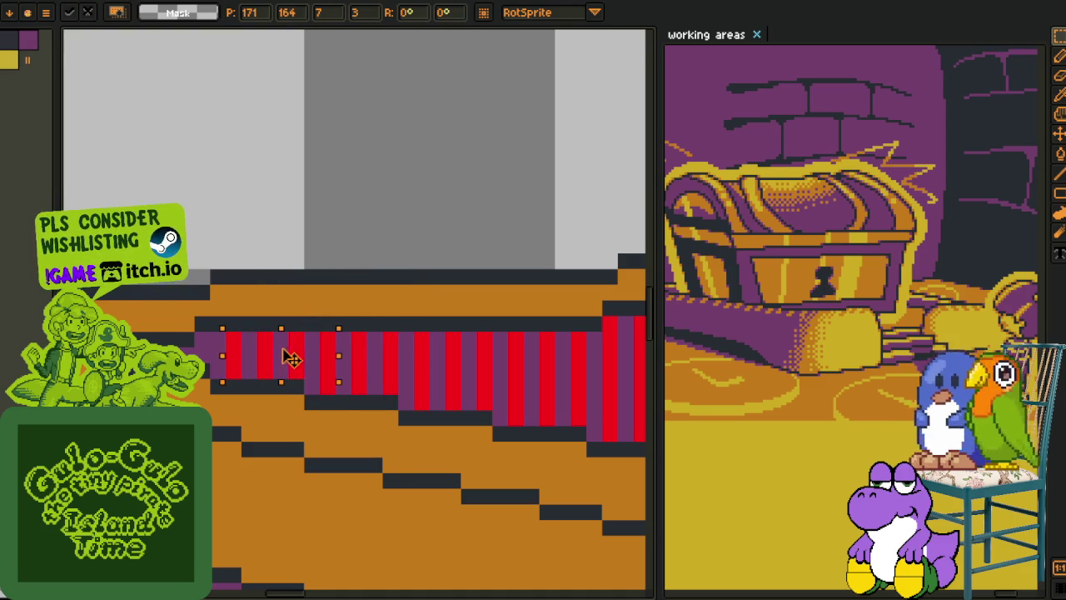
{"action": "key", "text": "Return"}
- Pencil a single red pixel at the band's end
{"action": "scroll", "coordinate": [316, 366], "scroll_direction": "up", "scroll_amount": 2}
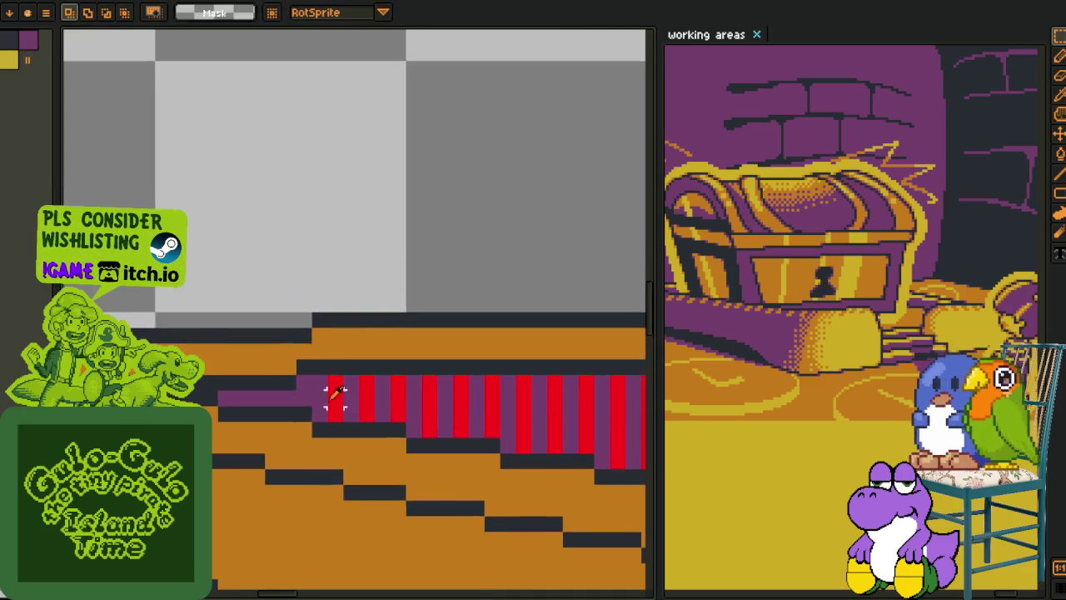
{"action": "key", "text": "i"}
{"action": "key", "text": "b"}
{"action": "left_click", "coordinate": [281, 367]}
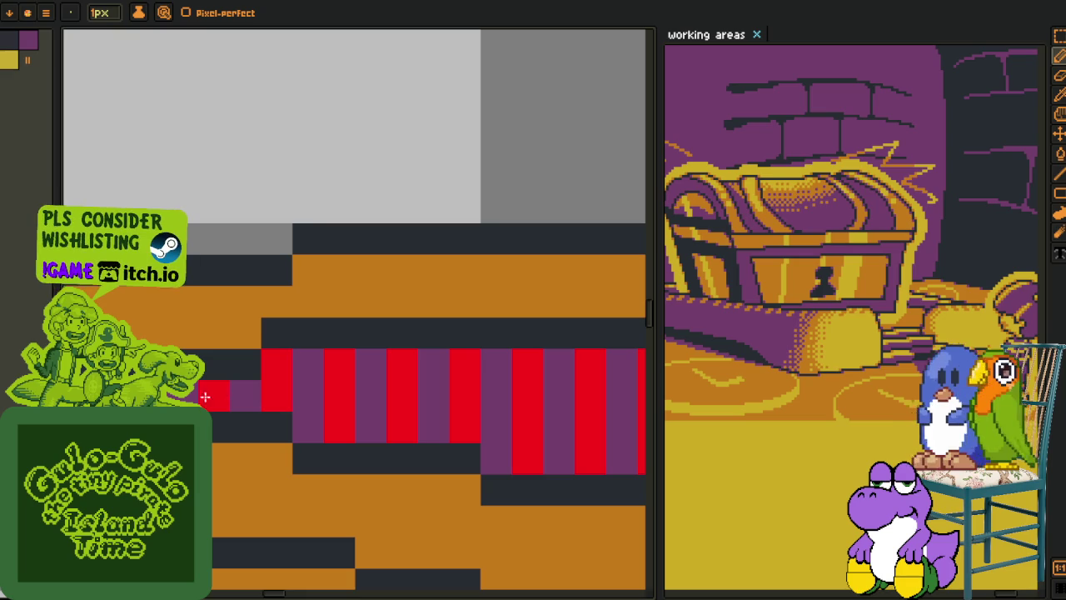
- Recolour the red stripes using Replace Color
{"action": "scroll", "coordinate": [275, 317], "scroll_direction": "down", "scroll_amount": 2}
{"action": "key", "text": "i"}
{"action": "scroll", "coordinate": [266, 341], "scroll_direction": "up", "scroll_amount": 1}
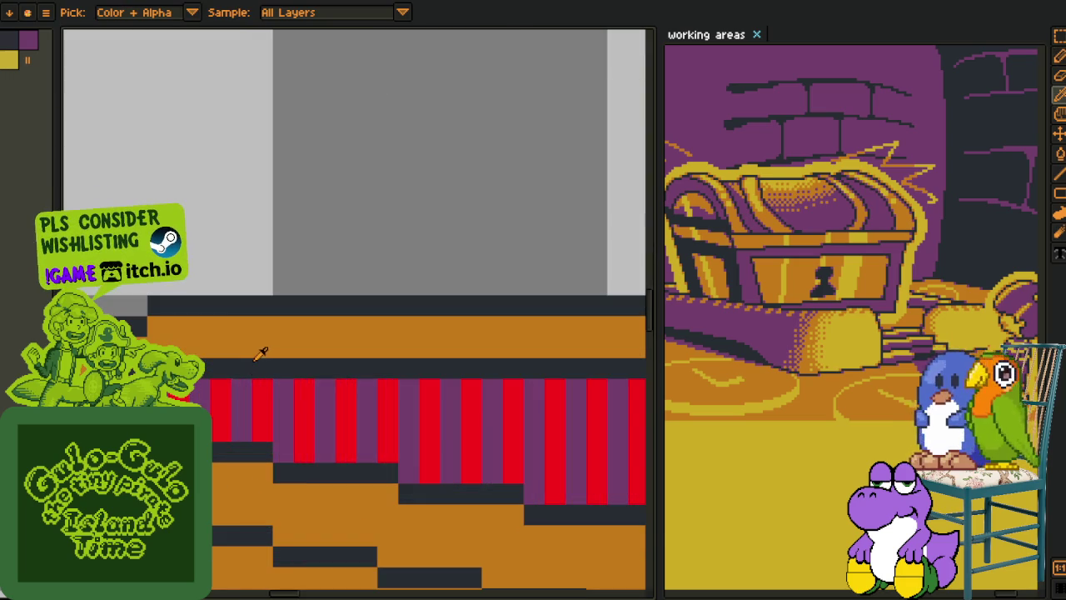
{"action": "key", "text": "shift+r"}
{"action": "left_click", "coordinate": [423, 469]}
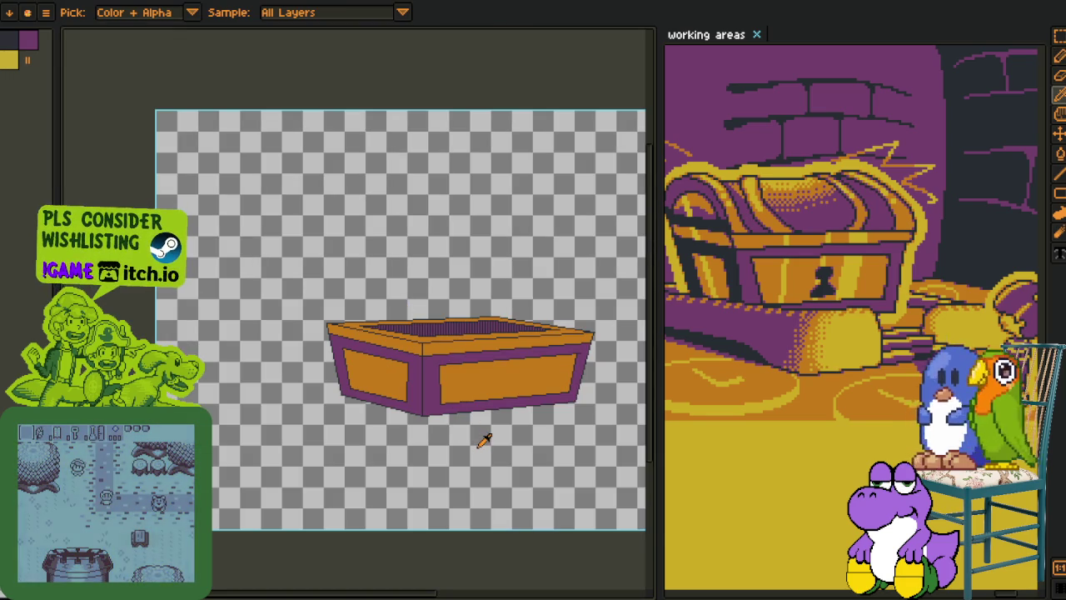
- Show the layer timeline and pan the canvas to bring the chest into view
{"action": "left_click_drag", "start_coordinate": [489, 380], "coordinate": [389, 439]}
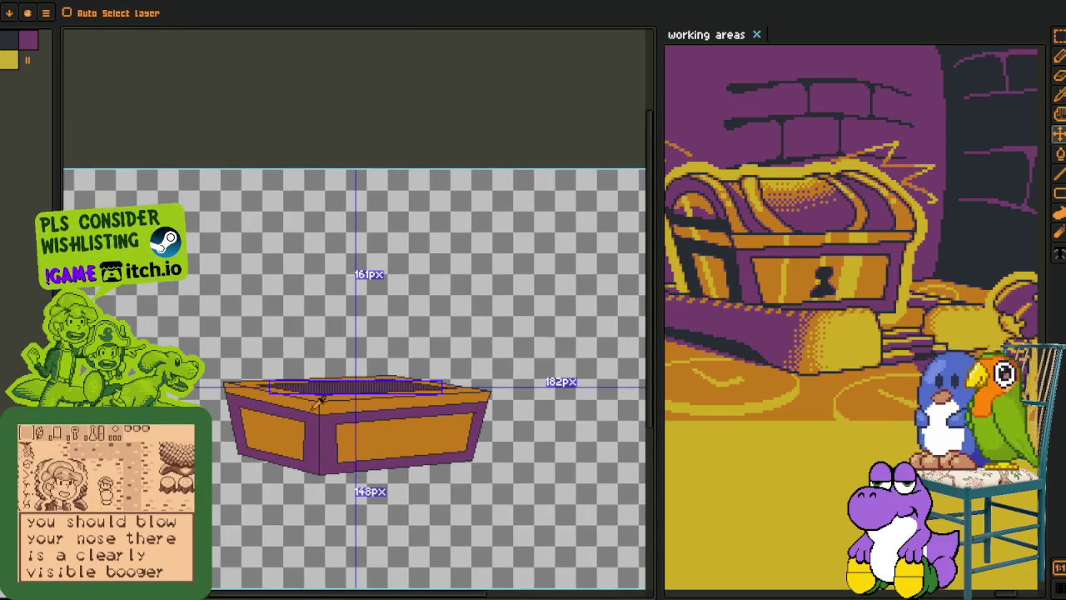
{"action": "key", "text": "Tab"}
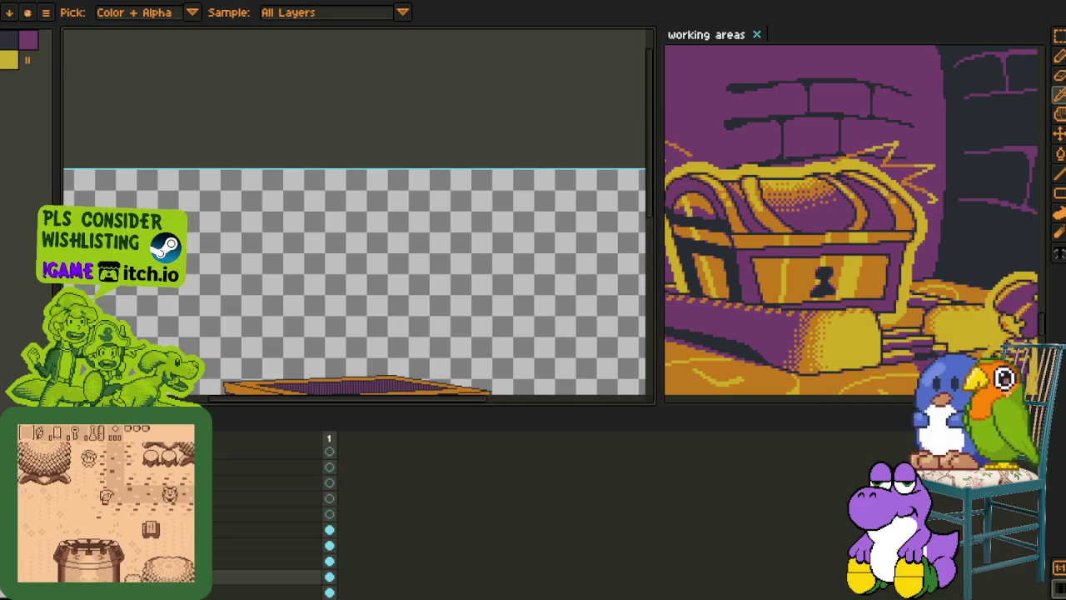
{"action": "right_click", "coordinate": [133, 490]}
{"action": "left_click", "coordinate": [238, 578]}
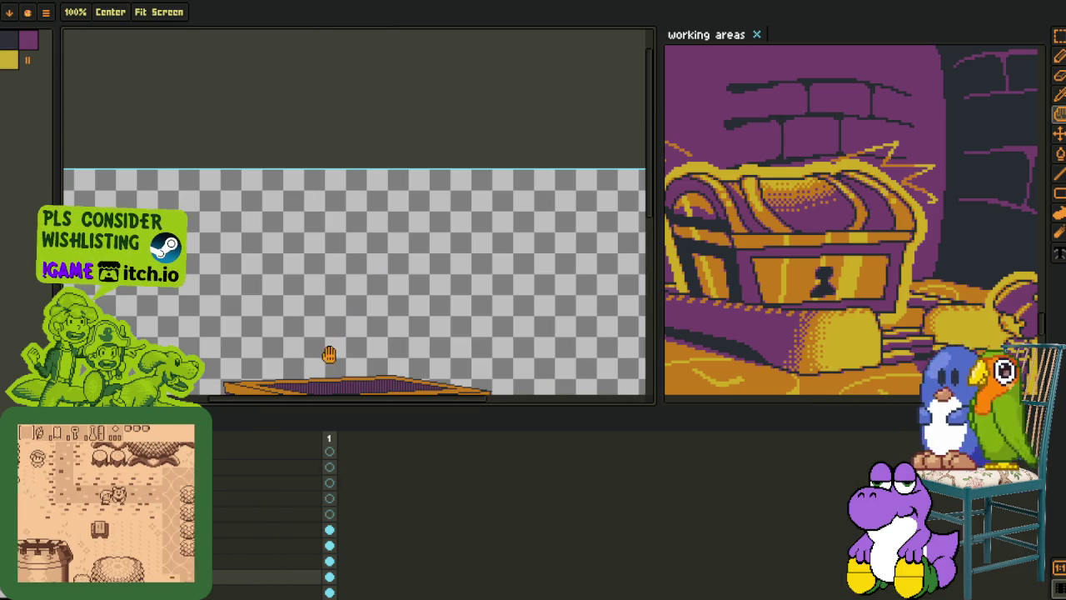
{"action": "left_click_drag", "start_coordinate": [328, 353], "coordinate": [318, 220]}
{"action": "key", "text": "i"}
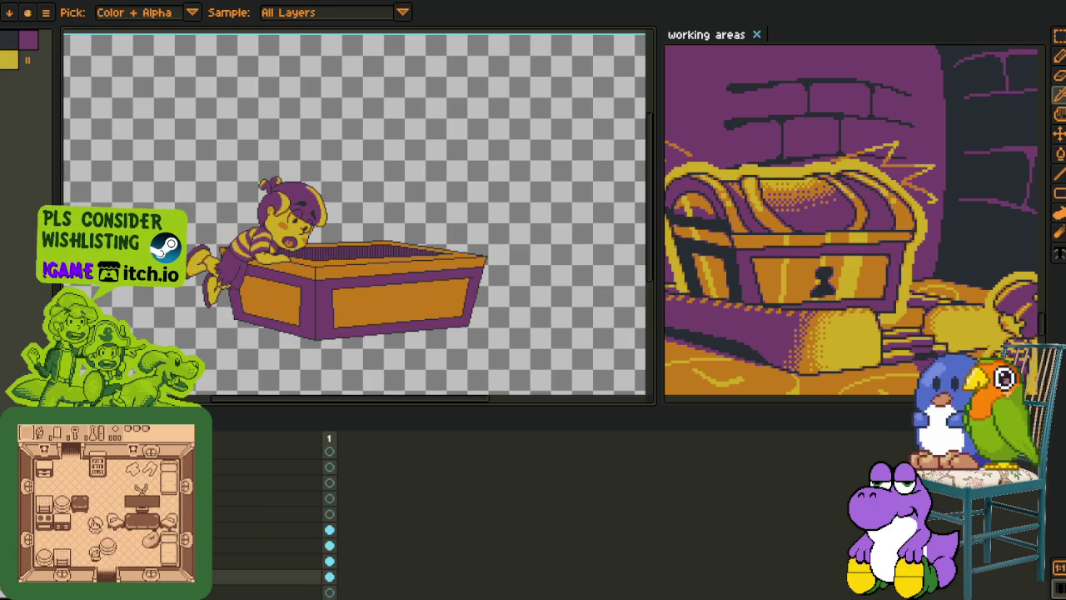
- Create a new layer group, move the chest layer into it, and name it 'chest_b'
{"action": "right_click", "coordinate": [141, 561]}
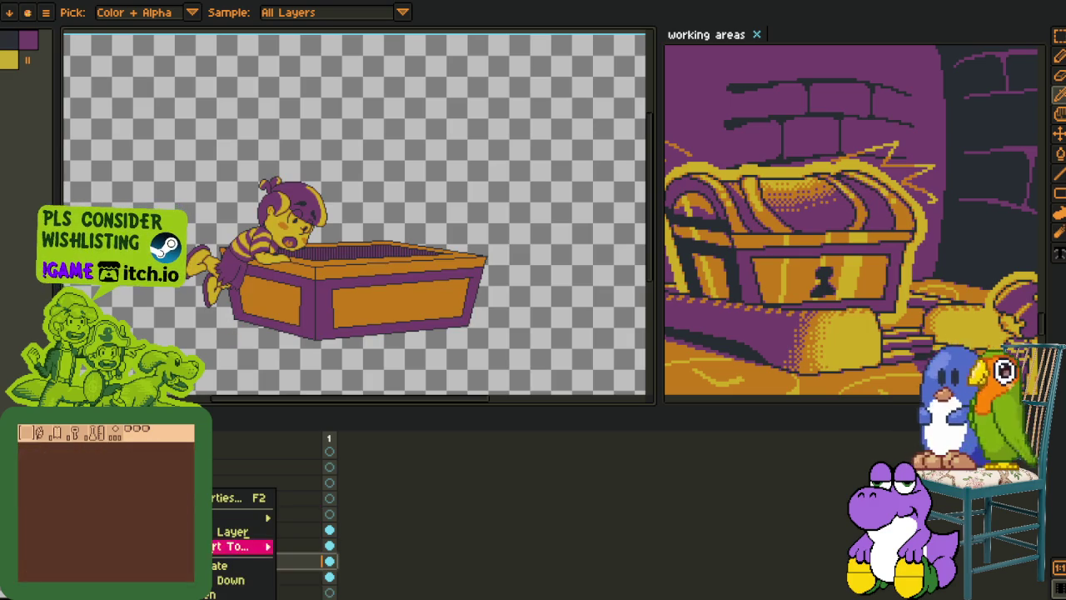
{"action": "left_click", "coordinate": [316, 528]}
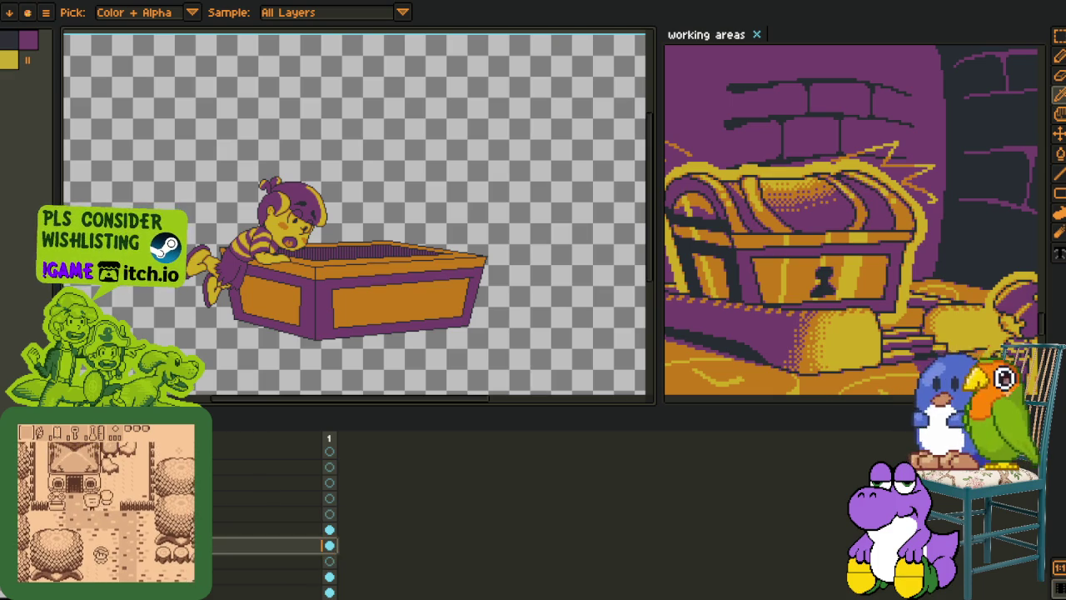
{"action": "left_click_drag", "start_coordinate": [266, 544], "coordinate": [266, 529]}
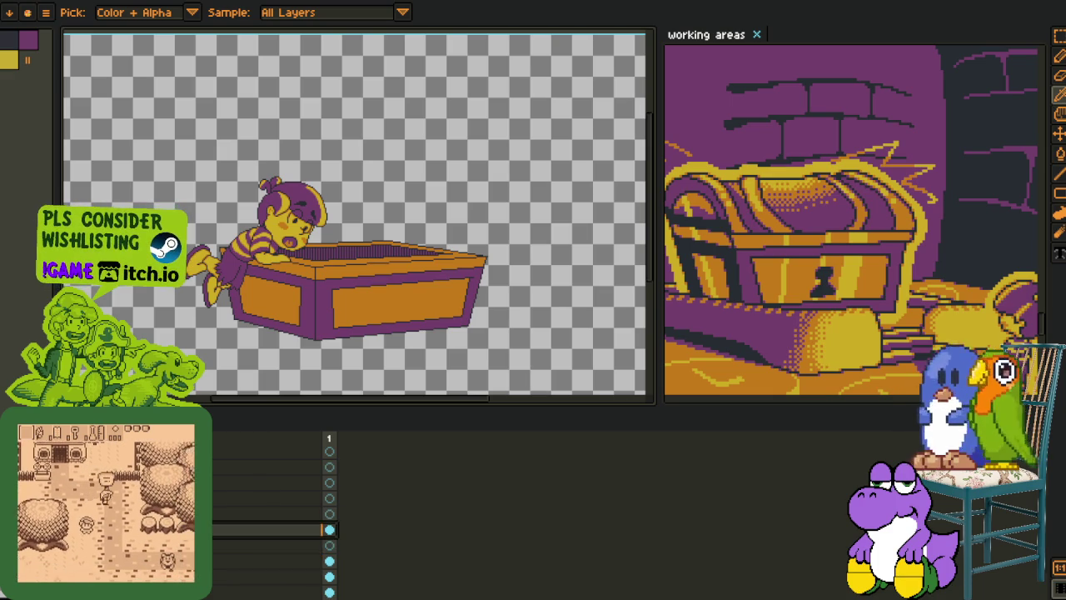
{"action": "double_click", "coordinate": [266, 530]}
{"action": "type", "text": "chest_b"}
{"action": "key", "text": "Return"}
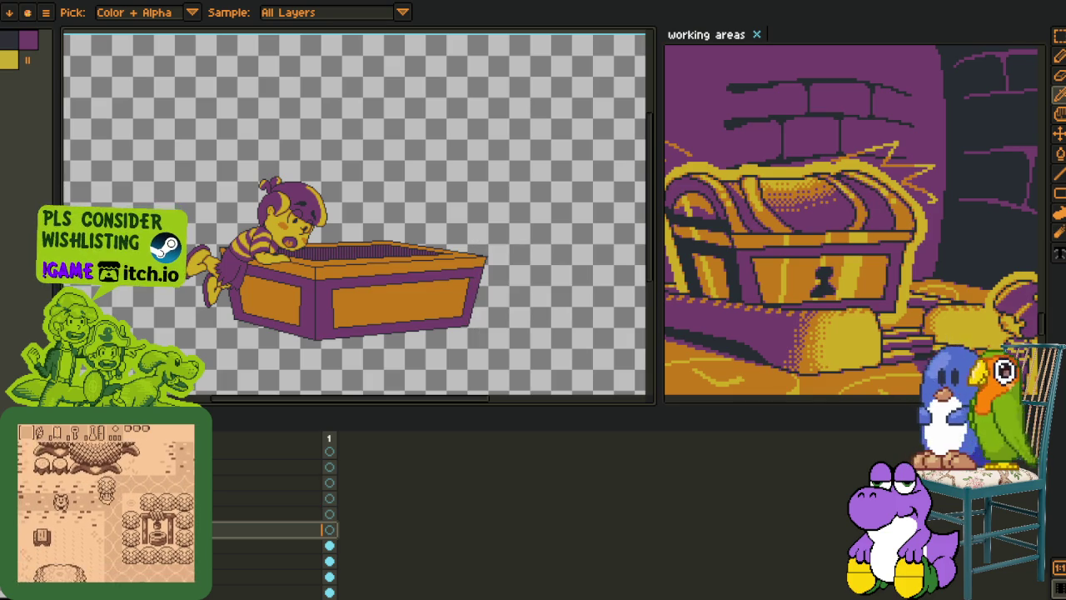
- Pan the canvas down slightly to view the finished chest and leaning character
{"action": "scroll", "coordinate": [264, 311], "scroll_direction": "down", "scroll_amount": 2}
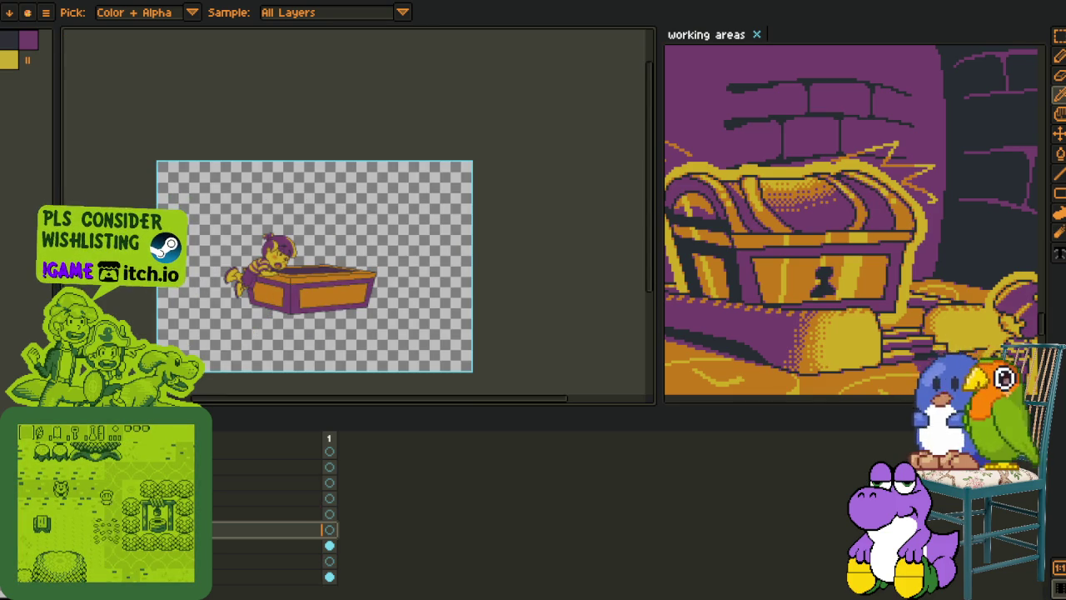
{"action": "scroll", "coordinate": [293, 343], "scroll_direction": "up", "scroll_amount": 2}
{"action": "key", "text": "space"}
{"action": "left_click_drag", "start_coordinate": [298, 351], "coordinate": [298, 394]}
{"action": "key", "text": "m"}
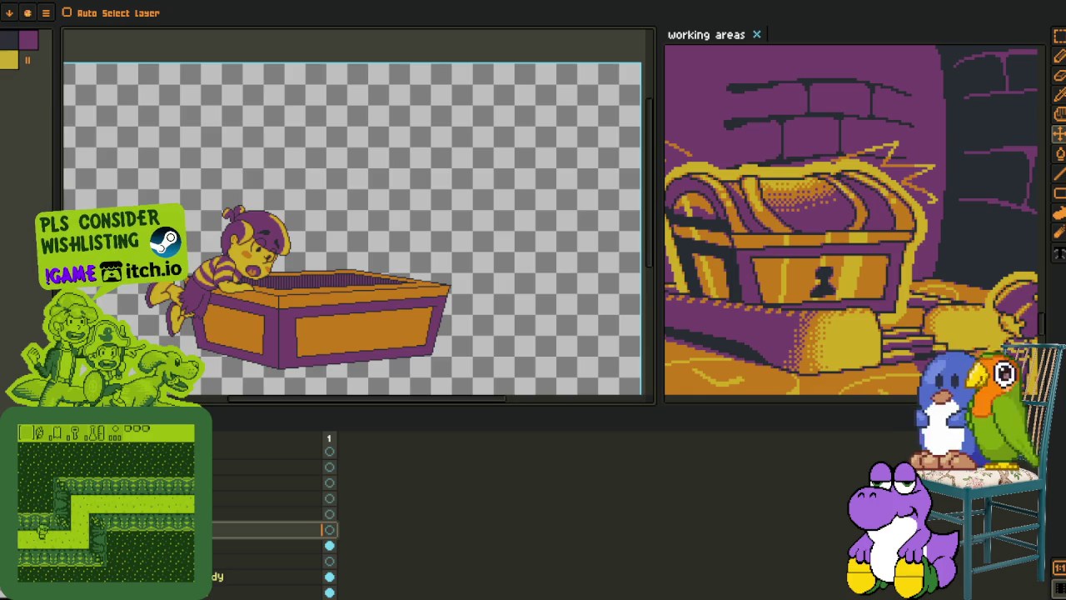
{"action": "scroll", "coordinate": [275, 516], "scroll_direction": "down", "scroll_amount": 3}
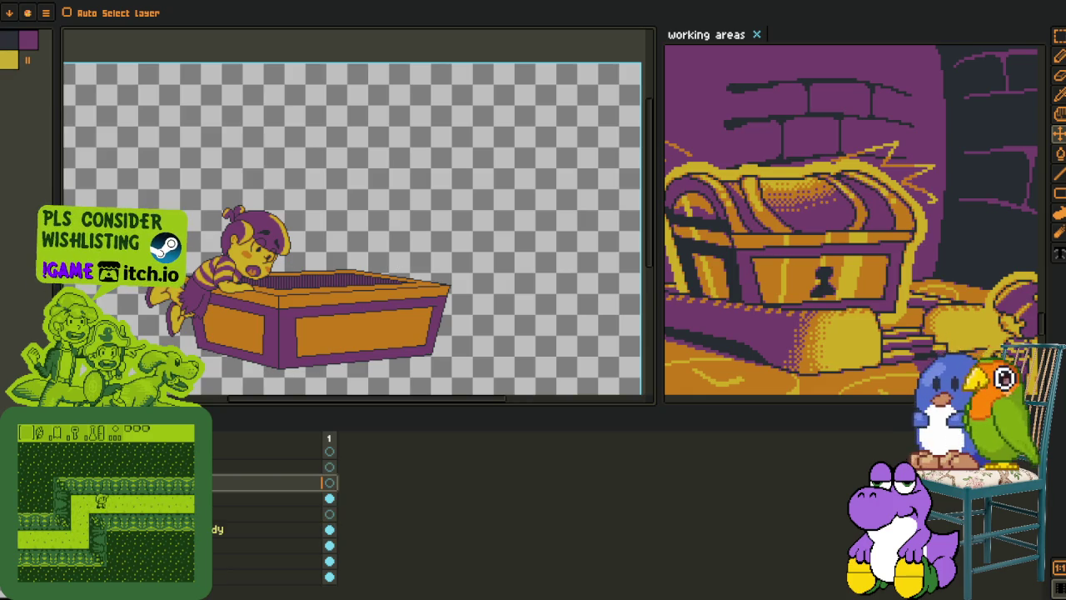
- Undo the last change to reveal the red lid sketch, and nudge the view up and left
{"action": "key", "text": "ctrl+z"}
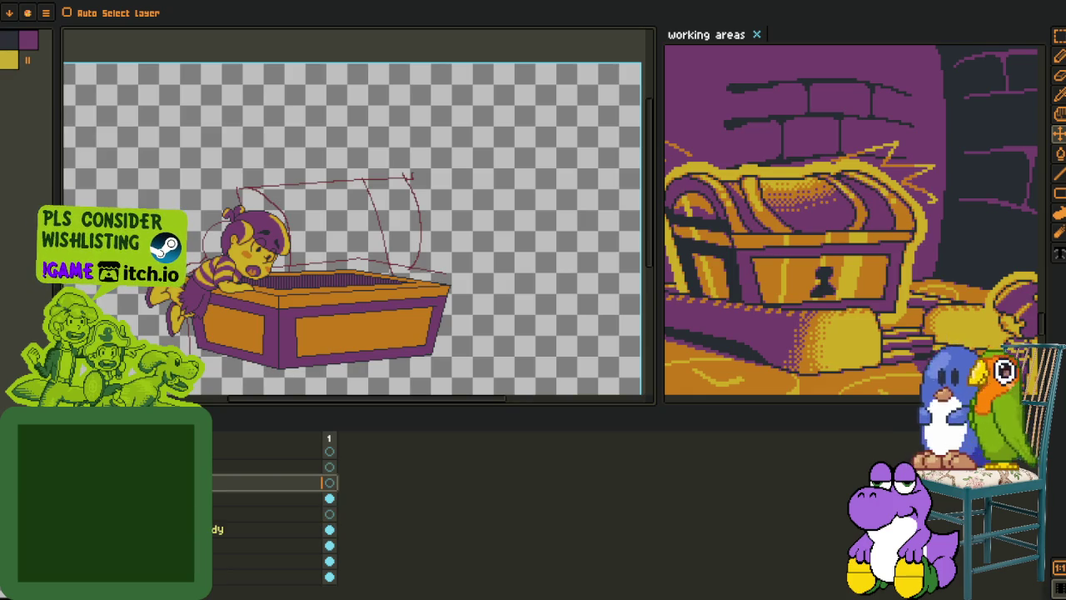
{"action": "scroll", "coordinate": [275, 508], "scroll_direction": "up", "scroll_amount": 3}
{"action": "key", "text": "o"}
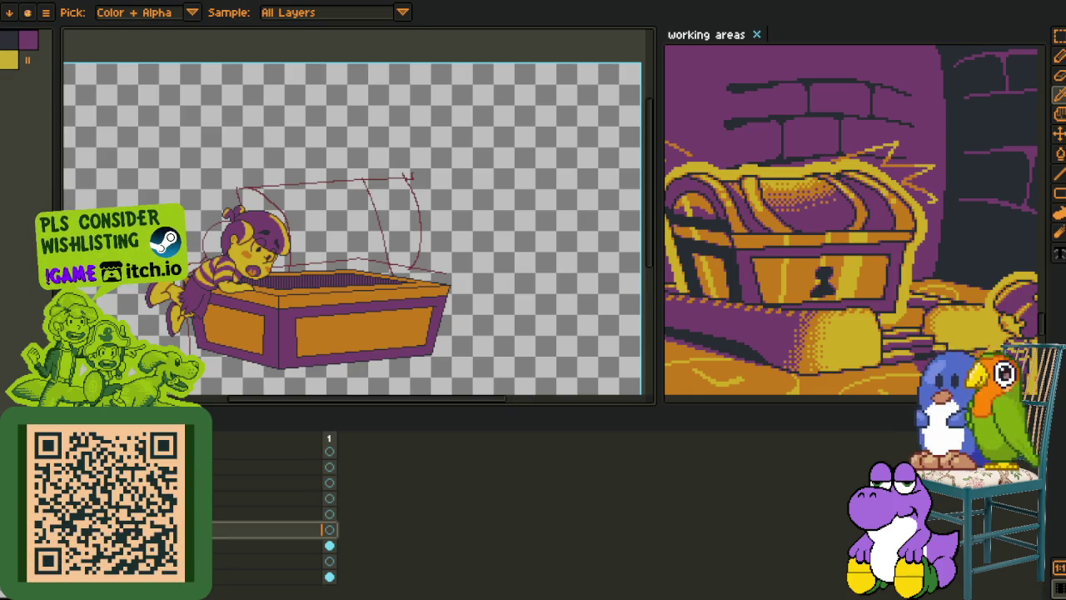
{"action": "scroll", "coordinate": [224, 295], "scroll_direction": "up", "scroll_amount": 3}
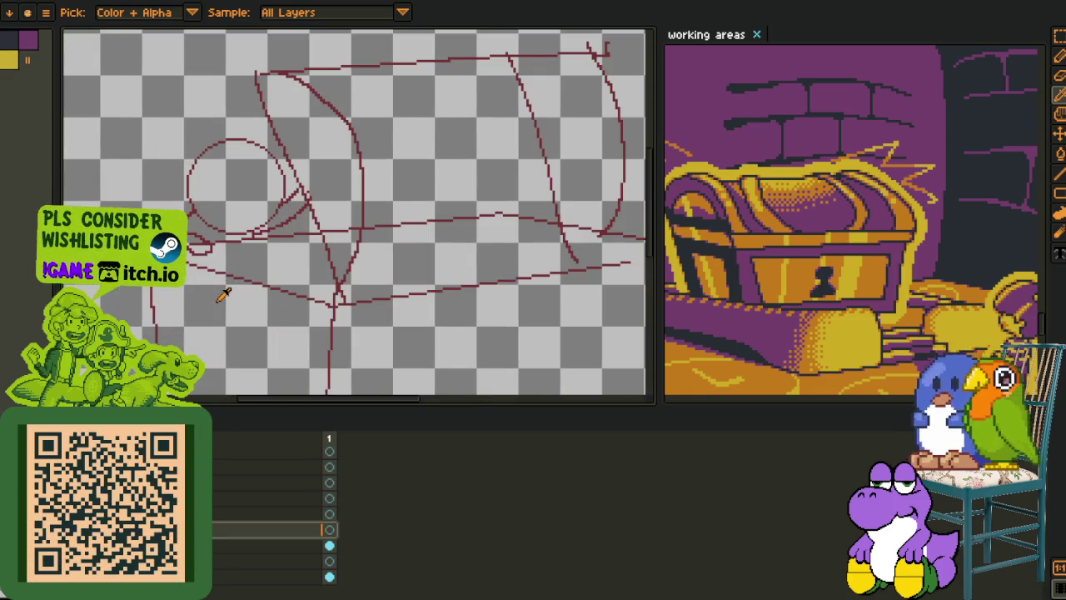
{"action": "key", "text": "m"}
{"action": "left_click_drag", "start_coordinate": [261, 350], "coordinate": [245, 340]}
{"action": "key", "text": "o"}
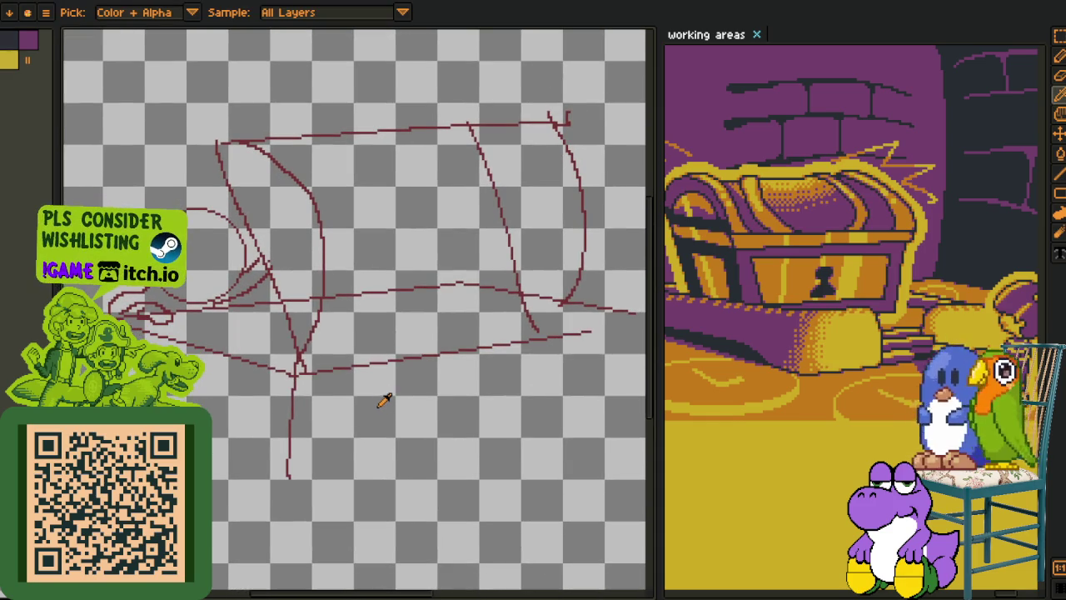
- Show the layer timeline, bring the whole chest into view, and bring up a layer's options
{"action": "key", "text": "ctrl+F1"}
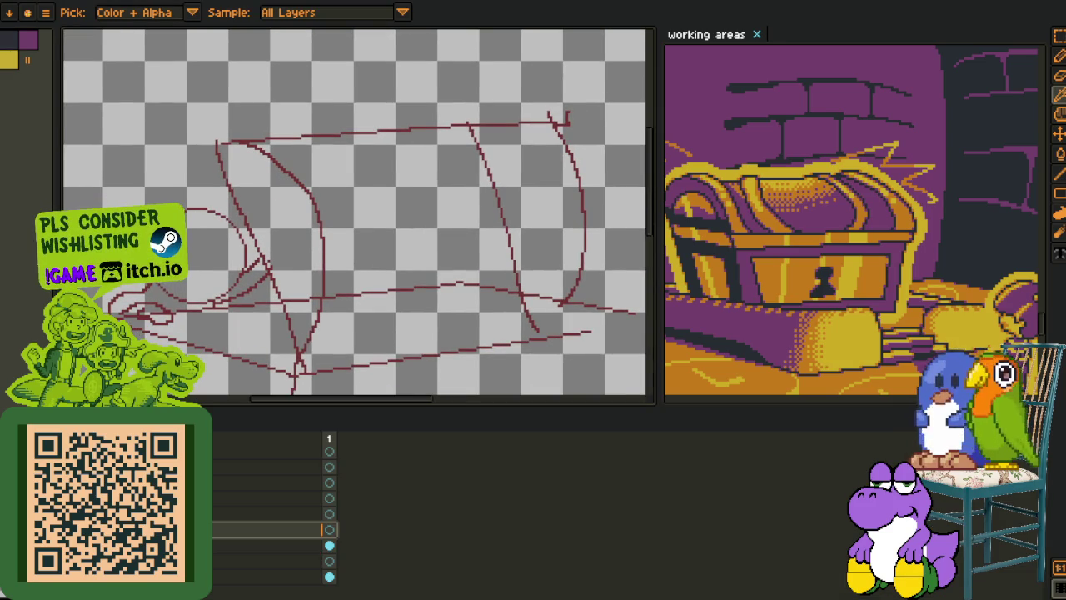
{"action": "scroll", "coordinate": [318, 319], "scroll_direction": "down", "scroll_amount": 3}
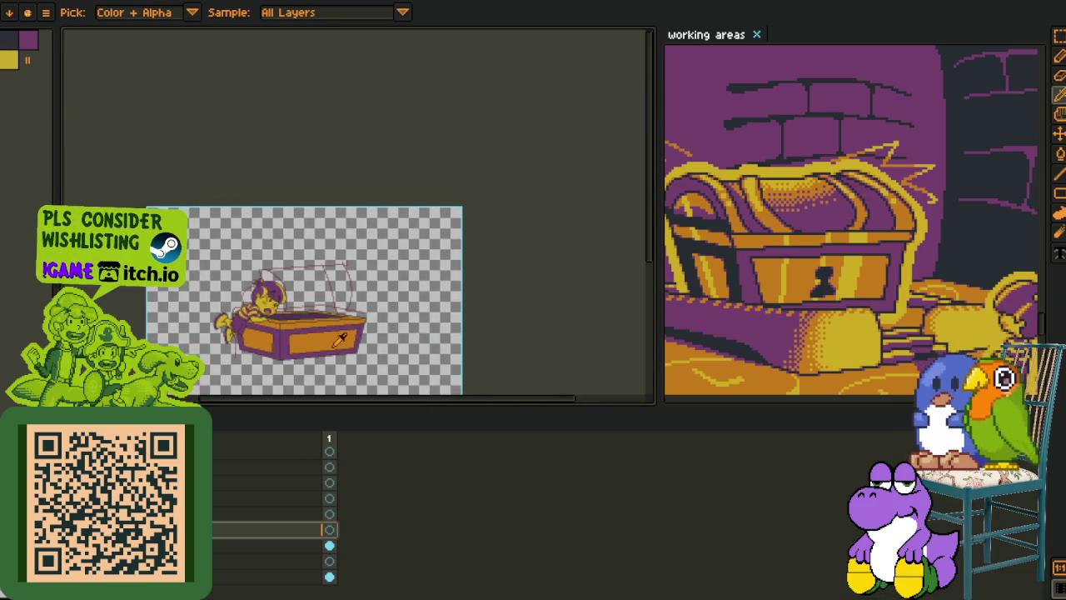
{"action": "left_click_drag", "start_coordinate": [376, 344], "coordinate": [459, 309]}
{"action": "key", "text": "p"}
{"action": "right_click", "coordinate": [221, 531]}
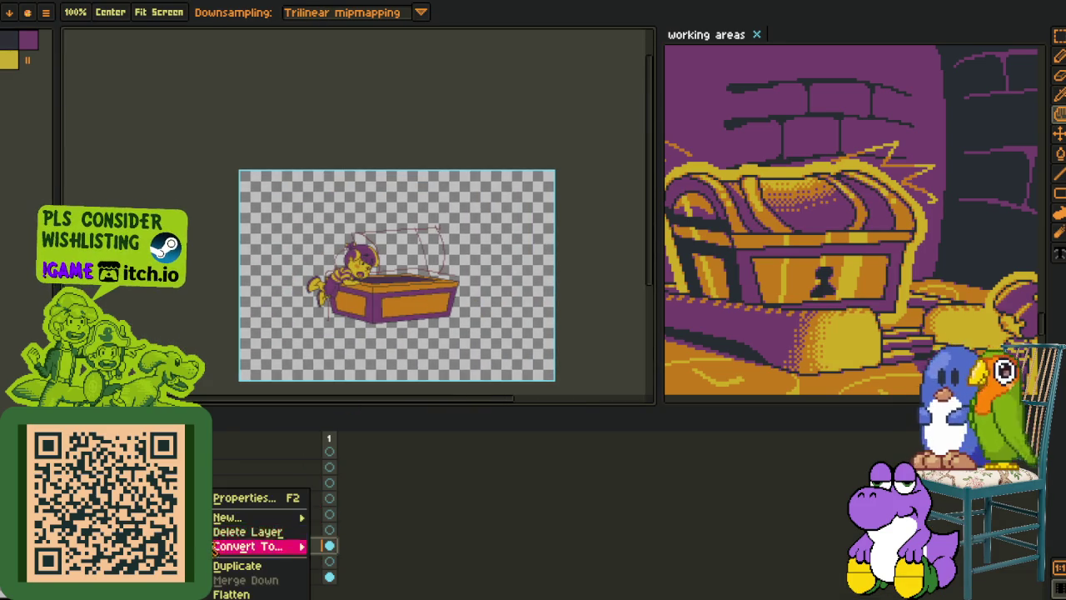
- Recentre the enlarged chest and character, and select the bottom layer
{"action": "scroll", "coordinate": [304, 326], "scroll_direction": "up", "scroll_amount": 2}
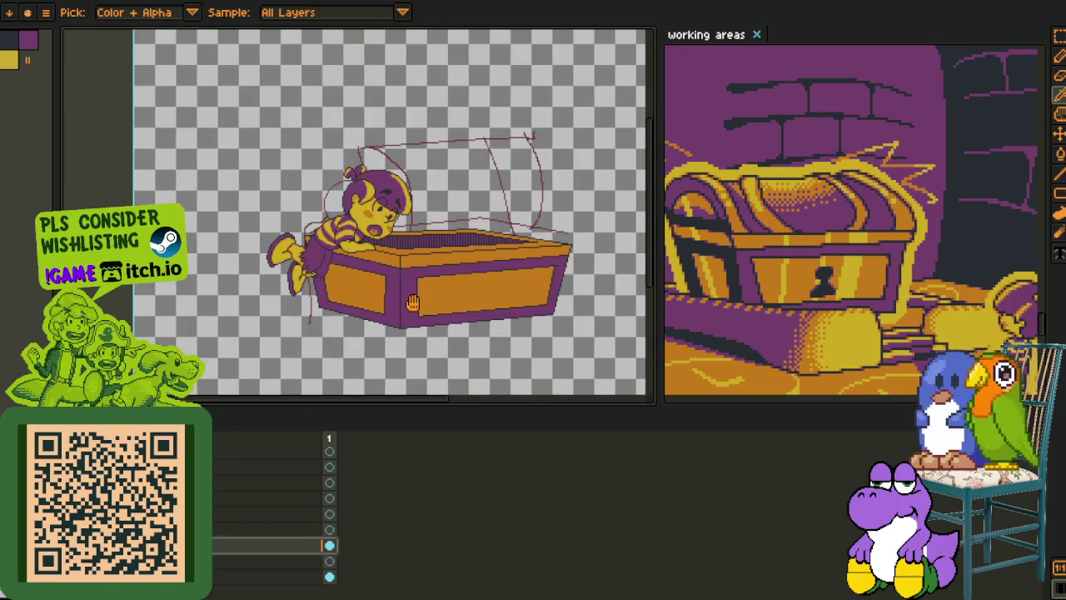
{"action": "left_click_drag", "start_coordinate": [413, 303], "coordinate": [356, 349]}
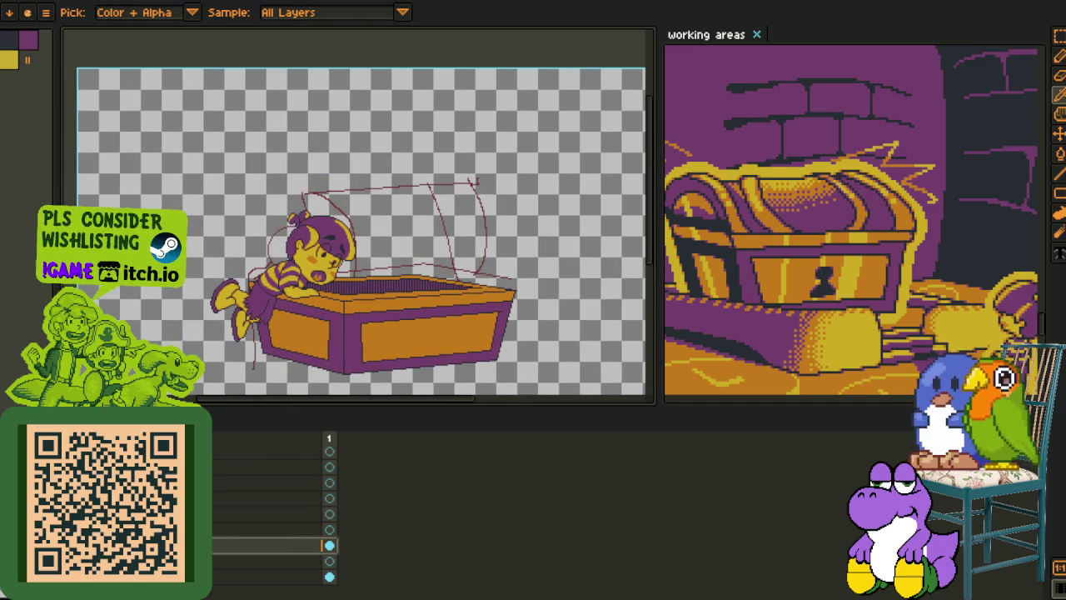
{"action": "left_click", "coordinate": [266, 592]}
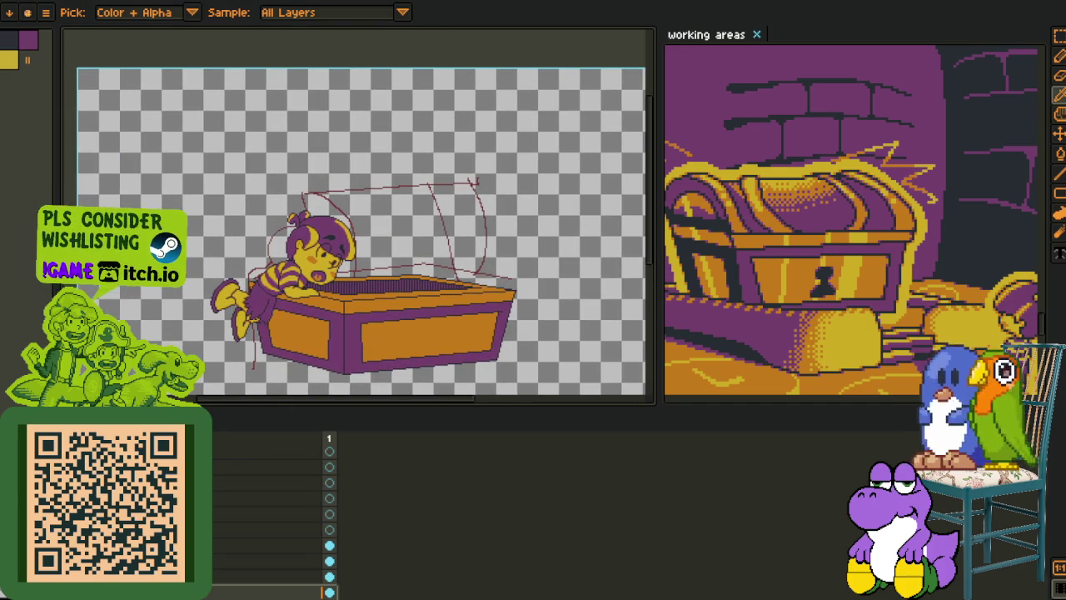
{"action": "right_click", "coordinate": [250, 544]}
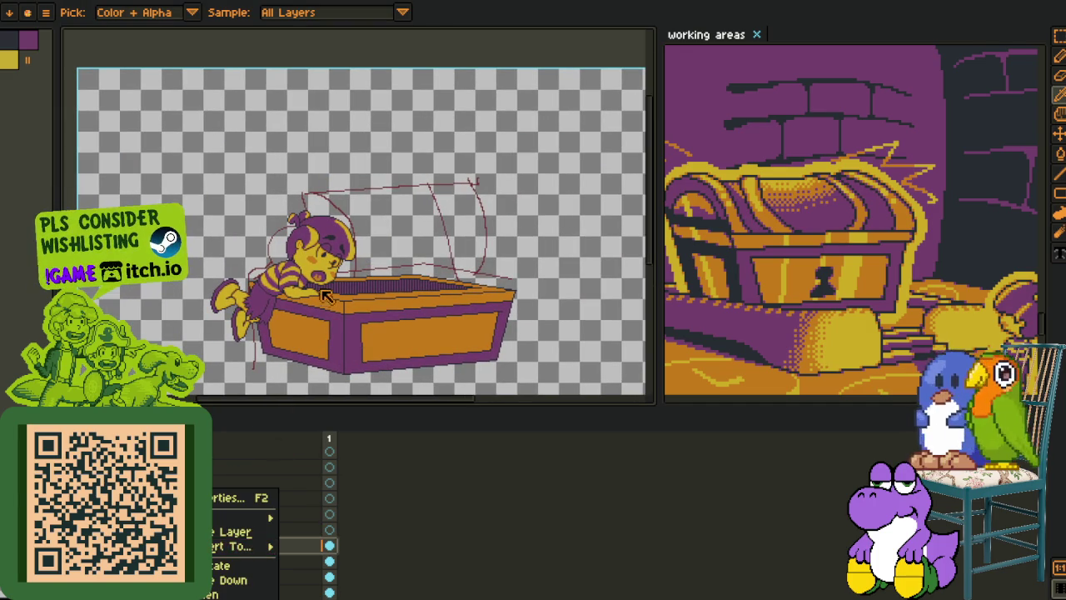
- Zoom into the face and chest rim, then set Replace Color from #20282f to red
{"action": "scroll", "coordinate": [321, 296], "scroll_direction": "up", "scroll_amount": 2}
{"action": "scroll", "coordinate": [304, 291], "scroll_direction": "up", "scroll_amount": 2}
{"action": "key", "text": "Tab"}
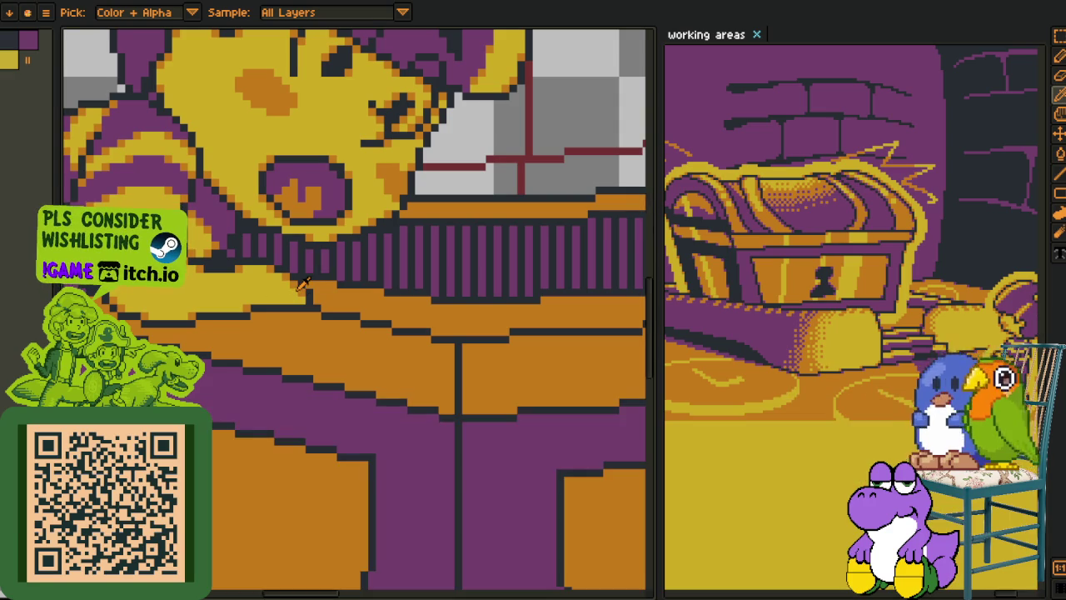
{"action": "scroll", "coordinate": [300, 285], "scroll_direction": "up", "scroll_amount": 1}
{"action": "scroll", "coordinate": [287, 308], "scroll_direction": "up", "scroll_amount": 1}
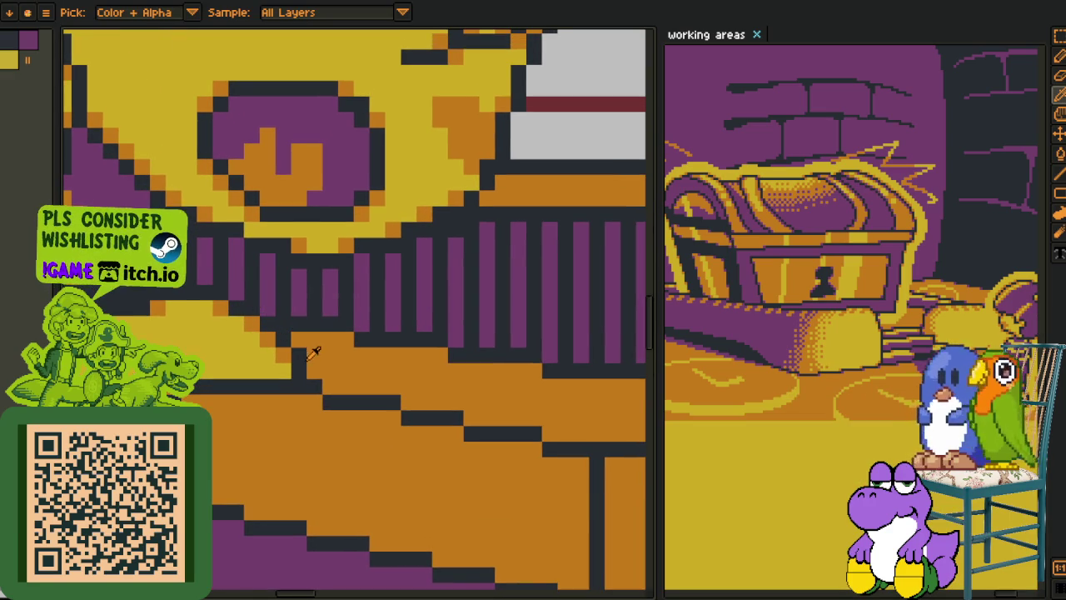
{"action": "key", "text": "Tab"}
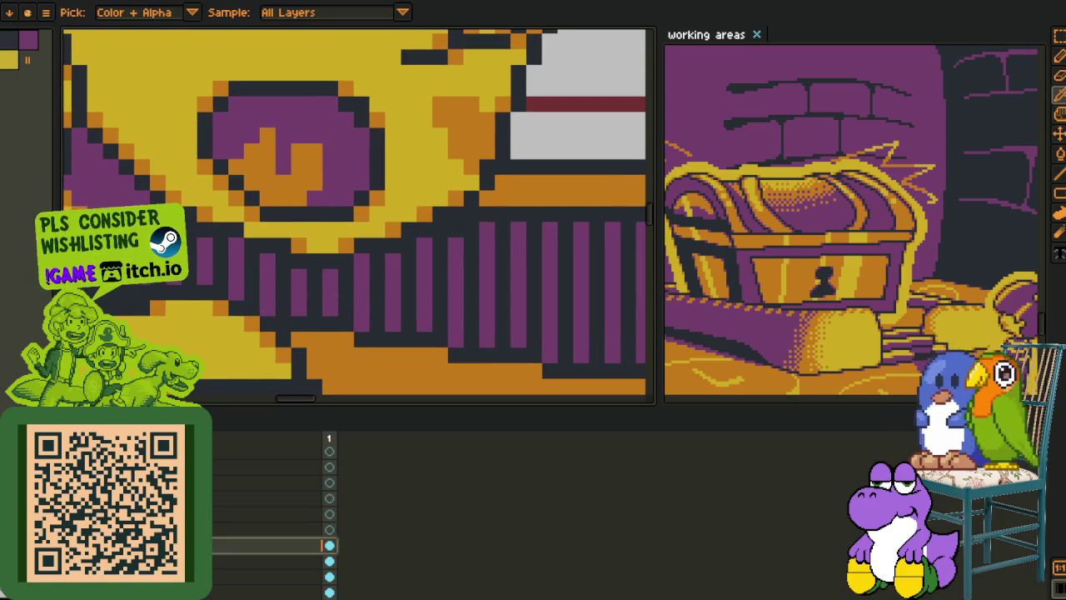
{"action": "key", "text": "shift+r"}
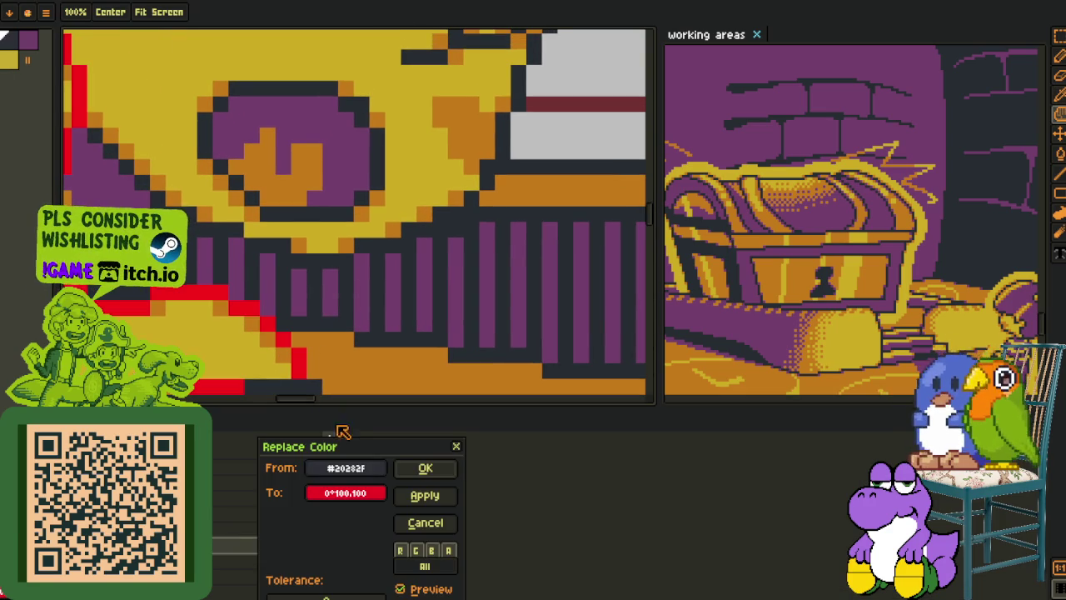
- Apply the red recolour to the dark outline pixels
{"action": "left_click", "coordinate": [427, 467]}
{"action": "scroll", "coordinate": [471, 266], "scroll_direction": "down", "scroll_amount": 3}
{"action": "key", "text": "Tab"}
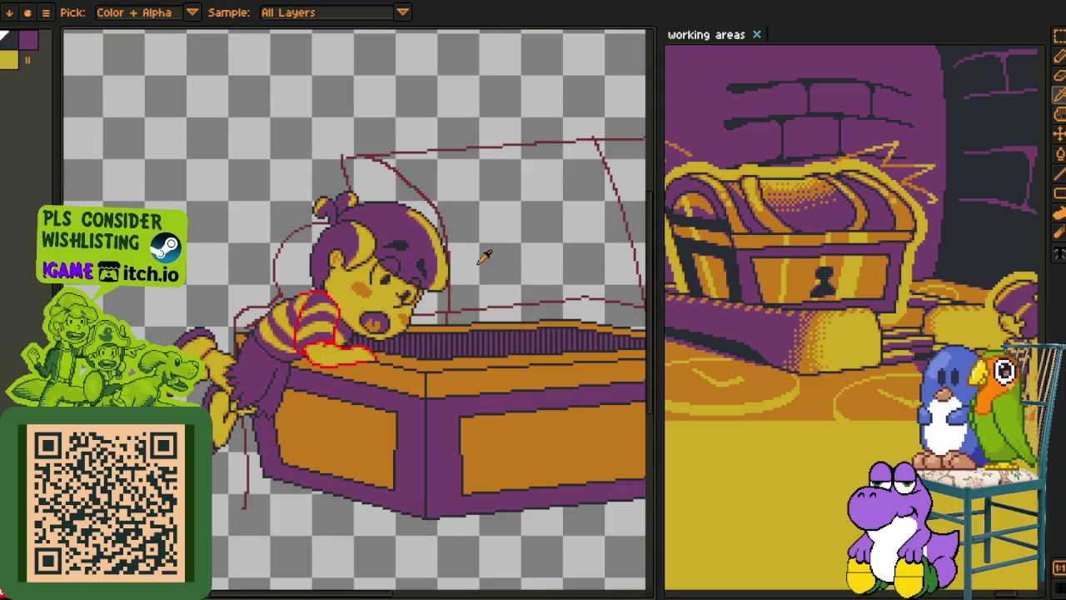
{"action": "scroll", "coordinate": [410, 321], "scroll_direction": "up", "scroll_amount": 2}
{"action": "scroll", "coordinate": [408, 325], "scroll_direction": "up", "scroll_amount": 2}
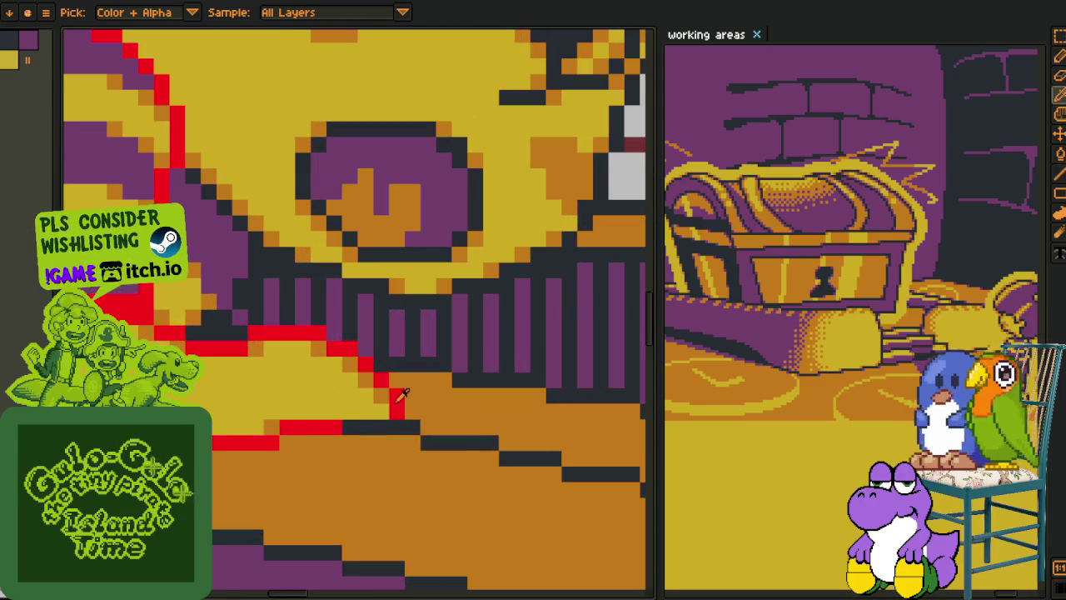
{"action": "key", "text": "b"}
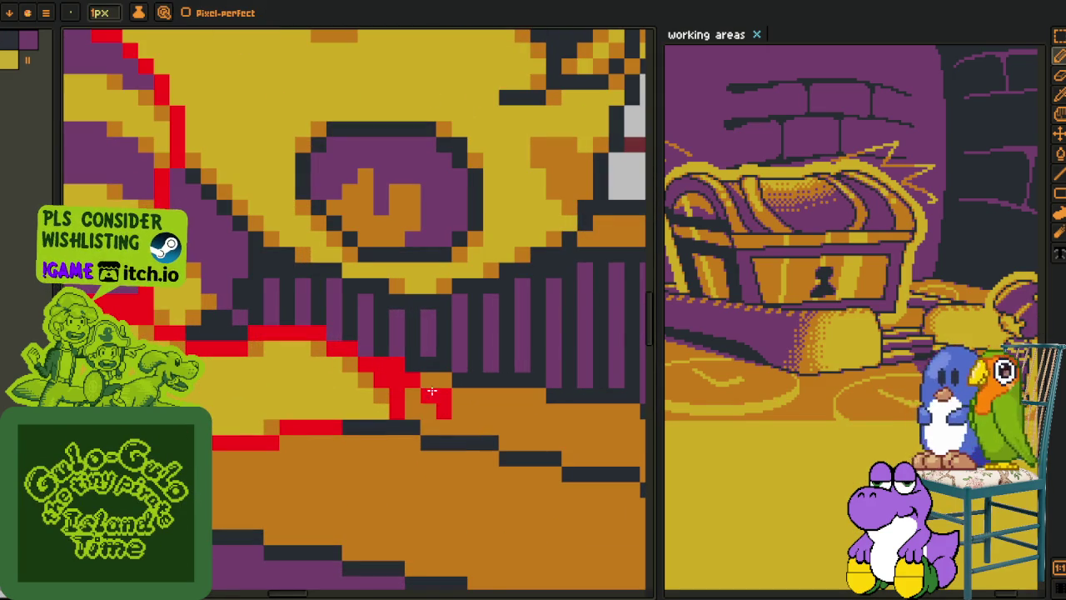
- Paint one outline pixel red and cover stray red pixels with yellow
{"action": "left_click", "coordinate": [427, 426]}
{"action": "key", "text": "i"}
{"action": "key", "text": "b"}
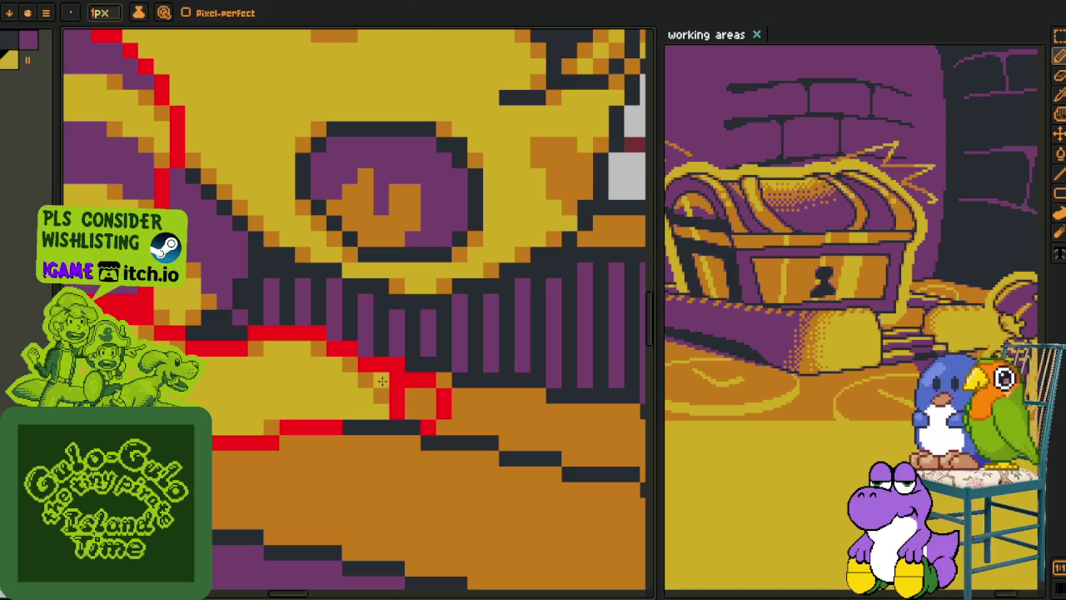
{"action": "left_click_drag", "start_coordinate": [393, 382], "coordinate": [399, 413]}
{"action": "key", "text": "i"}
{"action": "key", "text": "b"}
- Turn a stray red pixel beside the arm yellow
{"action": "scroll", "coordinate": [413, 428], "scroll_direction": "down", "scroll_amount": 3}
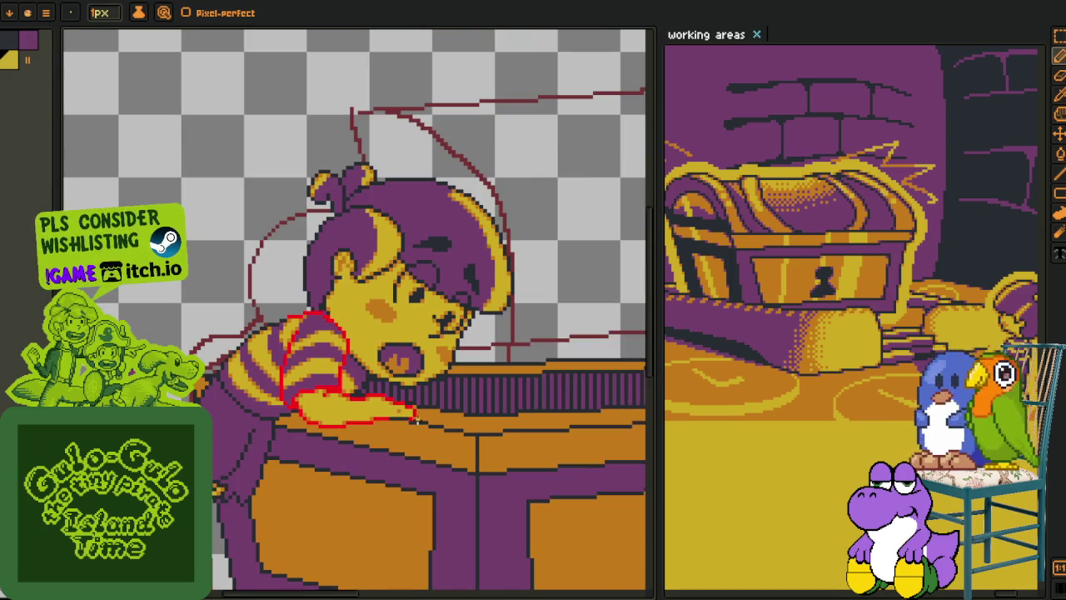
{"action": "scroll", "coordinate": [414, 424], "scroll_direction": "up", "scroll_amount": 2}
{"action": "scroll", "coordinate": [414, 423], "scroll_direction": "up", "scroll_amount": 2}
{"action": "key", "text": "i"}
{"action": "key", "text": "b"}
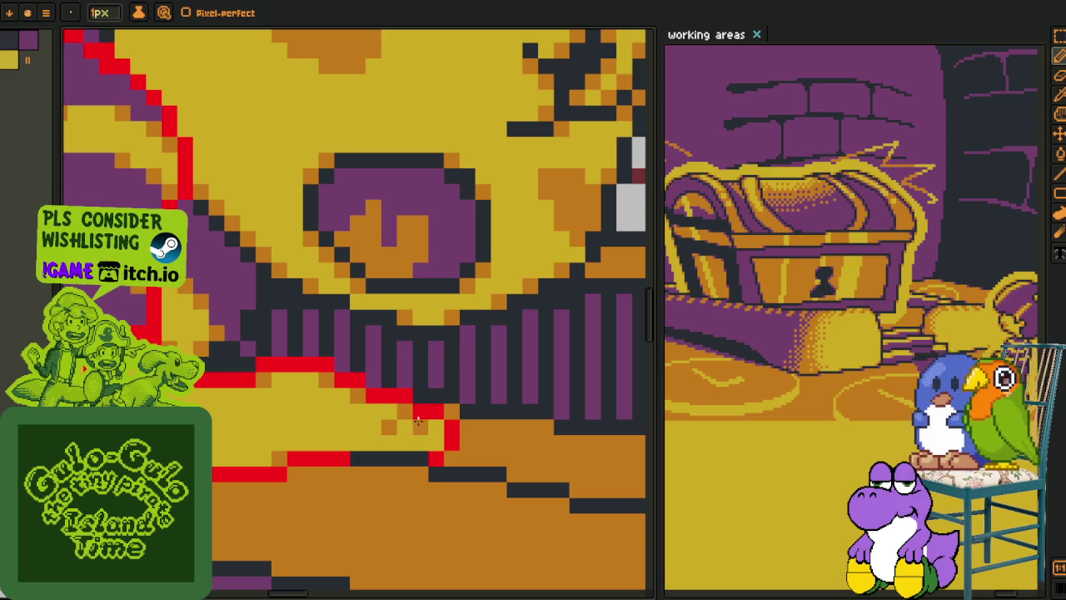
{"action": "key", "text": "i"}
{"action": "key", "text": "b"}
{"action": "key", "text": "i"}
{"action": "left_click", "coordinate": [374, 419]}
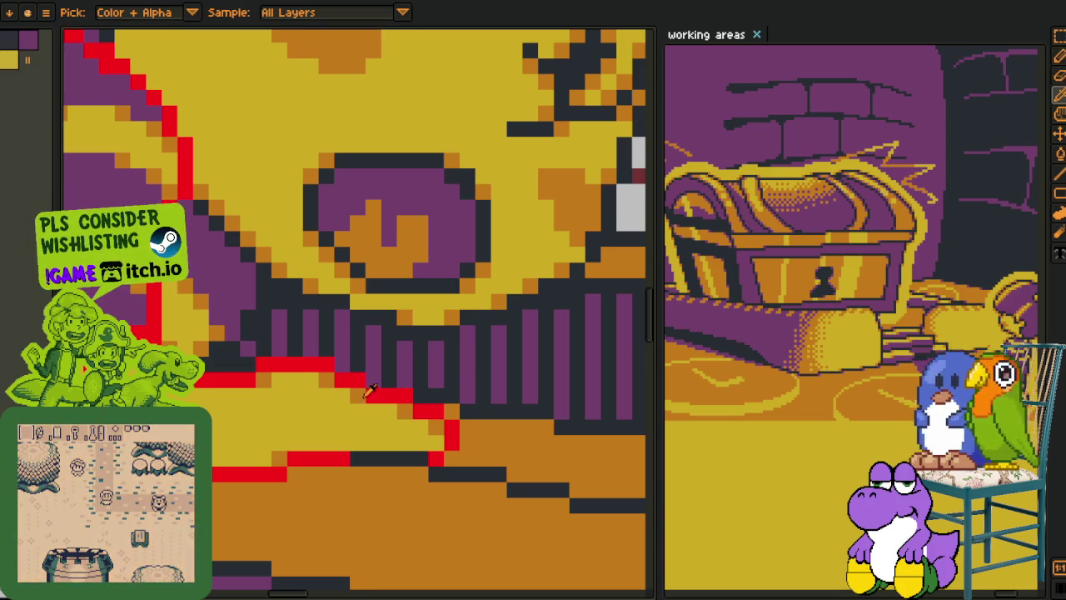
- Fix pixels on the red line and extend the red outline along the chest edge
{"action": "key", "text": "b"}
{"action": "left_click", "coordinate": [346, 377]}
{"action": "key", "text": "i"}
{"action": "left_click", "coordinate": [350, 379]}
{"action": "key", "text": "b"}
{"action": "mouse_move", "coordinate": [357, 365]}
{"action": "left_mouse_down"}
{"action": "mouse_move", "coordinate": [342, 380]}
{"action": "mouse_move", "coordinate": [259, 364]}
{"action": "left_mouse_up"}
- Reshape the red diagonal outline and redraw it one row lower
{"action": "key", "text": "i"}
{"action": "left_click", "coordinate": [390, 397]}
{"action": "key", "text": "b"}
{"action": "key", "text": "i"}
{"action": "left_click", "coordinate": [250, 354]}
{"action": "key", "text": "b"}
- Recolour a pixel beside the outline orange and touch up neighbouring pixels
{"action": "key", "text": "i"}
{"action": "key", "text": "b"}
{"action": "key", "text": "i"}
{"action": "left_click", "coordinate": [401, 405]}
{"action": "key", "text": "b"}
{"action": "left_click", "coordinate": [390, 393]}
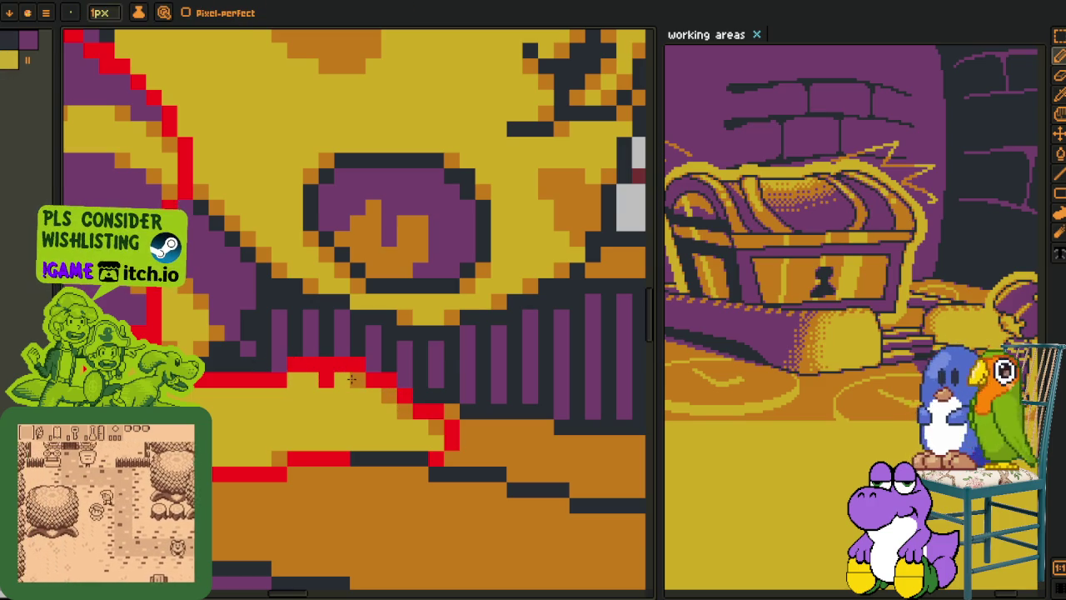
{"action": "key", "text": "i"}
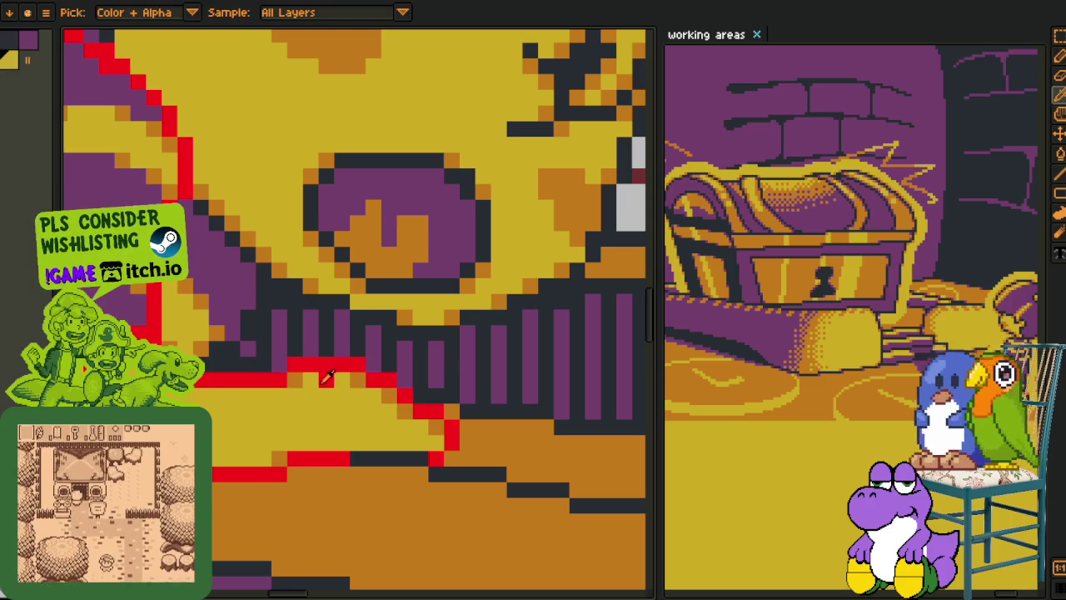
{"action": "key", "text": "b"}
{"action": "scroll", "coordinate": [350, 400], "scroll_direction": "down", "scroll_amount": 5}
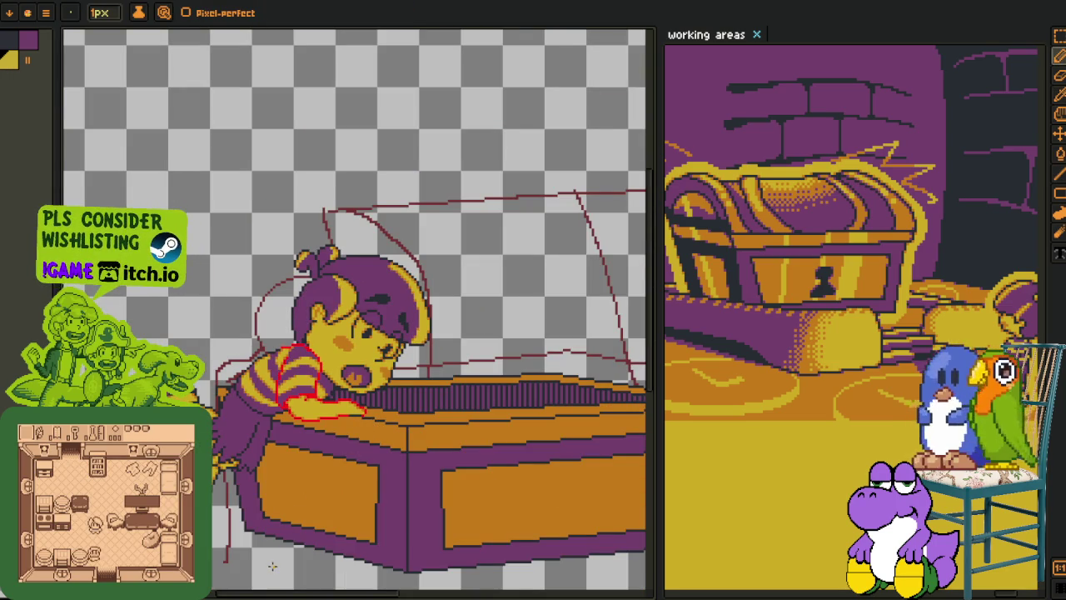
- Recolour away the temporary red arm outline with Replace Color
{"action": "key", "text": "i"}
{"action": "scroll", "coordinate": [313, 418], "scroll_direction": "up", "scroll_amount": 2}
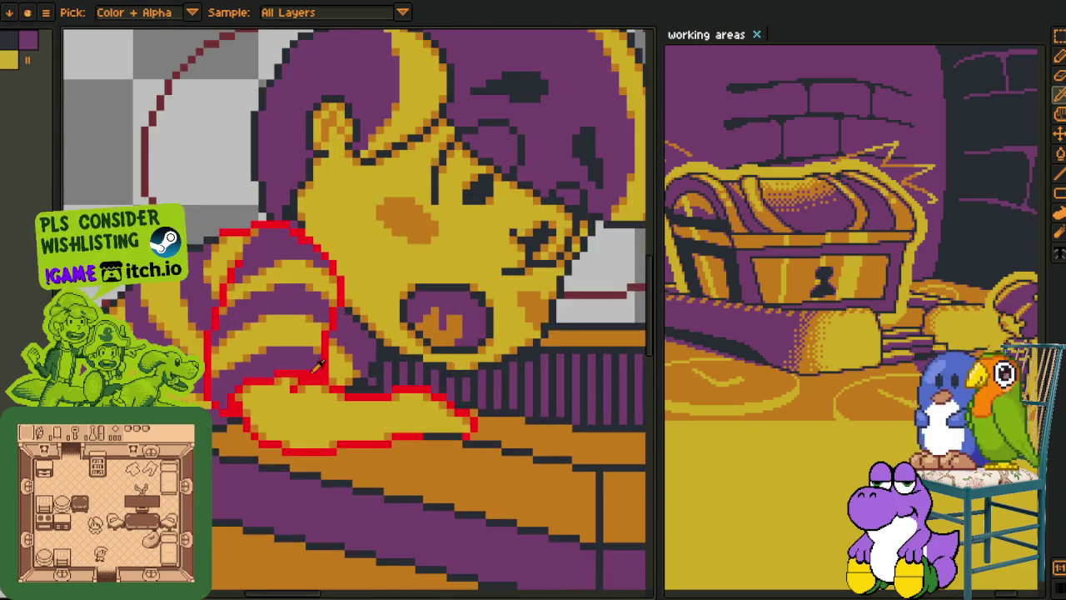
{"action": "scroll", "coordinate": [379, 367], "scroll_direction": "up", "scroll_amount": 2}
{"action": "key", "text": "shift+r"}
{"action": "left_click", "coordinate": [423, 466]}
{"action": "scroll", "coordinate": [418, 460], "scroll_direction": "down", "scroll_amount": 2}
{"action": "scroll", "coordinate": [419, 459], "scroll_direction": "down", "scroll_amount": 2}
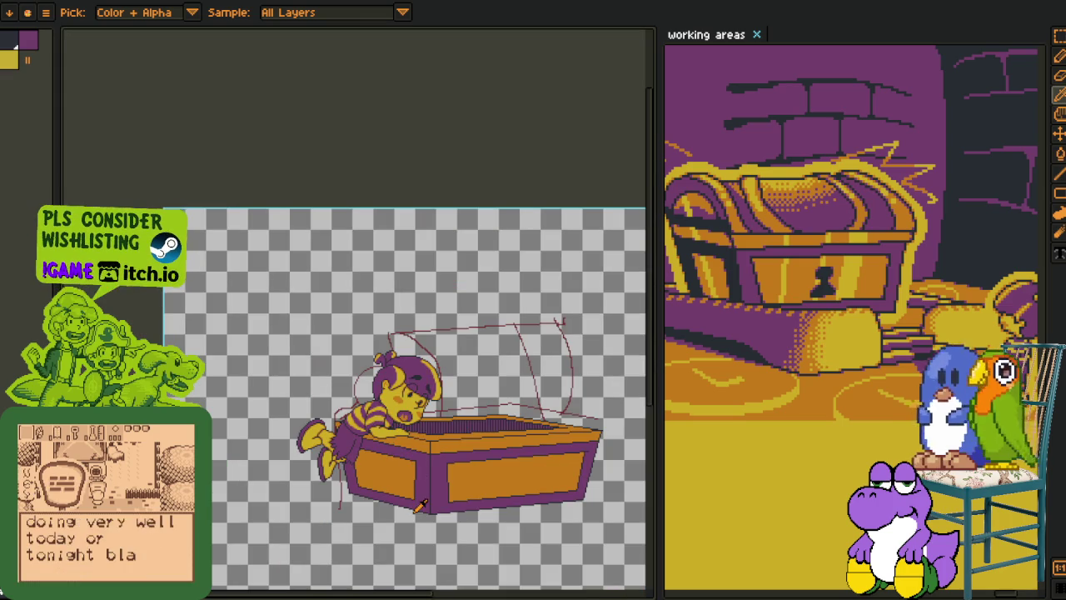
- Reframe the drawing and pick purple from it as the drawing colour
{"action": "left_click_drag", "start_coordinate": [447, 497], "coordinate": [385, 460]}
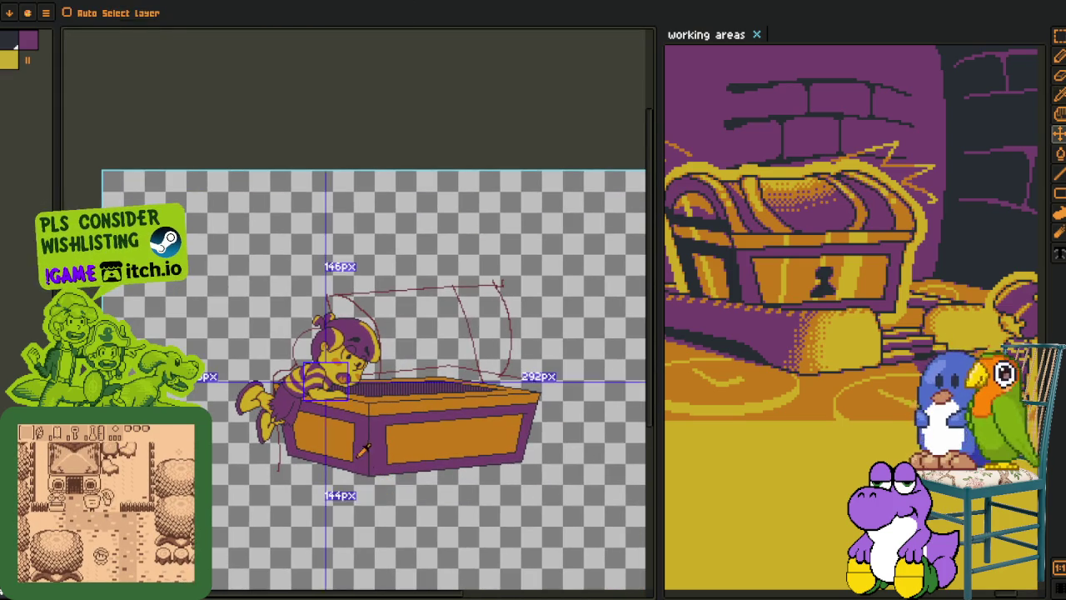
{"action": "key", "text": "Tab"}
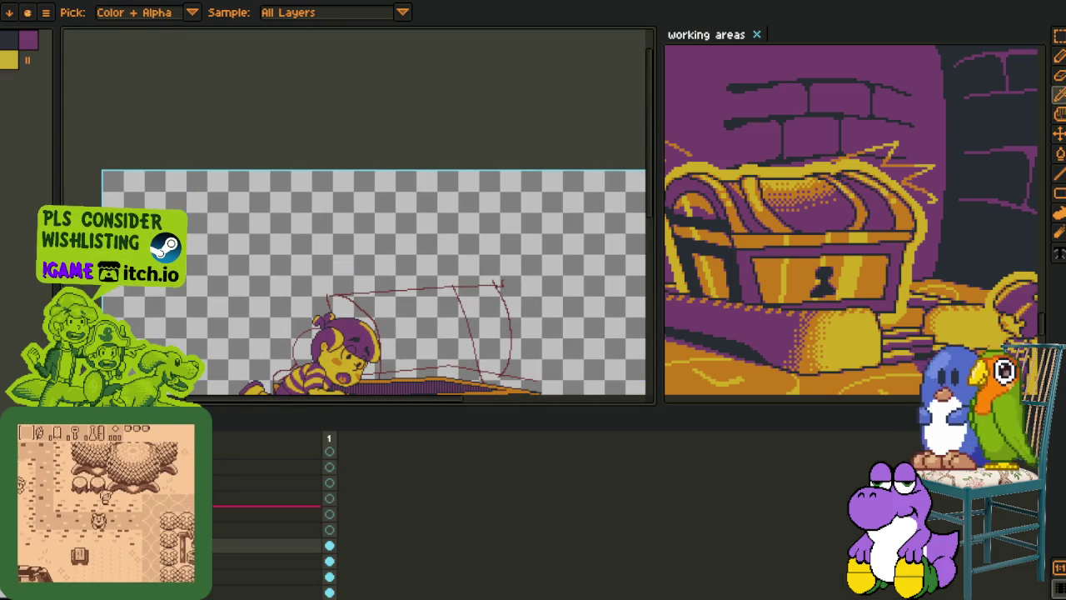
{"action": "key", "text": "Tab"}
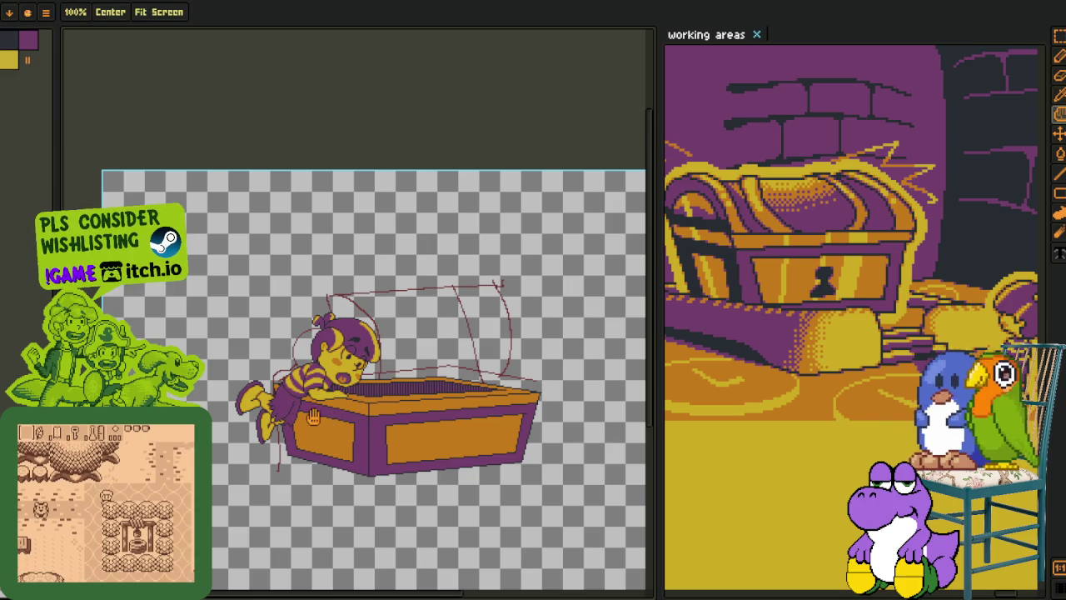
{"action": "left_click_drag", "start_coordinate": [342, 454], "coordinate": [286, 434]}
{"action": "key", "text": "m"}
{"action": "key", "text": "o"}
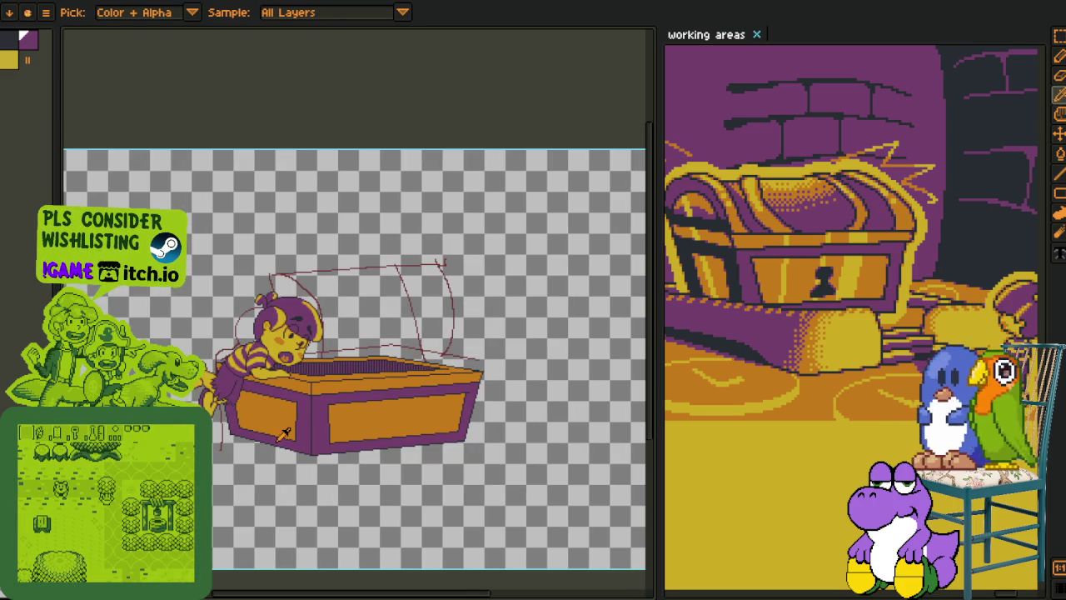
{"action": "left_click", "coordinate": [284, 433]}
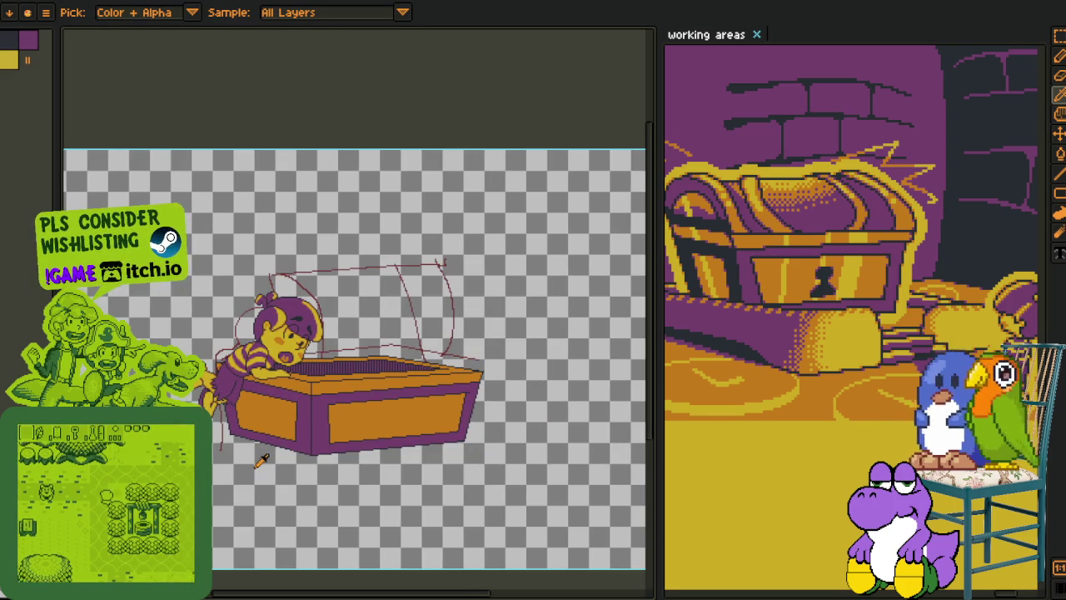
{"action": "left_click_drag", "start_coordinate": [284, 433], "coordinate": [243, 369]}
- Add a new empty layer and name it 'lid'
{"action": "key", "text": "Tab"}
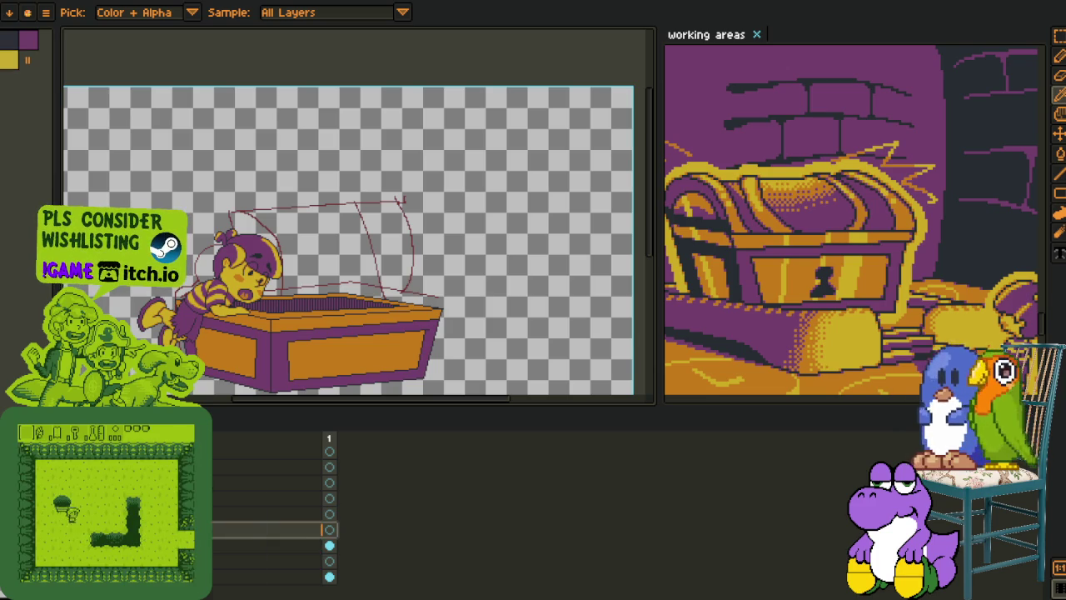
{"action": "right_click", "coordinate": [221, 521]}
{"action": "left_click", "coordinate": [291, 515]}
{"action": "key", "text": "shift+p"}
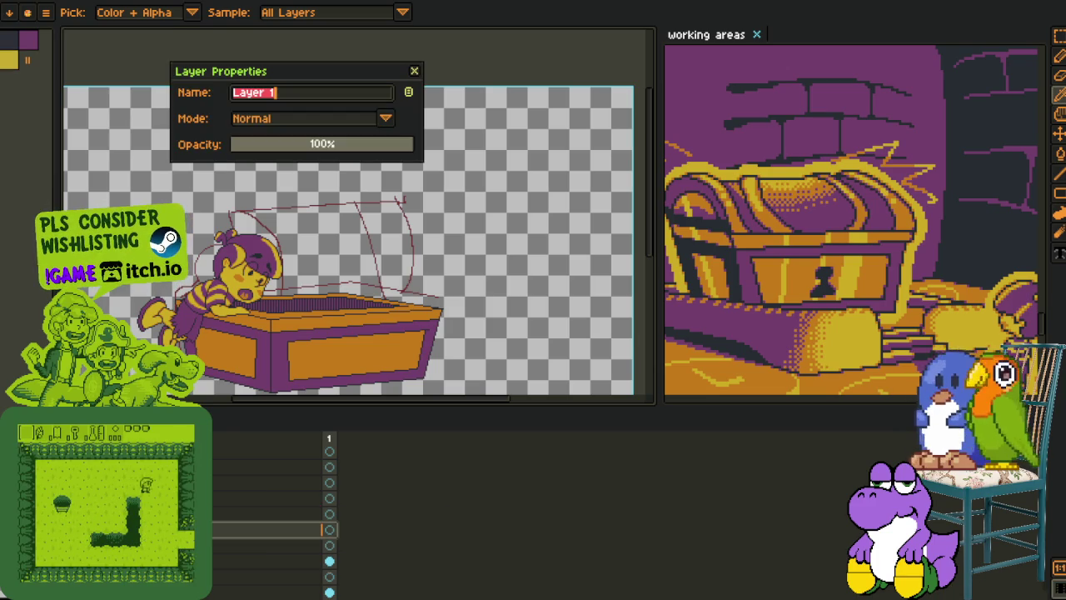
{"action": "type", "text": "lid"}
{"action": "key", "text": "Return"}
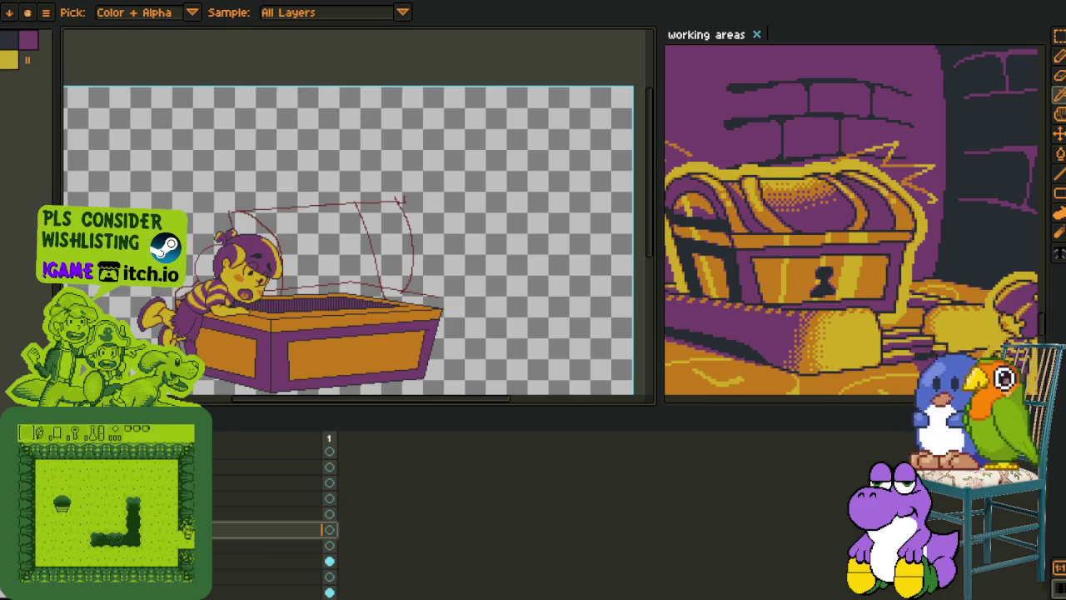
{"action": "key", "text": "Tab"}
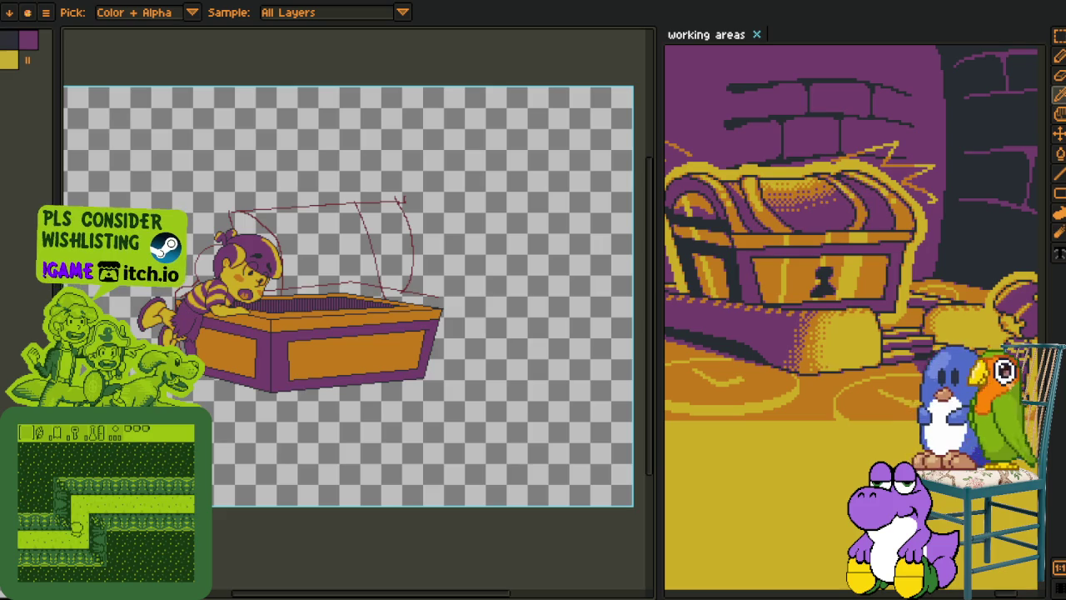
{"action": "scroll", "coordinate": [288, 292], "scroll_direction": "up", "scroll_amount": 1}
{"action": "scroll", "coordinate": [287, 292], "scroll_direction": "up", "scroll_amount": 1}
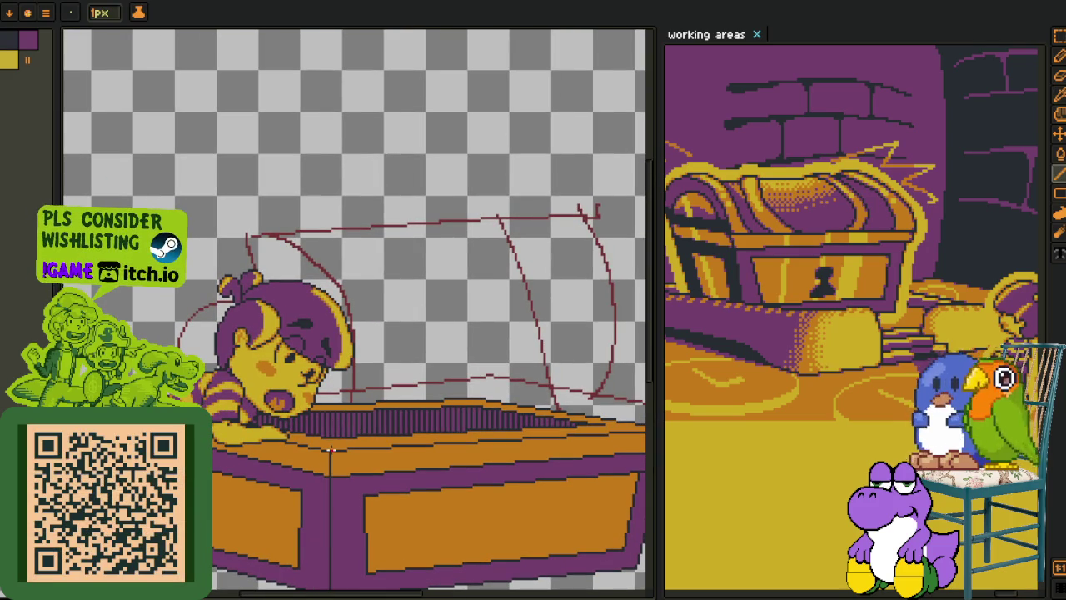
- Draw a first straight red guide line for the lid
{"action": "mouse_move", "coordinate": [329, 450]}
{"action": "left_mouse_down"}
{"action": "mouse_move", "coordinate": [218, 320]}
{"action": "mouse_move", "coordinate": [211, 424]}
{"action": "mouse_move", "coordinate": [260, 310]}
{"action": "mouse_move", "coordinate": [268, 254]}
{"action": "mouse_move", "coordinate": [350, 259]}
{"action": "mouse_move", "coordinate": [391, 276]}
{"action": "left_mouse_up"}
{"action": "left_click_drag", "start_coordinate": [464, 305], "coordinate": [363, 305]}
{"action": "scroll", "coordinate": [444, 385], "scroll_direction": "down", "scroll_amount": 2}
{"action": "scroll", "coordinate": [445, 385], "scroll_direction": "up", "scroll_amount": 2}
{"action": "scroll", "coordinate": [474, 404], "scroll_direction": "up", "scroll_amount": 1}
{"action": "scroll", "coordinate": [506, 423], "scroll_direction": "down", "scroll_amount": 1}
{"action": "scroll", "coordinate": [494, 414], "scroll_direction": "up", "scroll_amount": 2}
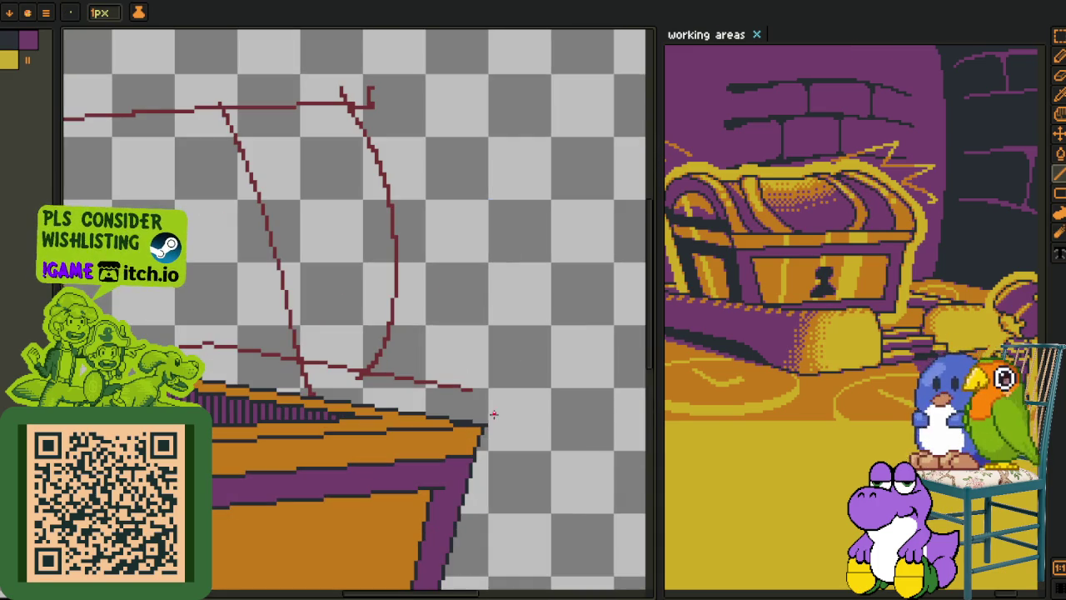
- Draw red guides along the chest's top edge and rising from its corner
{"action": "left_click_drag", "start_coordinate": [485, 425], "coordinate": [202, 380]}
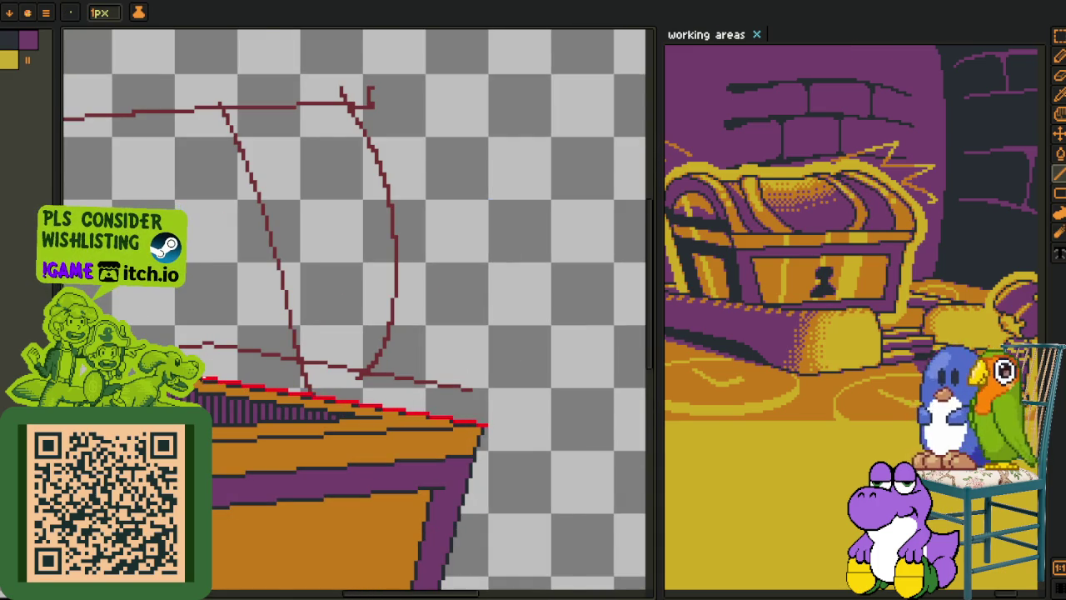
{"action": "scroll", "coordinate": [392, 333], "scroll_direction": "down", "scroll_amount": 2}
{"action": "mouse_move", "coordinate": [391, 341]}
{"action": "left_mouse_down"}
{"action": "mouse_move", "coordinate": [391, 276]}
{"action": "mouse_move", "coordinate": [416, 276]}
{"action": "left_mouse_up"}
{"action": "scroll", "coordinate": [393, 276], "scroll_direction": "down", "scroll_amount": 1}
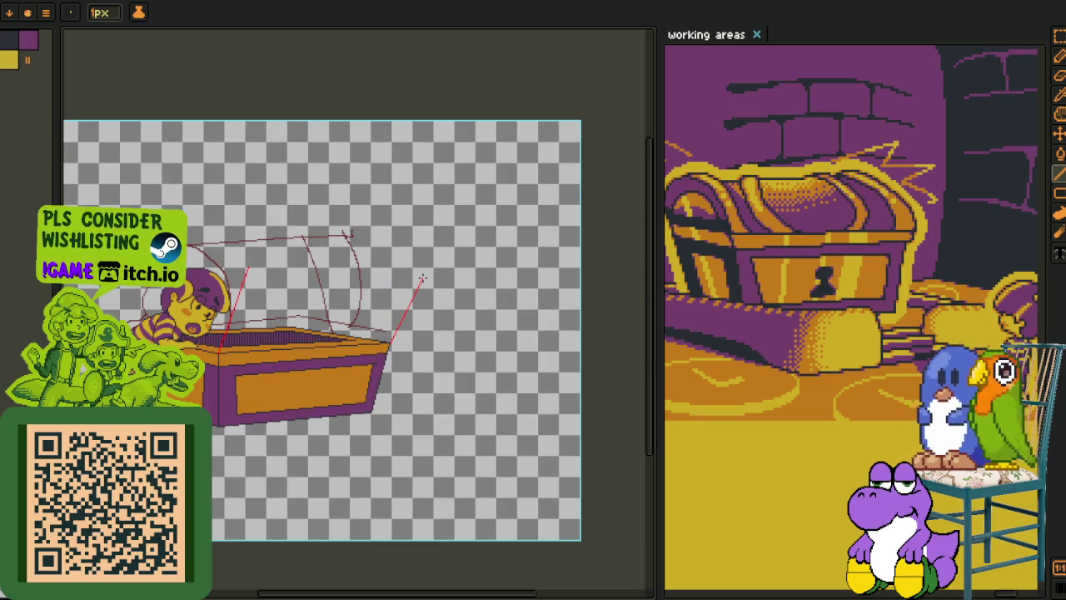
- Join the tops of the two guides with a level red line, redrawing it after an undo
{"action": "key", "text": "b"}
{"action": "scroll", "coordinate": [376, 284], "scroll_direction": "up", "scroll_amount": 3}
{"action": "scroll", "coordinate": [250, 265], "scroll_direction": "down", "scroll_amount": 1}
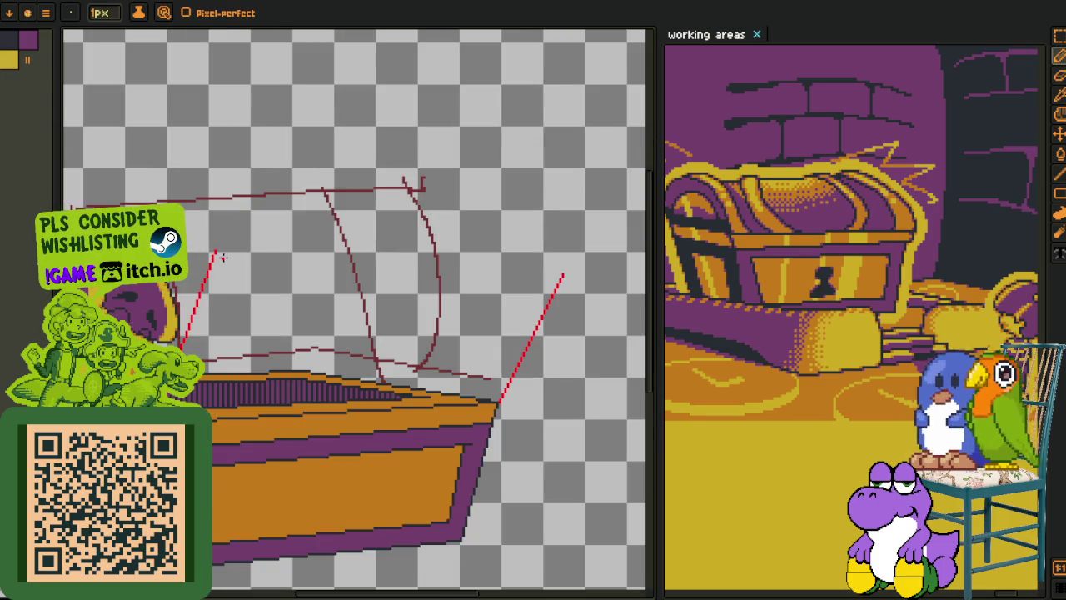
{"action": "key", "text": "l"}
{"action": "left_click_drag", "start_coordinate": [215, 250], "coordinate": [565, 274]}
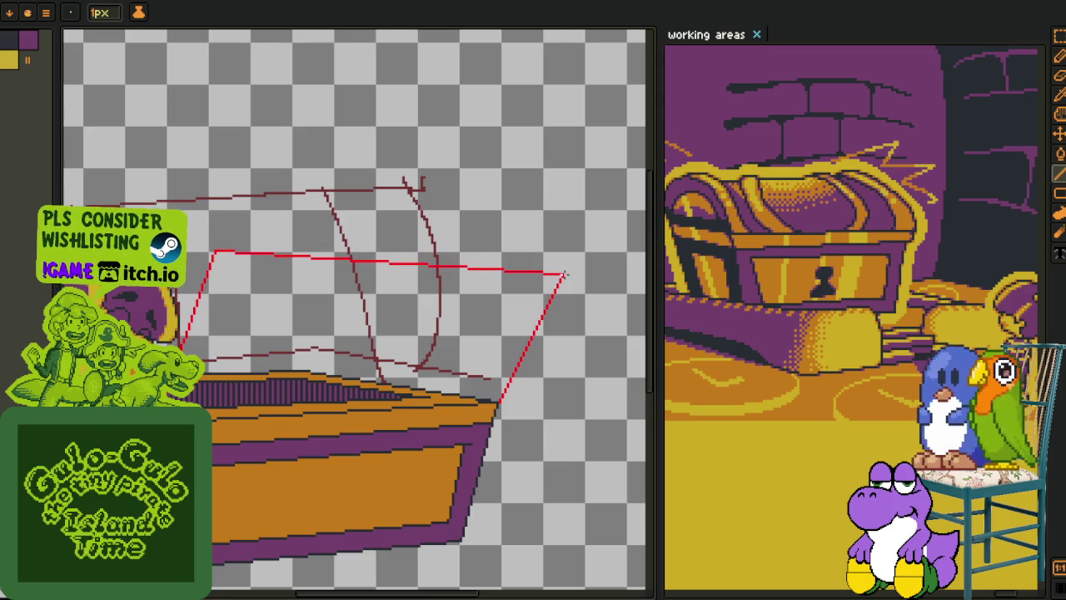
{"action": "scroll", "coordinate": [564, 274], "scroll_direction": "down", "scroll_amount": 2}
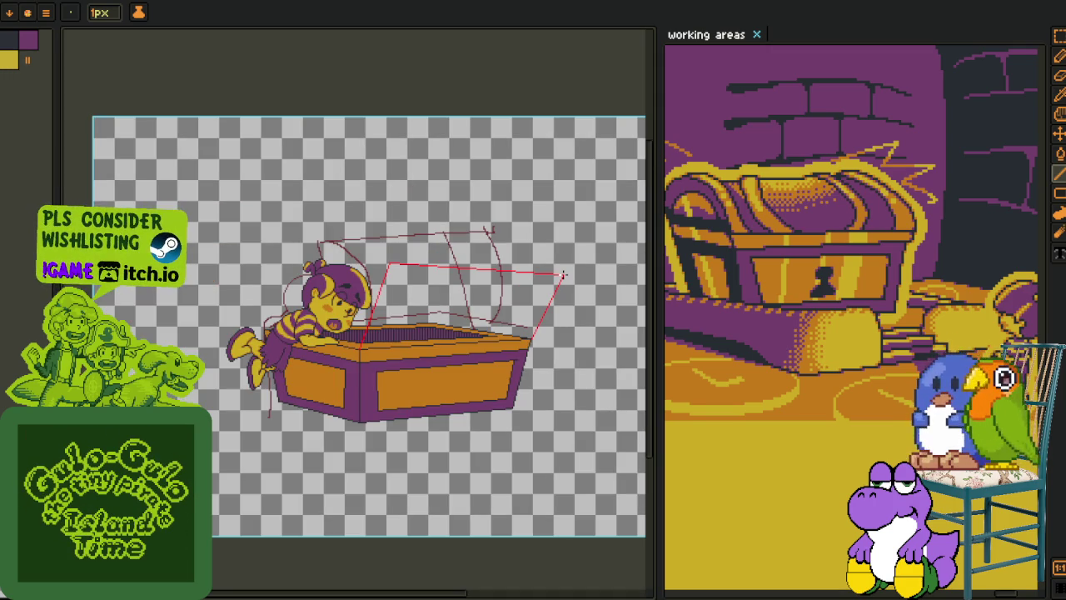
{"action": "scroll", "coordinate": [563, 274], "scroll_direction": "up", "scroll_amount": 2}
{"action": "key", "text": "ctrl+z"}
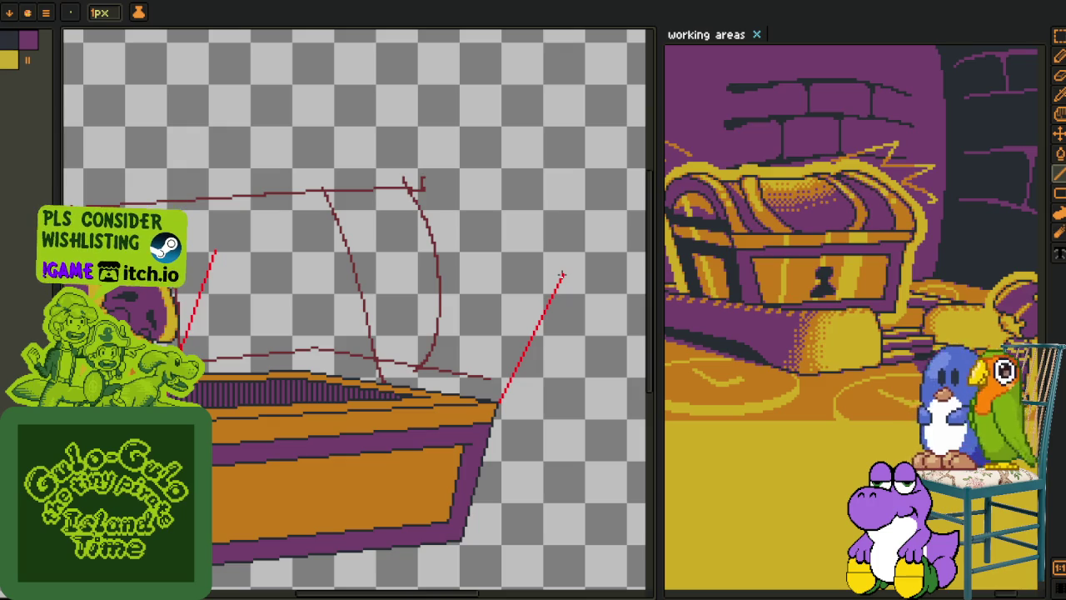
{"action": "left_click_drag", "start_coordinate": [459, 284], "coordinate": [211, 274]}
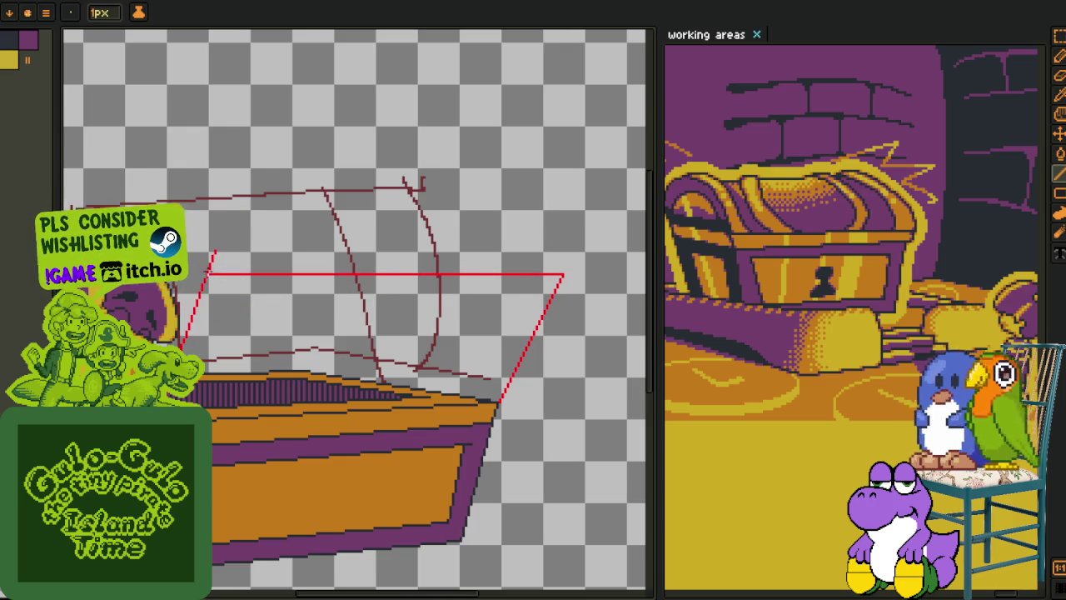
{"action": "scroll", "coordinate": [211, 274], "scroll_direction": "down", "scroll_amount": 2}
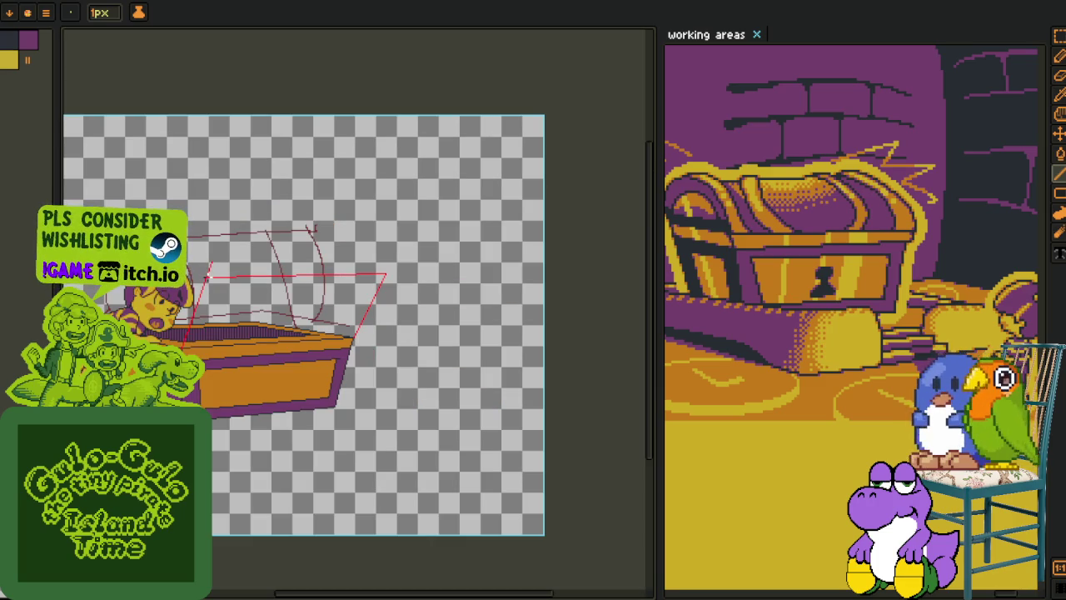
- Erase the stray red stub above the lid's top-left corner
{"action": "scroll", "coordinate": [211, 275], "scroll_direction": "up", "scroll_amount": 4}
{"action": "key", "text": "b"}
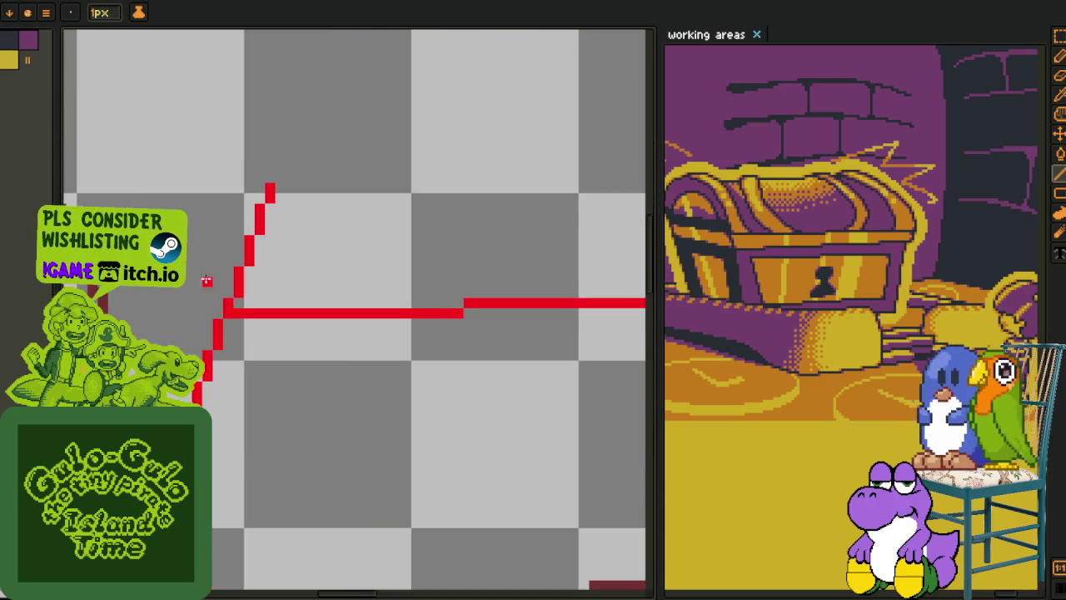
{"action": "left_click_drag", "start_coordinate": [229, 303], "coordinate": [259, 228]}
{"action": "scroll", "coordinate": [278, 215], "scroll_direction": "down", "scroll_amount": 2}
{"action": "scroll", "coordinate": [278, 216], "scroll_direction": "down", "scroll_amount": 2}
{"action": "scroll", "coordinate": [278, 215], "scroll_direction": "down", "scroll_amount": 1}
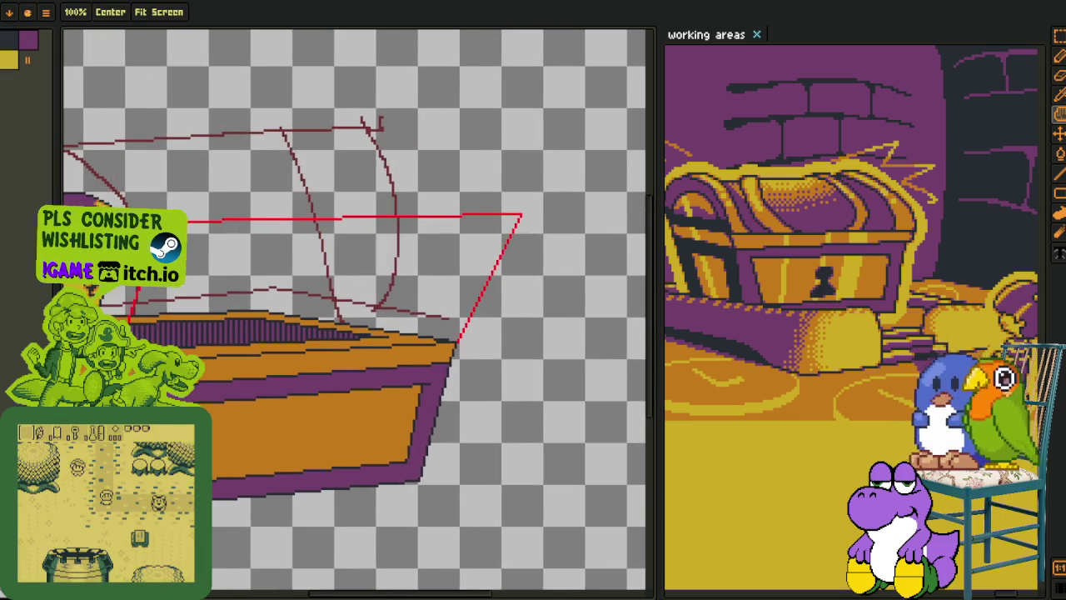
{"action": "scroll", "coordinate": [278, 216], "scroll_direction": "down", "scroll_amount": 1}
- Add a new layer and pan the view to centre the chest
{"action": "key", "text": "Tab"}
{"action": "right_click", "coordinate": [208, 491]}
{"action": "left_click", "coordinate": [292, 514]}
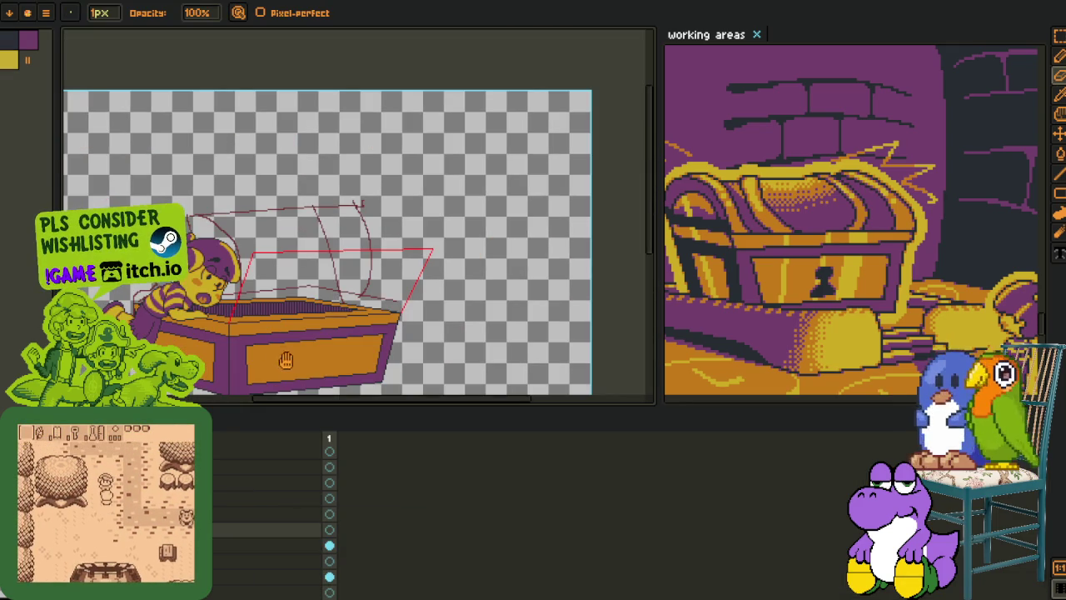
{"action": "scroll", "coordinate": [394, 351], "scroll_direction": "up", "scroll_amount": 1}
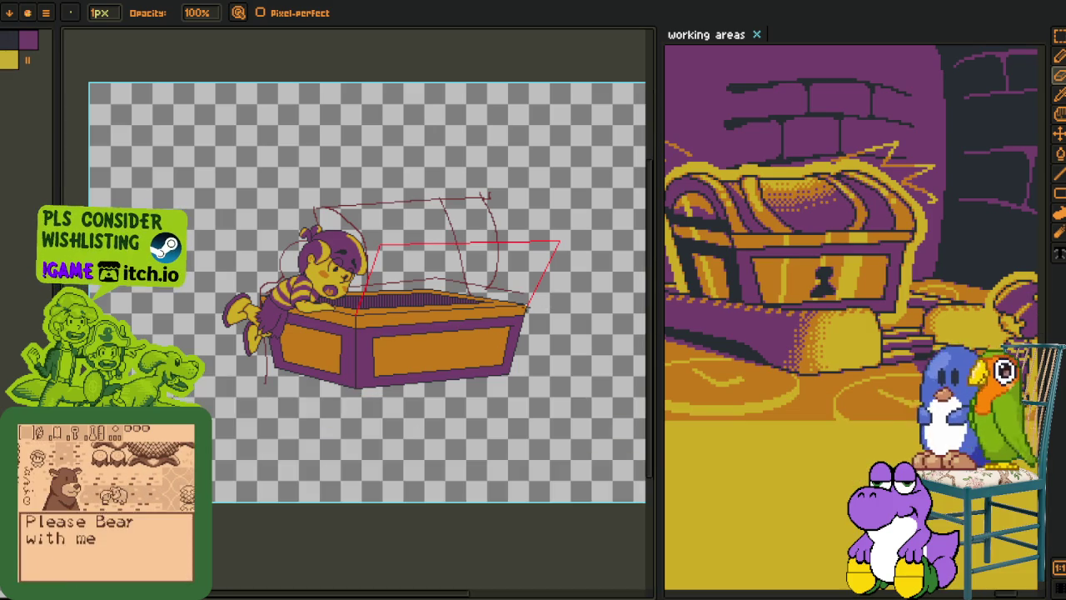
{"action": "scroll", "coordinate": [395, 351], "scroll_direction": "up", "scroll_amount": 2}
{"action": "left_click_drag", "start_coordinate": [541, 264], "coordinate": [452, 288]}
{"action": "scroll", "coordinate": [452, 288], "scroll_direction": "up", "scroll_amount": 1}
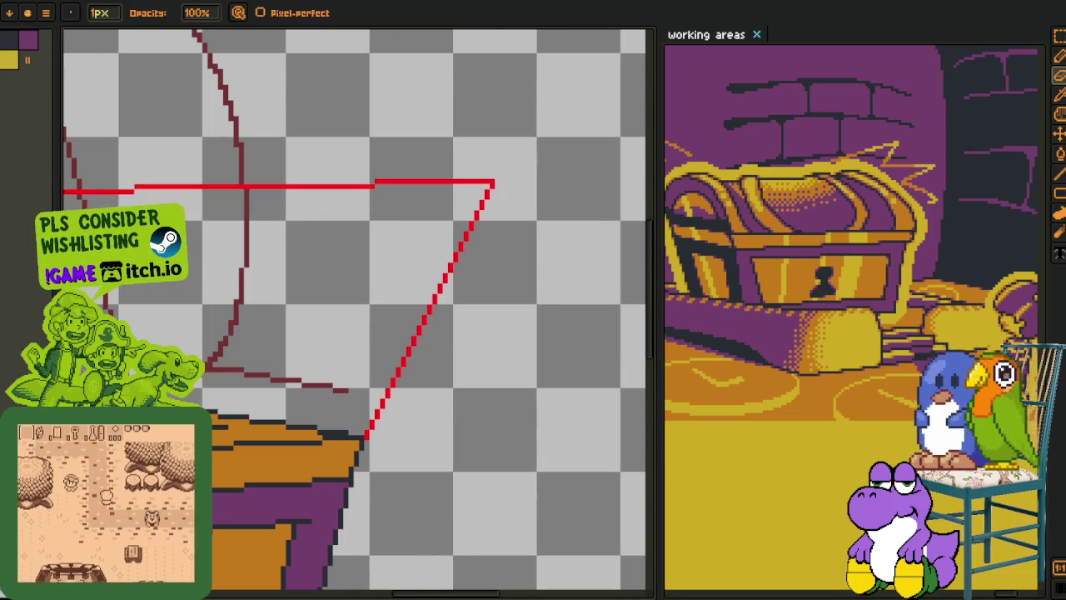
{"action": "scroll", "coordinate": [293, 421], "scroll_direction": "down", "scroll_amount": 1}
{"action": "scroll", "coordinate": [453, 335], "scroll_direction": "up", "scroll_amount": 1}
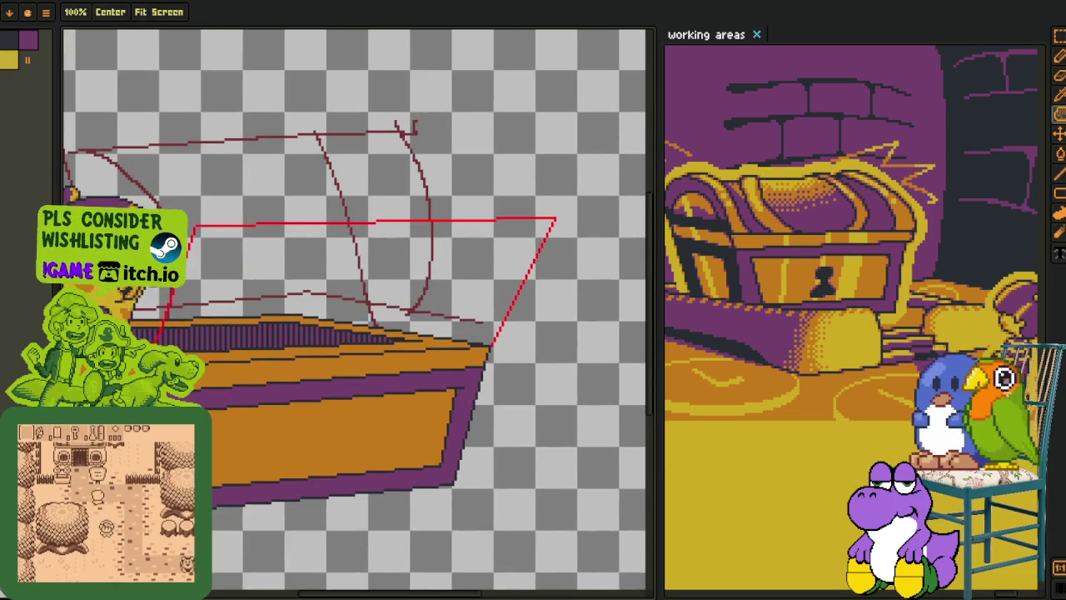
{"action": "scroll", "coordinate": [266, 512], "scroll_direction": "down", "scroll_amount": 1}
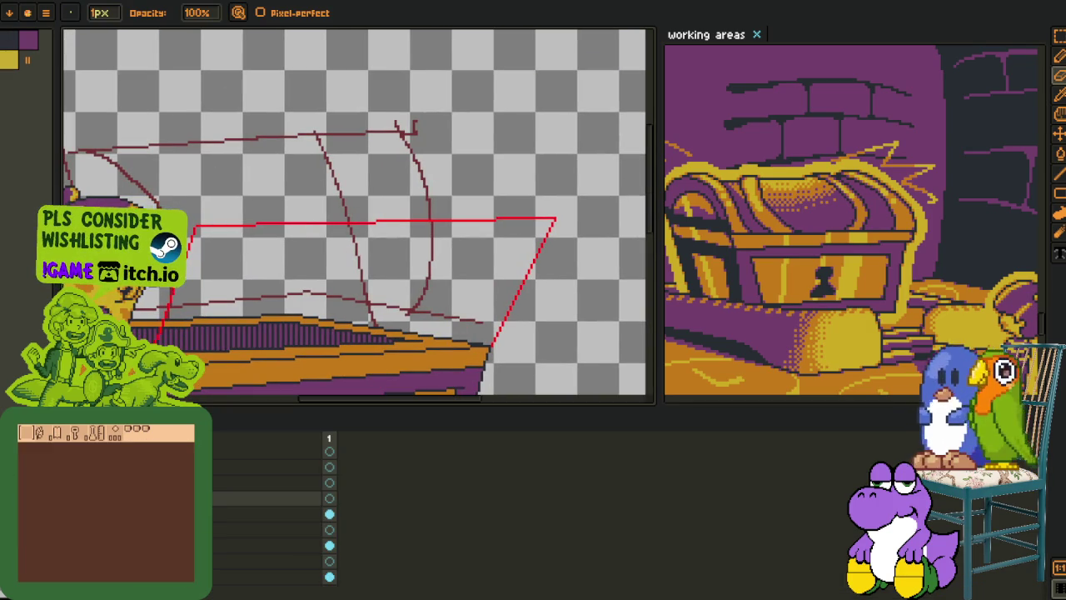
- Hide the dark-red sketch layer and the layers timeline
{"action": "left_click", "coordinate": [12, 514]}
{"action": "key", "text": "Tab"}
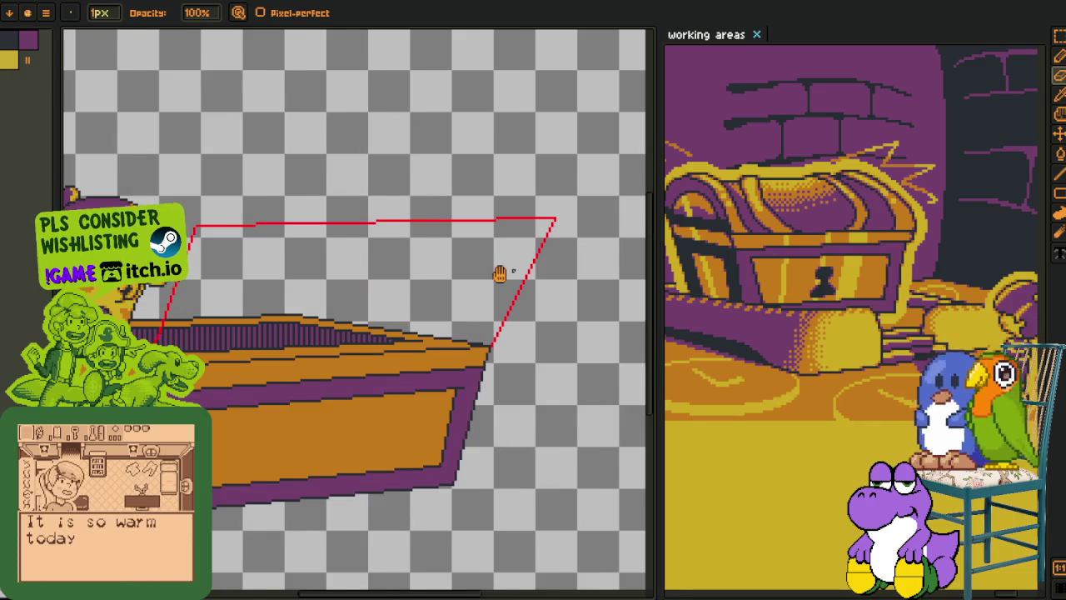
{"action": "scroll", "coordinate": [447, 279], "scroll_direction": "up", "scroll_amount": 1}
{"action": "scroll", "coordinate": [440, 274], "scroll_direction": "up", "scroll_amount": 1}
{"action": "scroll", "coordinate": [489, 243], "scroll_direction": "down", "scroll_amount": 1}
{"action": "left_click_drag", "start_coordinate": [419, 209], "coordinate": [581, 381]}
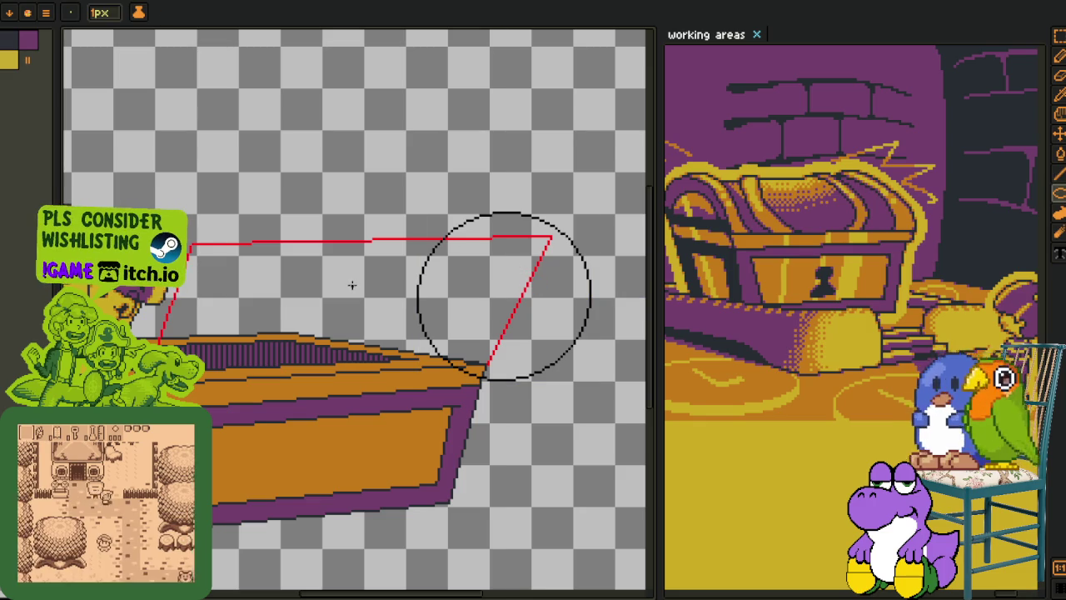
{"action": "key", "text": "ctrl+z"}
{"action": "scroll", "coordinate": [476, 269], "scroll_direction": "up", "scroll_amount": 1}
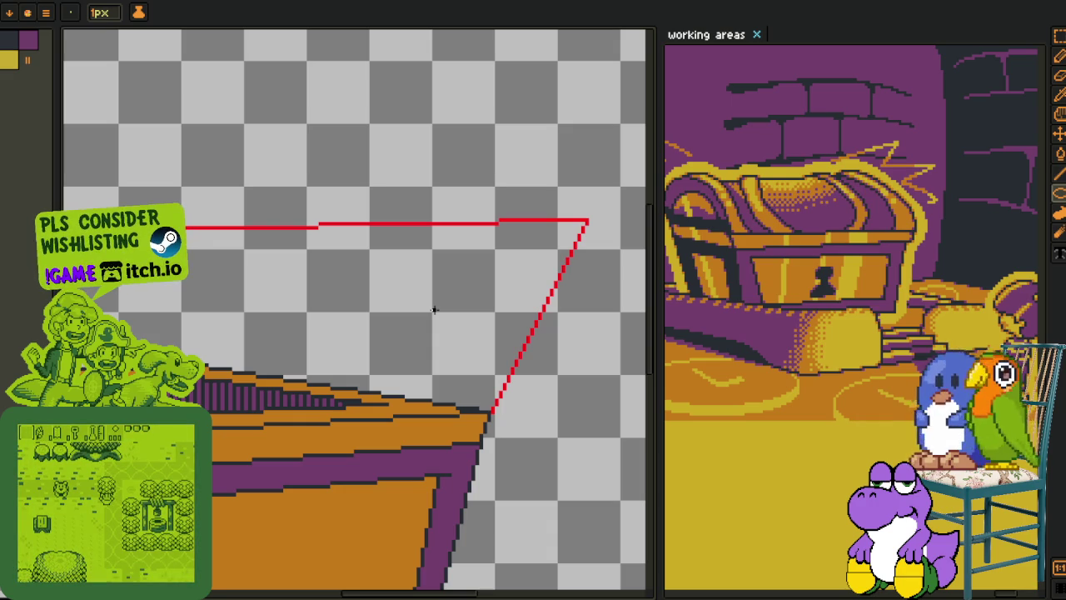
{"action": "left_click_drag", "start_coordinate": [523, 299], "coordinate": [448, 269]}
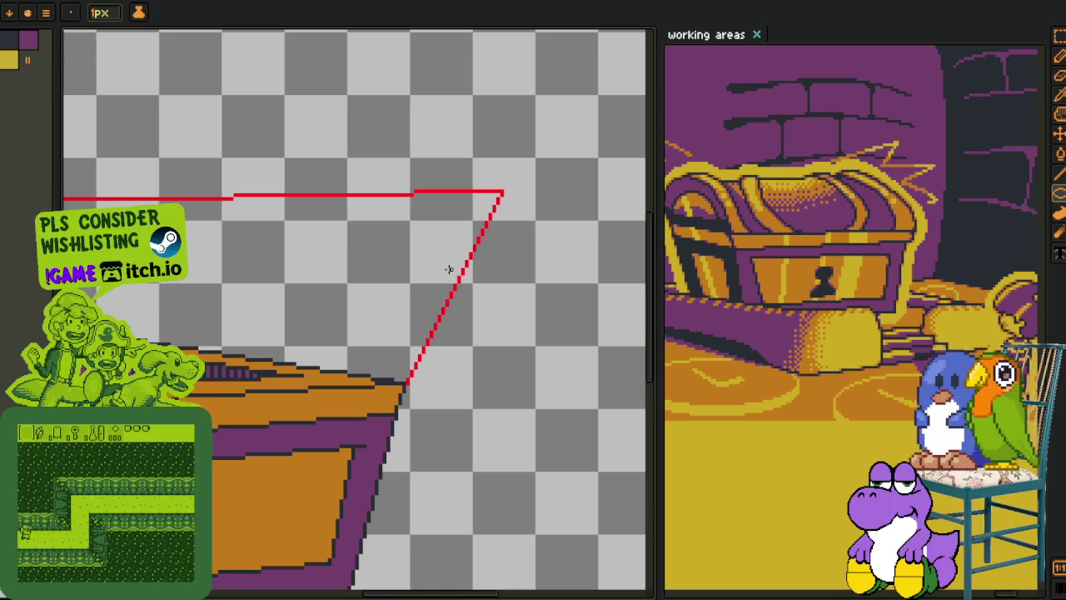
{"action": "scroll", "coordinate": [449, 269], "scroll_direction": "down", "scroll_amount": 3}
{"action": "left_click_drag", "start_coordinate": [330, 300], "coordinate": [340, 308]}
{"action": "scroll", "coordinate": [305, 288], "scroll_direction": "up", "scroll_amount": 3}
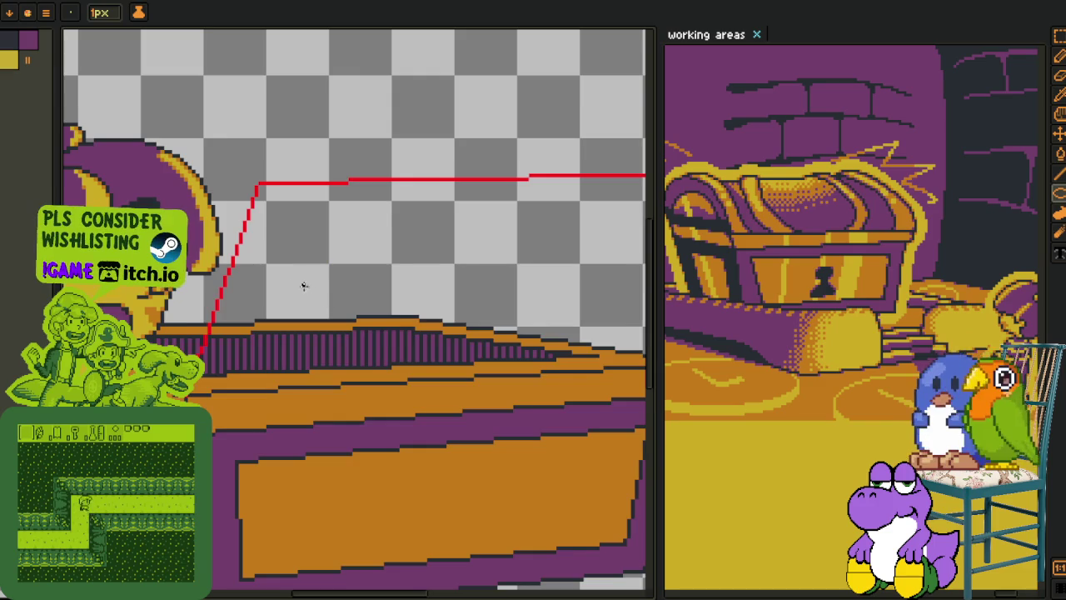
{"action": "mouse_move", "coordinate": [280, 280]}
{"action": "left_mouse_down"}
{"action": "mouse_move", "coordinate": [240, 254]}
{"action": "mouse_move", "coordinate": [277, 337]}
{"action": "mouse_move", "coordinate": [212, 398]}
{"action": "left_mouse_up"}
{"action": "scroll", "coordinate": [240, 255], "scroll_direction": "down", "scroll_amount": 2}
- Undo the last two black curved strokes on the lid
{"action": "key", "text": "b"}
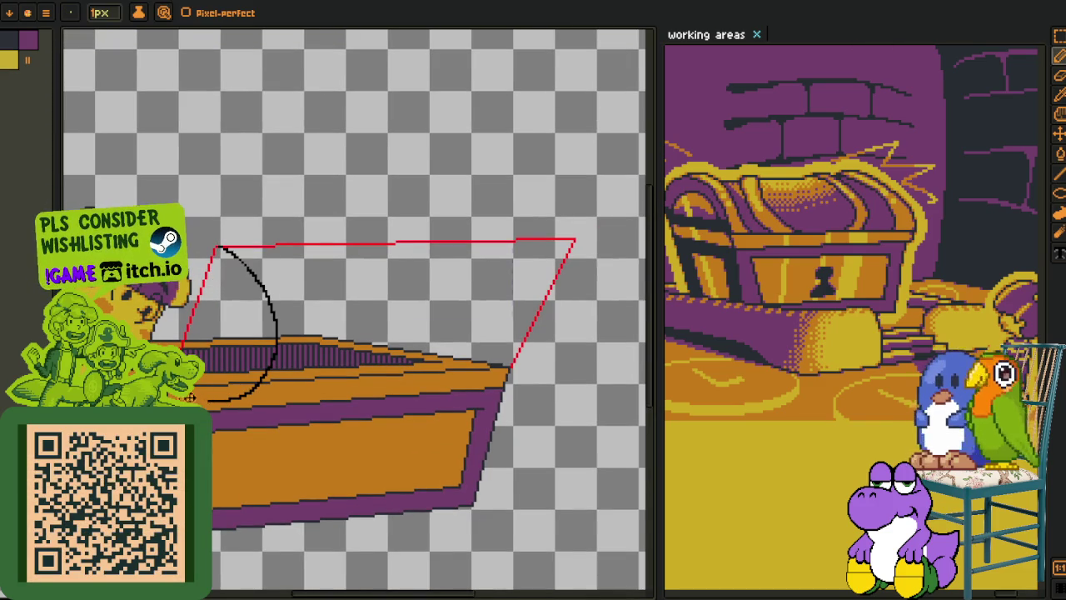
{"action": "key", "text": "ctrl+z"}
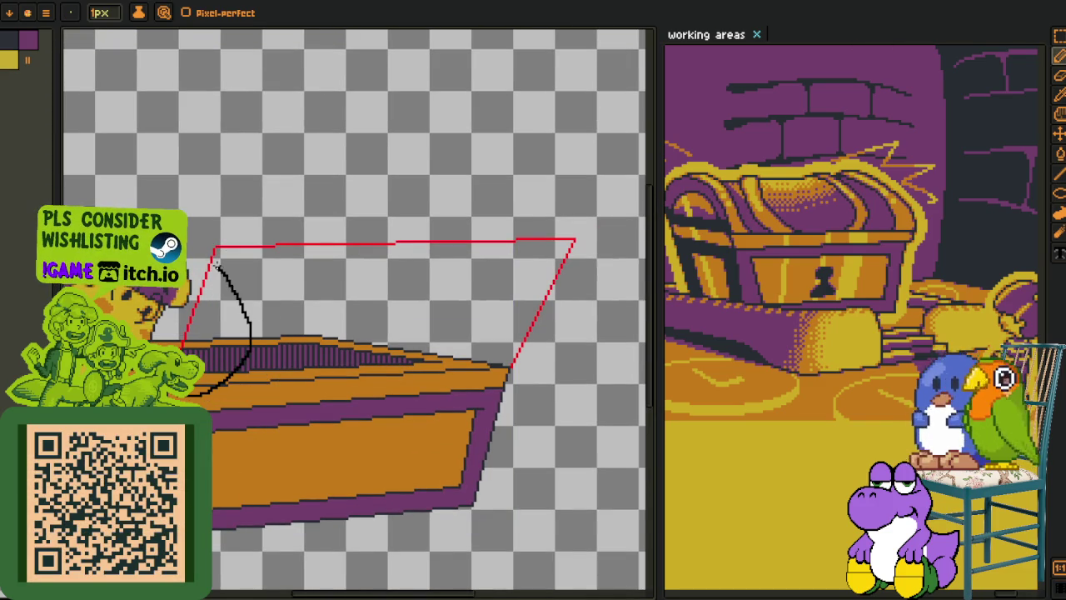
{"action": "key", "text": "ctrl+z"}
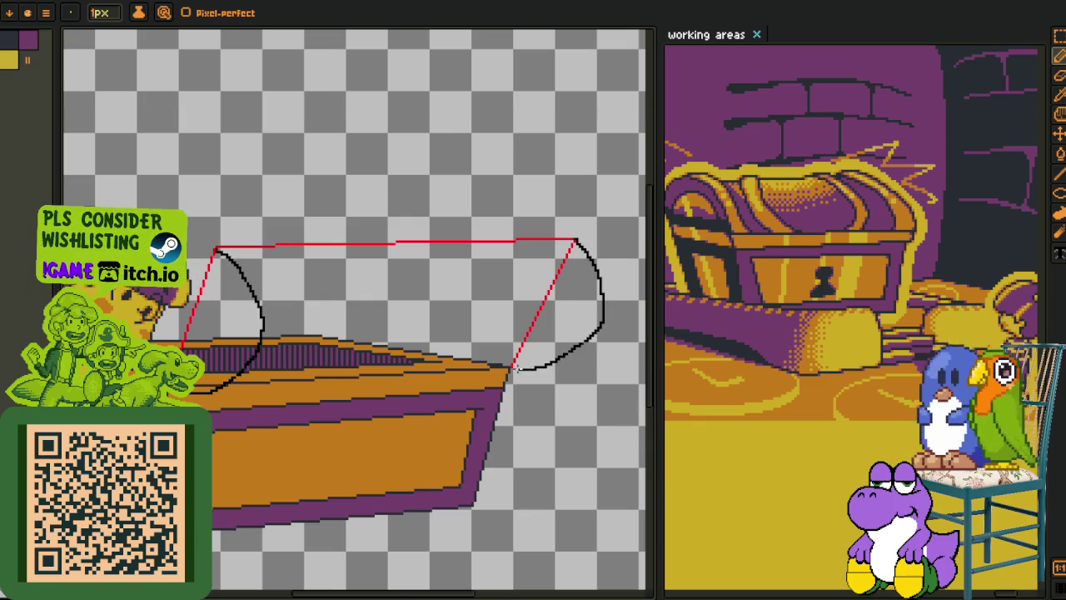
{"action": "scroll", "coordinate": [510, 368], "scroll_direction": "down", "scroll_amount": 1}
{"action": "scroll", "coordinate": [544, 309], "scroll_direction": "up", "scroll_amount": 2}
- Draw a second black curve beside the lid's right edge
{"action": "mouse_move", "coordinate": [526, 307]}
{"action": "left_mouse_down"}
{"action": "mouse_move", "coordinate": [570, 381]}
{"action": "mouse_move", "coordinate": [505, 487]}
{"action": "left_mouse_up"}
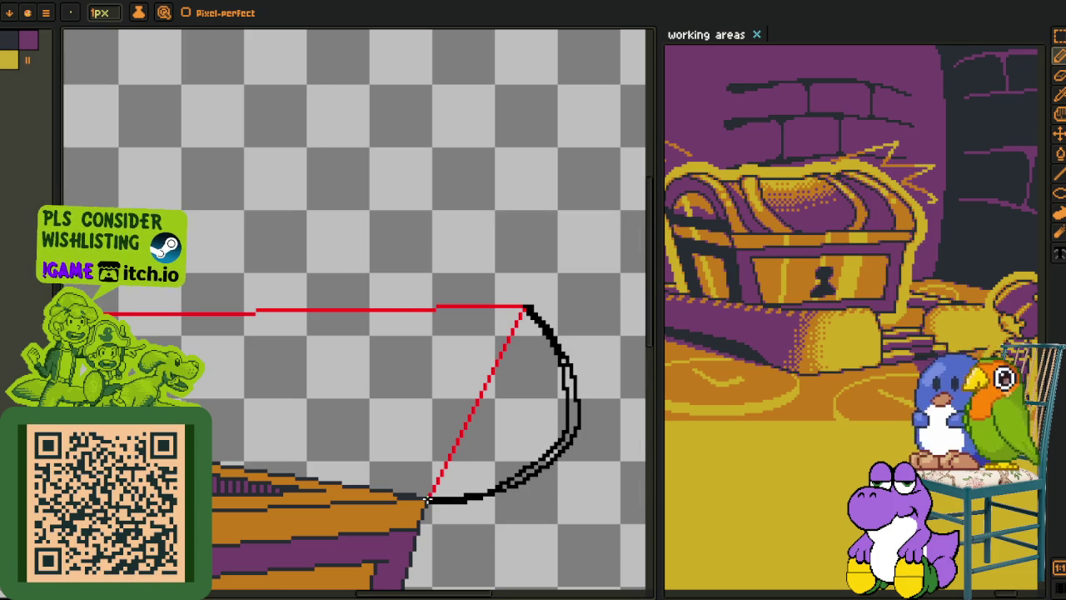
{"action": "scroll", "coordinate": [427, 499], "scroll_direction": "down", "scroll_amount": 2}
{"action": "scroll", "coordinate": [254, 402], "scroll_direction": "up", "scroll_amount": 1}
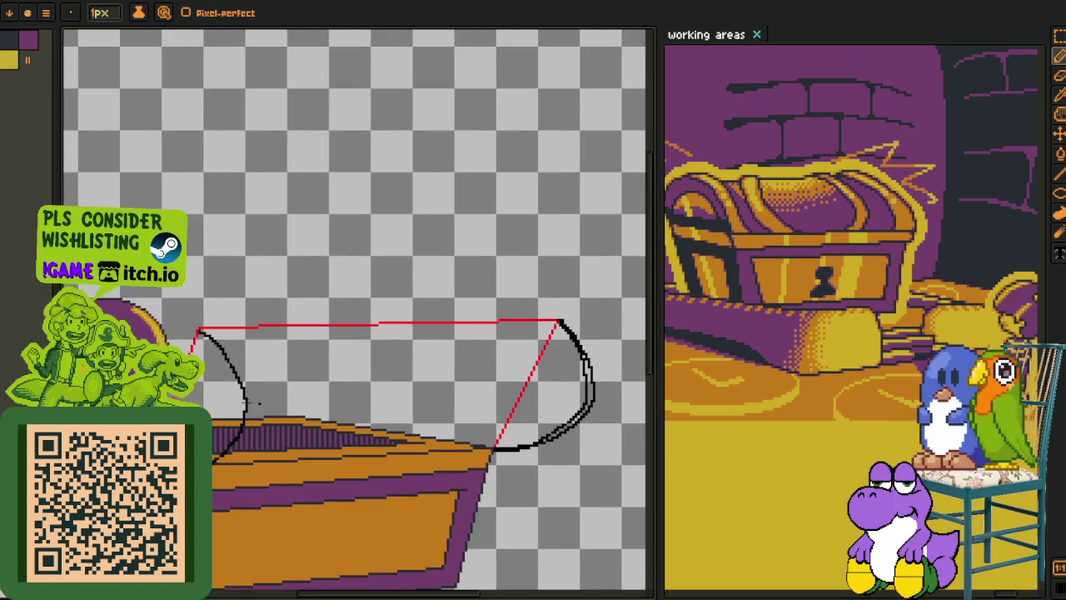
{"action": "scroll", "coordinate": [250, 400], "scroll_direction": "down", "scroll_amount": 2}
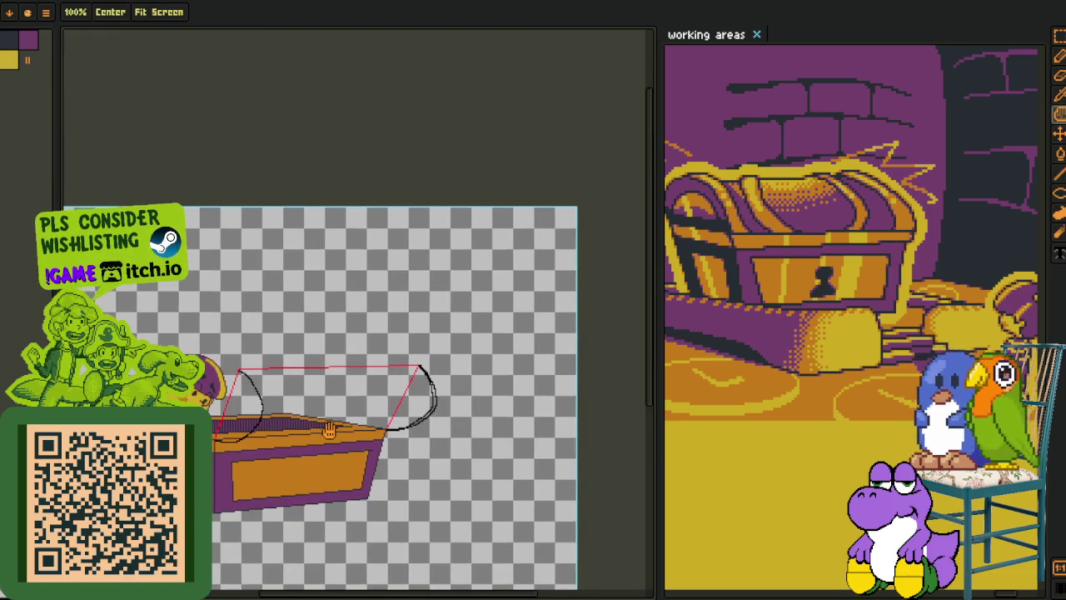
- Trace a black curve along the lid's left side and extend it downward
{"action": "key", "text": "l"}
{"action": "scroll", "coordinate": [263, 429], "scroll_direction": "up", "scroll_amount": 2}
{"action": "key", "text": "b"}
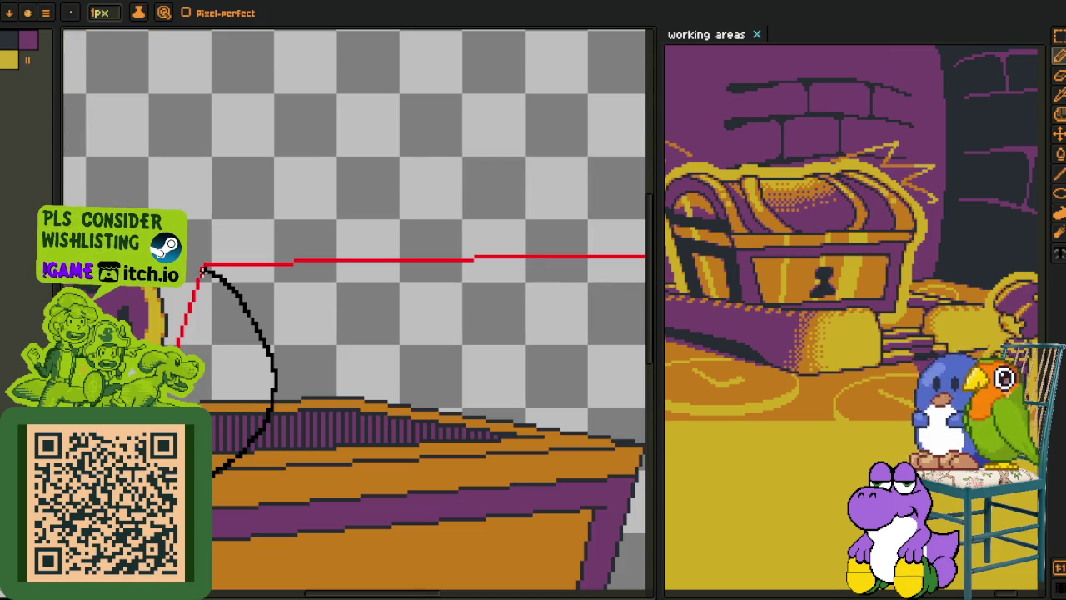
{"action": "left_click_drag", "start_coordinate": [240, 301], "coordinate": [235, 453]}
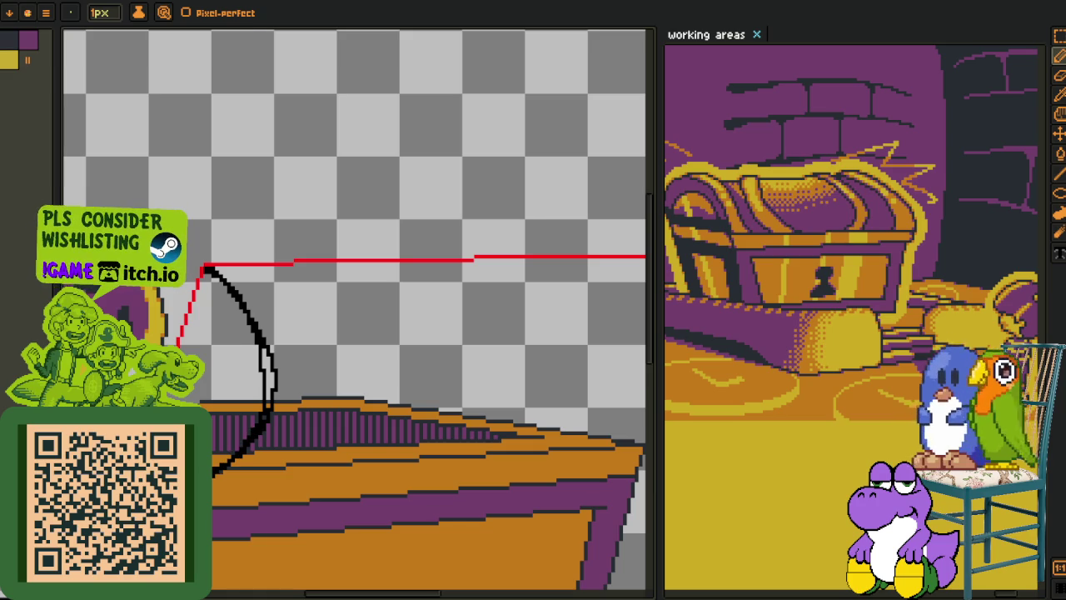
{"action": "scroll", "coordinate": [291, 365], "scroll_direction": "up", "scroll_amount": 1}
{"action": "key", "text": "e"}
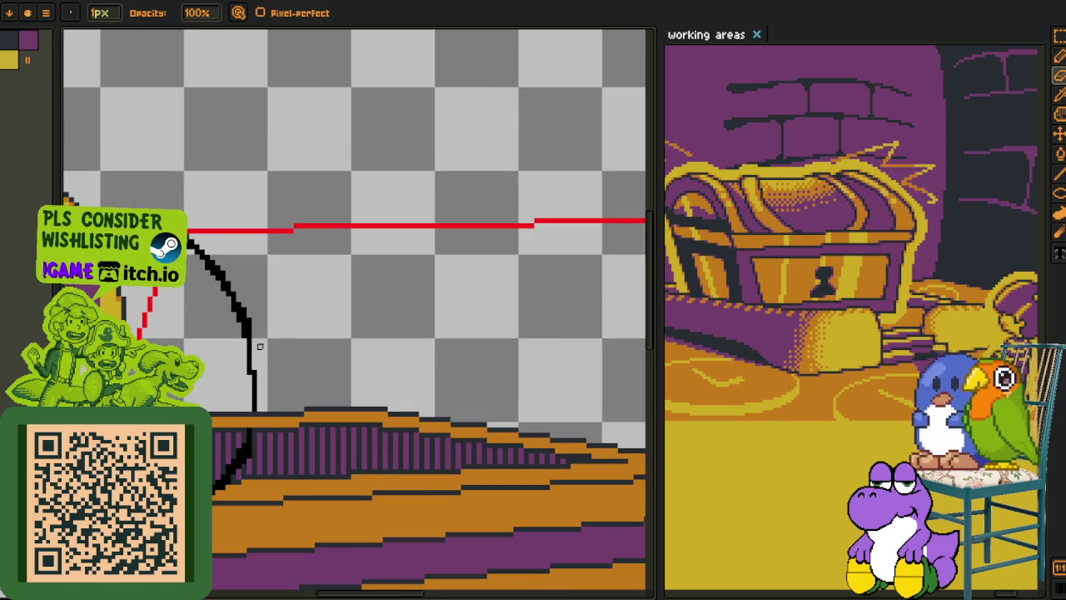
{"action": "key", "text": "i"}
{"action": "key", "text": "b"}
{"action": "left_click_drag", "start_coordinate": [250, 343], "coordinate": [249, 418]}
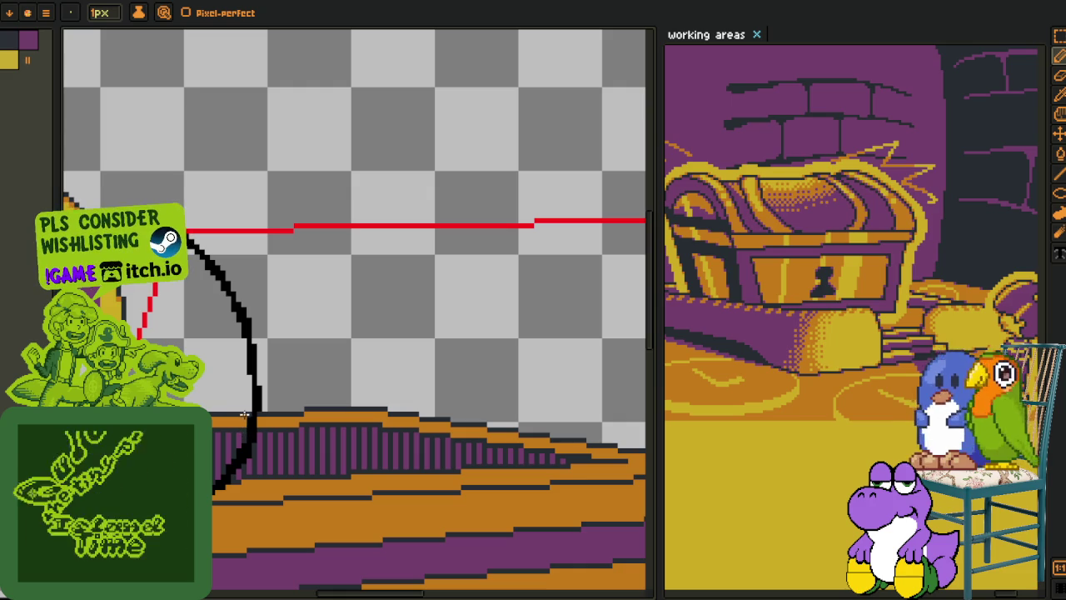
{"action": "scroll", "coordinate": [329, 421], "scroll_direction": "down", "scroll_amount": 5}
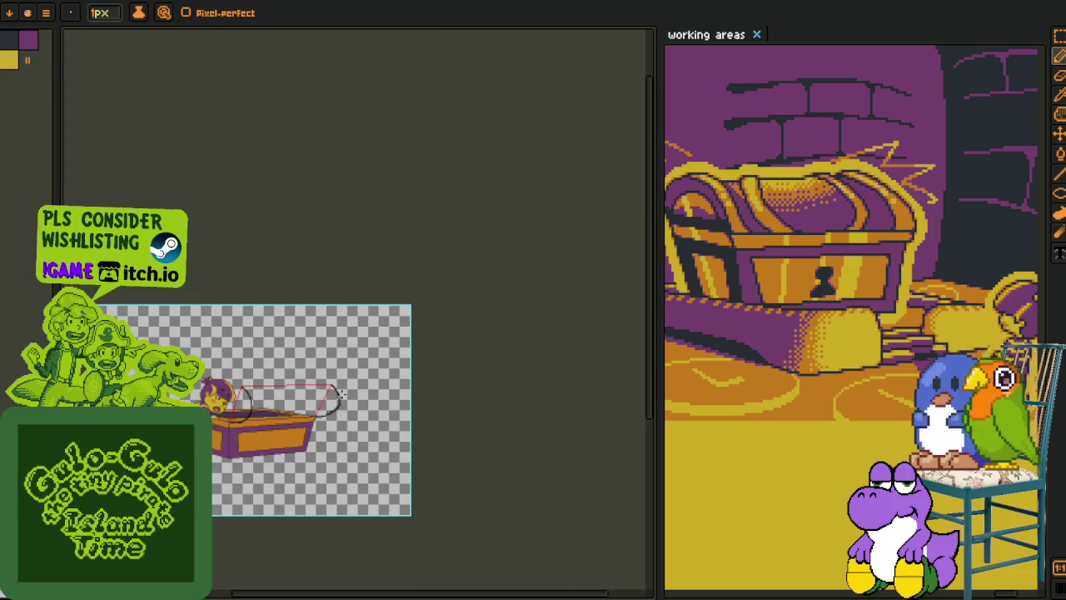
{"action": "scroll", "coordinate": [333, 409], "scroll_direction": "up", "scroll_amount": 4}
{"action": "scroll", "coordinate": [352, 405], "scroll_direction": "up", "scroll_amount": 1}
- Erase the doubled inner black line and stray pixels from the arc's top
{"action": "key", "text": "e"}
{"action": "mouse_move", "coordinate": [490, 198]}
{"action": "left_mouse_down"}
{"action": "mouse_move", "coordinate": [500, 358]}
{"action": "mouse_move", "coordinate": [362, 483]}
{"action": "mouse_move", "coordinate": [501, 326]}
{"action": "left_mouse_up"}
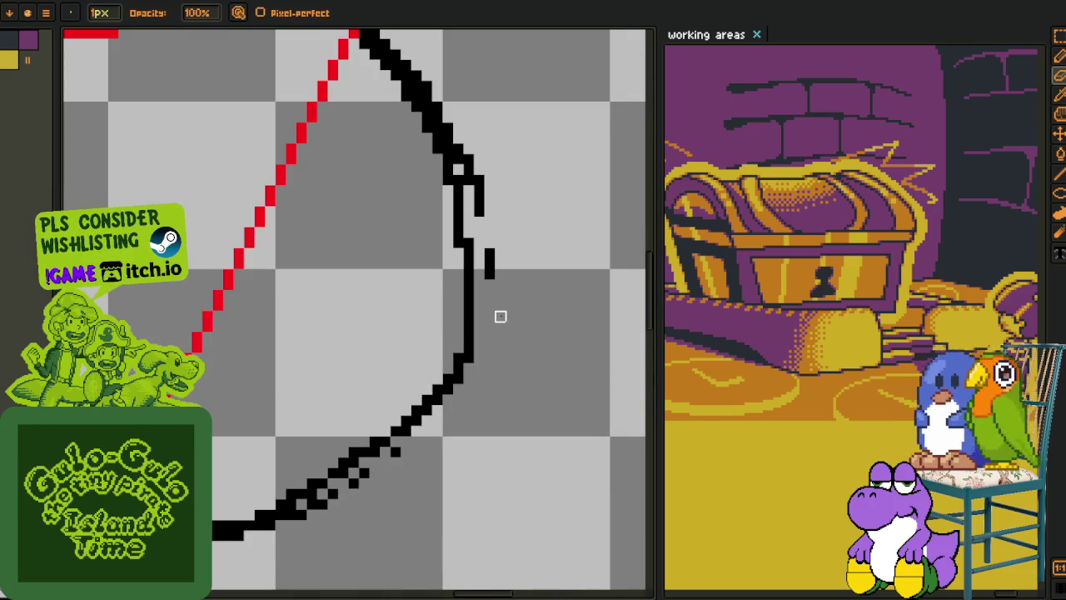
{"action": "left_click_drag", "start_coordinate": [479, 201], "coordinate": [489, 265]}
{"action": "scroll", "coordinate": [369, 405], "scroll_direction": "down", "scroll_amount": 3}
{"action": "scroll", "coordinate": [373, 401], "scroll_direction": "down", "scroll_amount": 2}
{"action": "scroll", "coordinate": [373, 401], "scroll_direction": "down", "scroll_amount": 1}
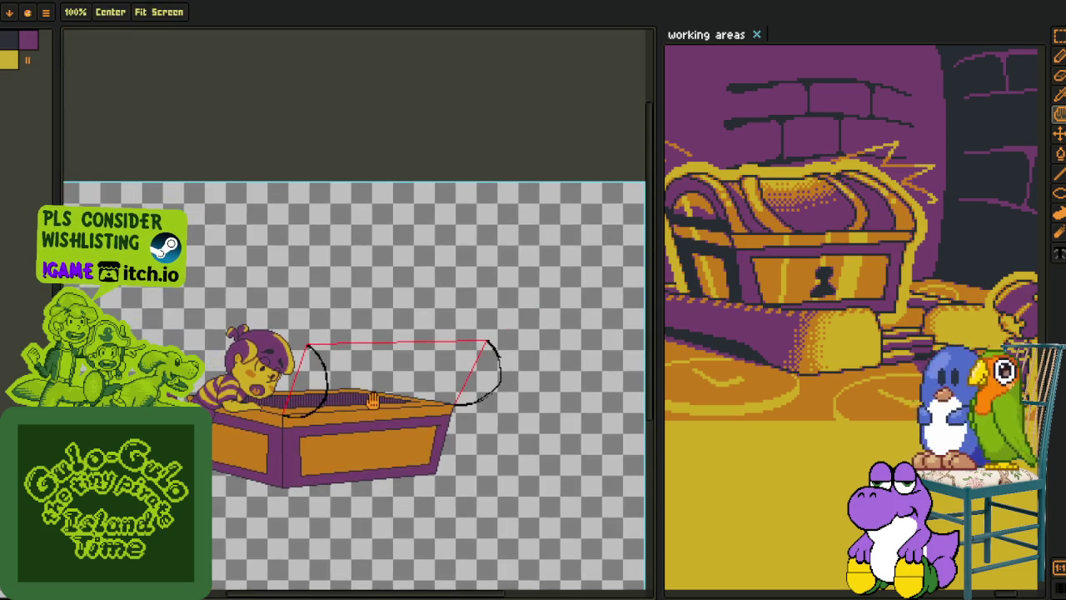
{"action": "scroll", "coordinate": [333, 403], "scroll_direction": "up", "scroll_amount": 1}
- Pan along the chest outline to show the whole arc and chest corner
{"action": "left_click_drag", "start_coordinate": [331, 403], "coordinate": [254, 407]}
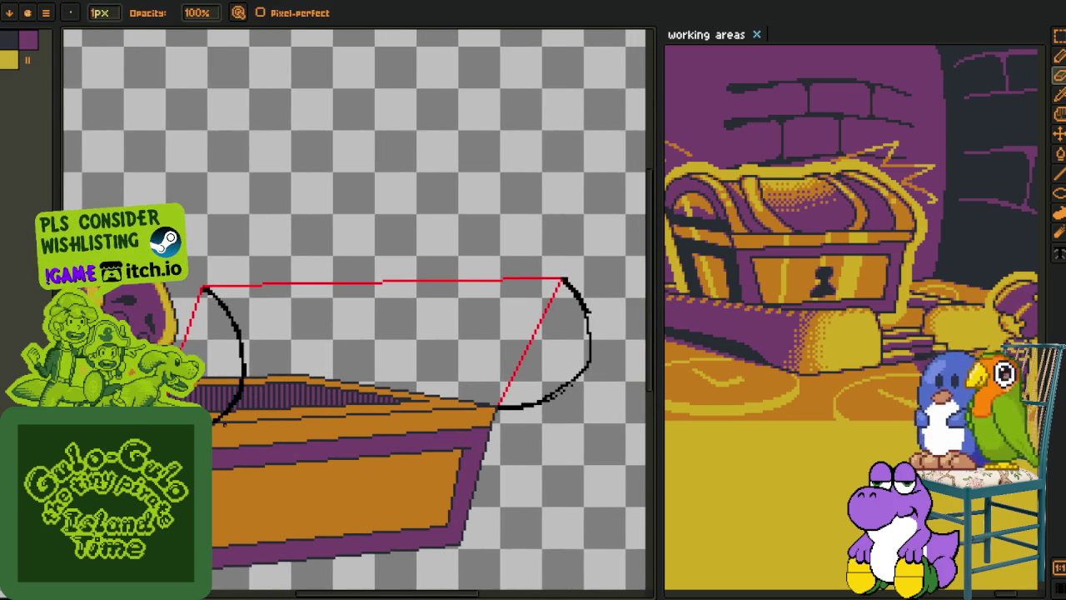
{"action": "scroll", "coordinate": [223, 422], "scroll_direction": "up", "scroll_amount": 1}
{"action": "left_click_drag", "start_coordinate": [223, 421], "coordinate": [466, 400]}
{"action": "scroll", "coordinate": [466, 399], "scroll_direction": "down", "scroll_amount": 1}
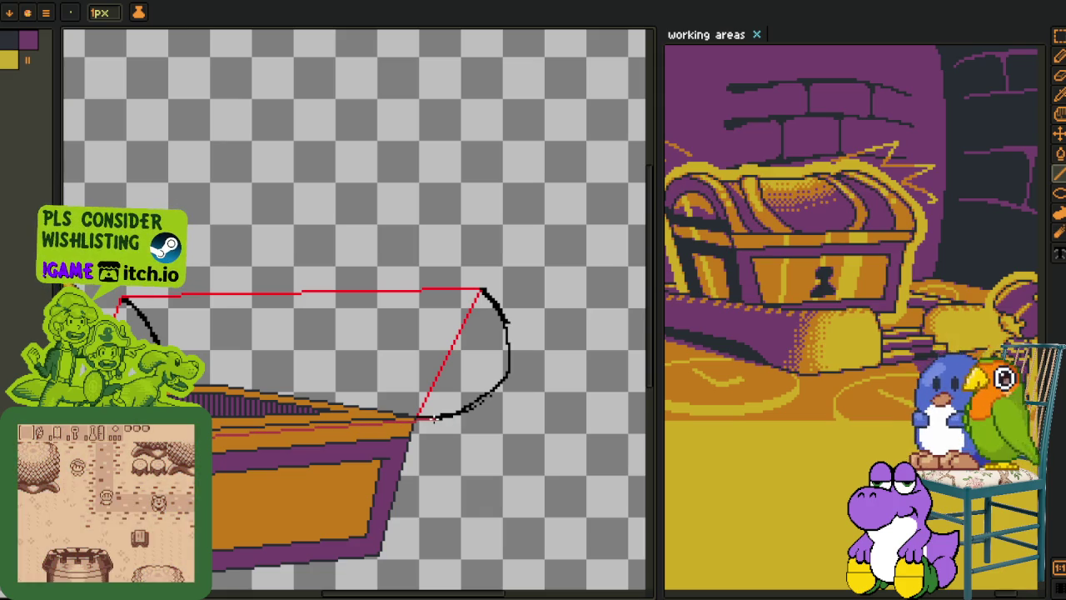
- Bring the lid's left end into view and start a purple curve from the guide's top corner
{"action": "key", "text": "space"}
{"action": "left_click_drag", "start_coordinate": [410, 419], "coordinate": [500, 403]}
{"action": "scroll", "coordinate": [250, 358], "scroll_direction": "up", "scroll_amount": 2}
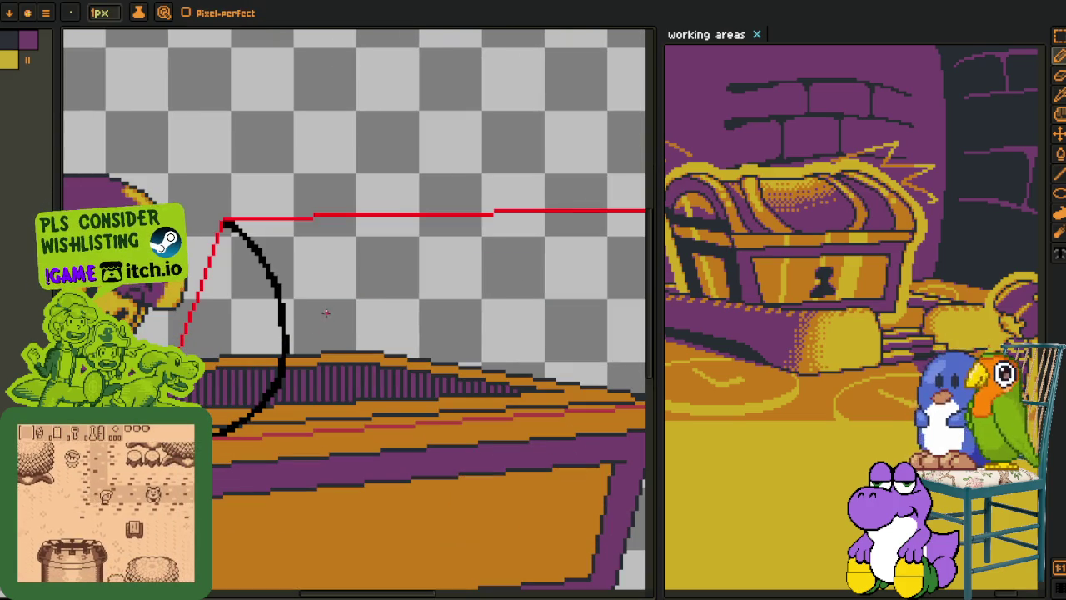
{"action": "key", "text": "alt"}
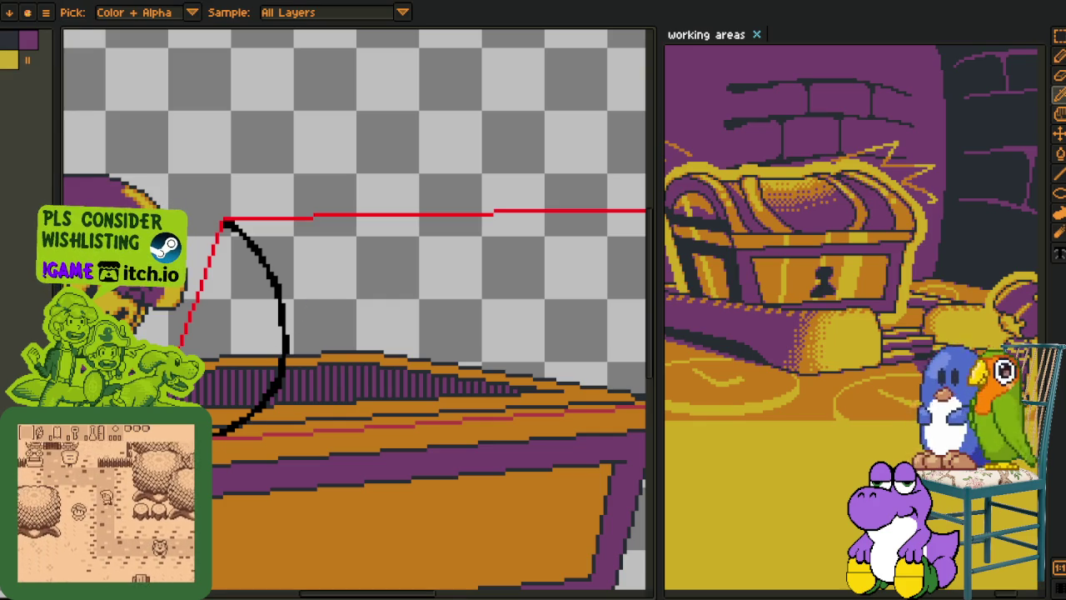
{"action": "scroll", "coordinate": [221, 218], "scroll_direction": "up", "scroll_amount": 1}
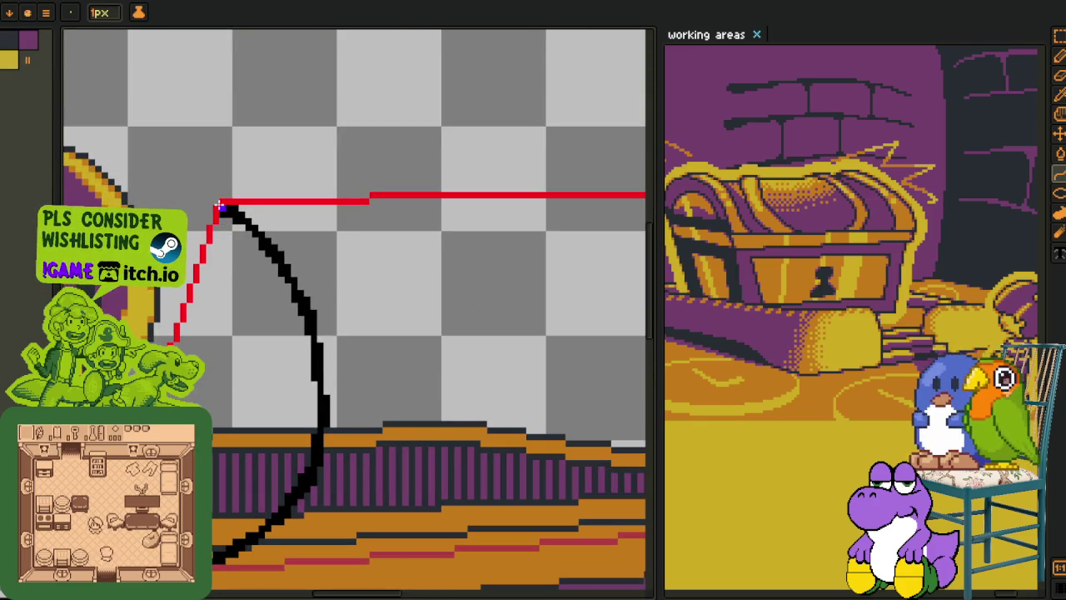
{"action": "left_click_drag", "start_coordinate": [221, 203], "coordinate": [179, 354]}
- Bend purple curves onto the black arcs at the lid's left and right ends
{"action": "left_click_drag", "start_coordinate": [196, 279], "coordinate": [353, 337]}
{"action": "scroll", "coordinate": [407, 551], "scroll_direction": "down", "scroll_amount": 1}
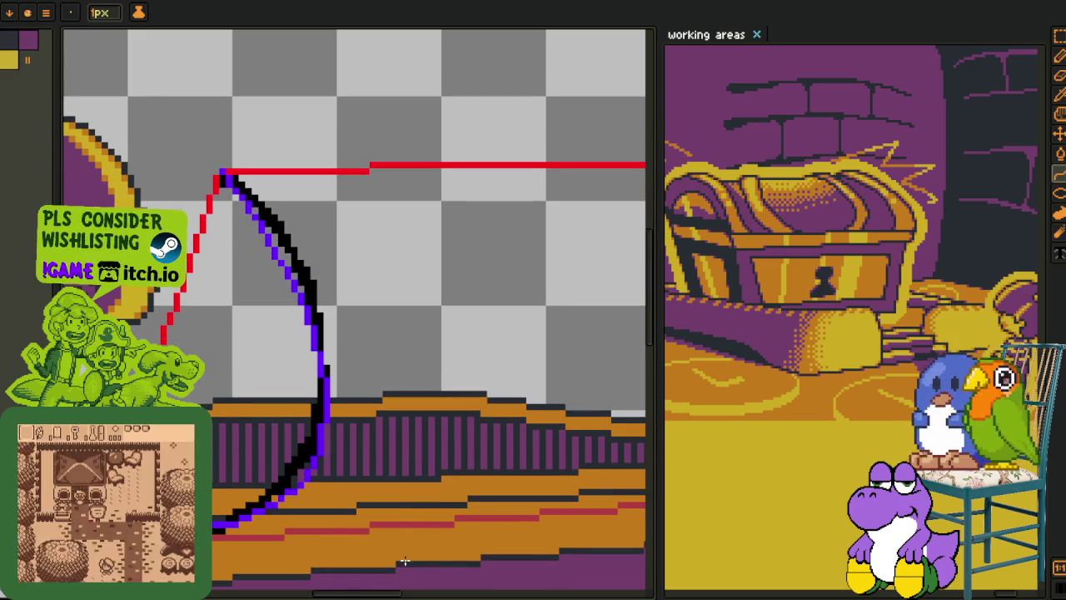
{"action": "scroll", "coordinate": [405, 557], "scroll_direction": "down", "scroll_amount": 1}
{"action": "mouse_move", "coordinate": [316, 350]}
{"action": "left_mouse_down"}
{"action": "mouse_move", "coordinate": [489, 211]}
{"action": "mouse_move", "coordinate": [373, 441]}
{"action": "left_mouse_up"}
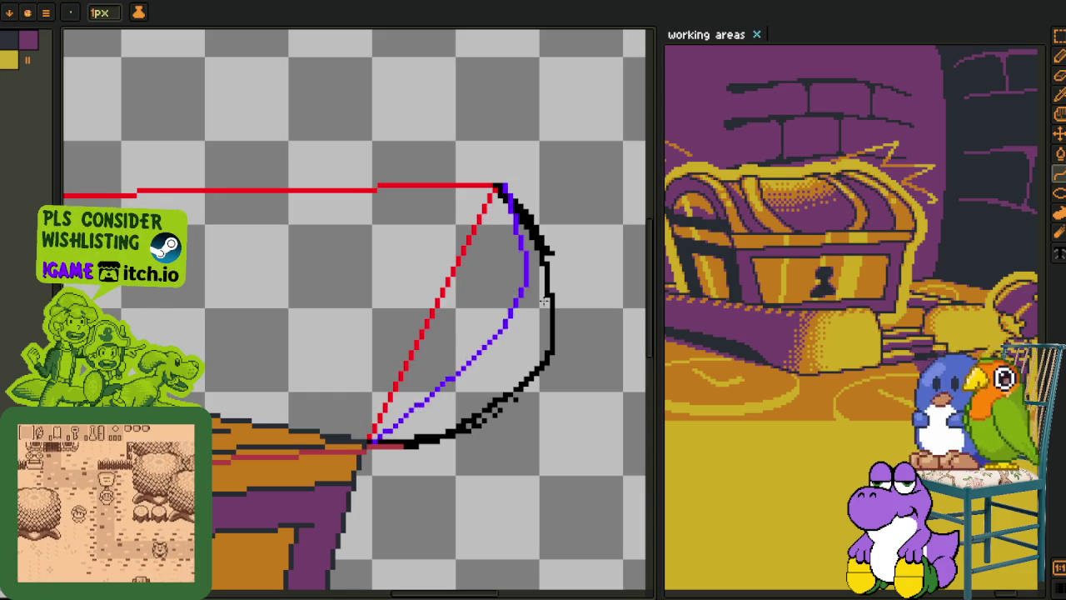
{"action": "left_click_drag", "start_coordinate": [547, 268], "coordinate": [618, 460]}
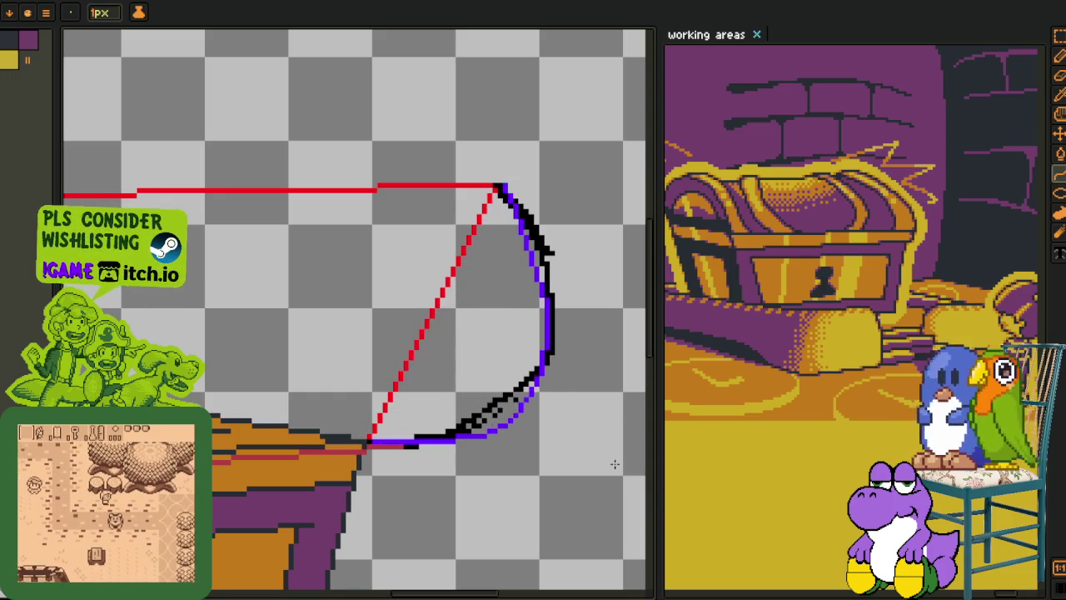
{"action": "mouse_move", "coordinate": [618, 461]}
{"action": "left_mouse_down"}
{"action": "mouse_move", "coordinate": [605, 457]}
{"action": "mouse_move", "coordinate": [619, 451]}
{"action": "left_mouse_up"}
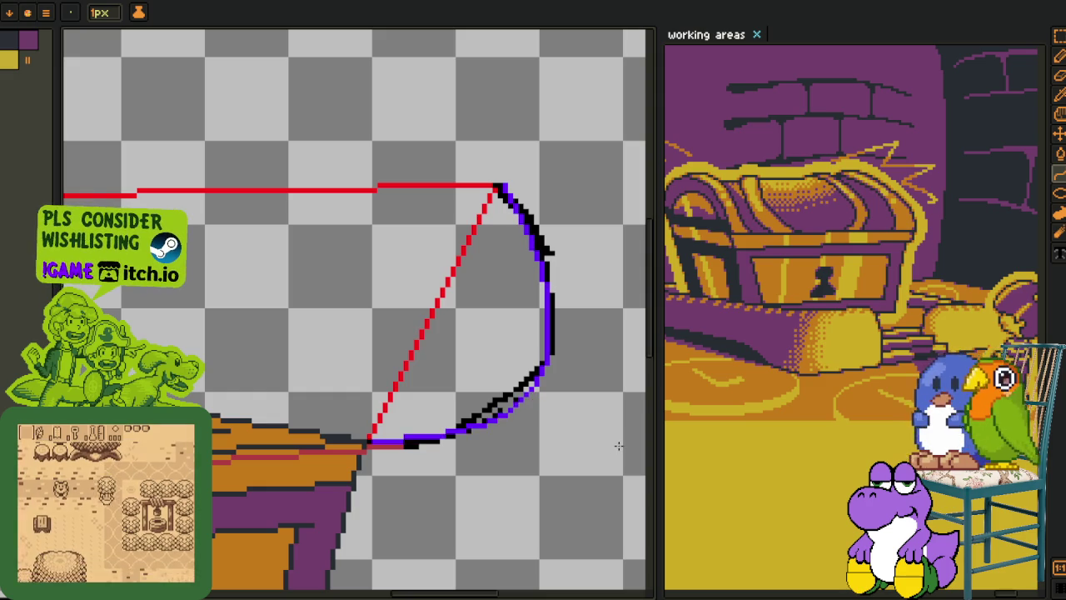
{"action": "scroll", "coordinate": [578, 436], "scroll_direction": "down", "scroll_amount": 2}
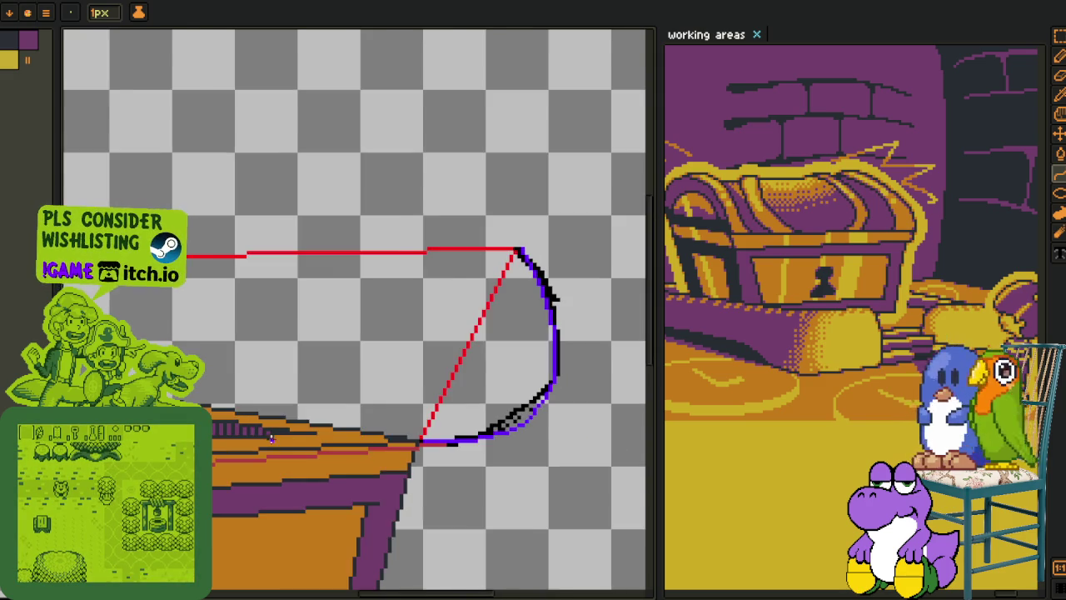
{"action": "scroll", "coordinate": [499, 375], "scroll_direction": "down", "scroll_amount": 2}
{"action": "scroll", "coordinate": [283, 331], "scroll_direction": "up", "scroll_amount": 4}
{"action": "scroll", "coordinate": [284, 331], "scroll_direction": "up", "scroll_amount": 1}
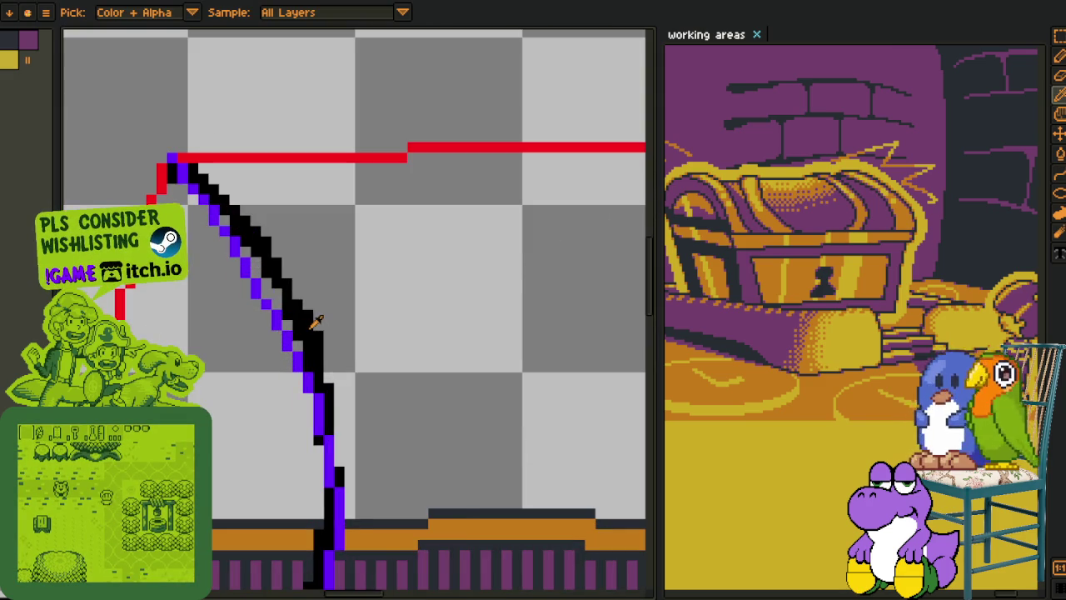
- Remove the black arc pixels with Replace Color
{"action": "key", "text": "shift+r"}
{"action": "left_click", "coordinate": [445, 462]}
{"action": "scroll", "coordinate": [369, 328], "scroll_direction": "down", "scroll_amount": 3}
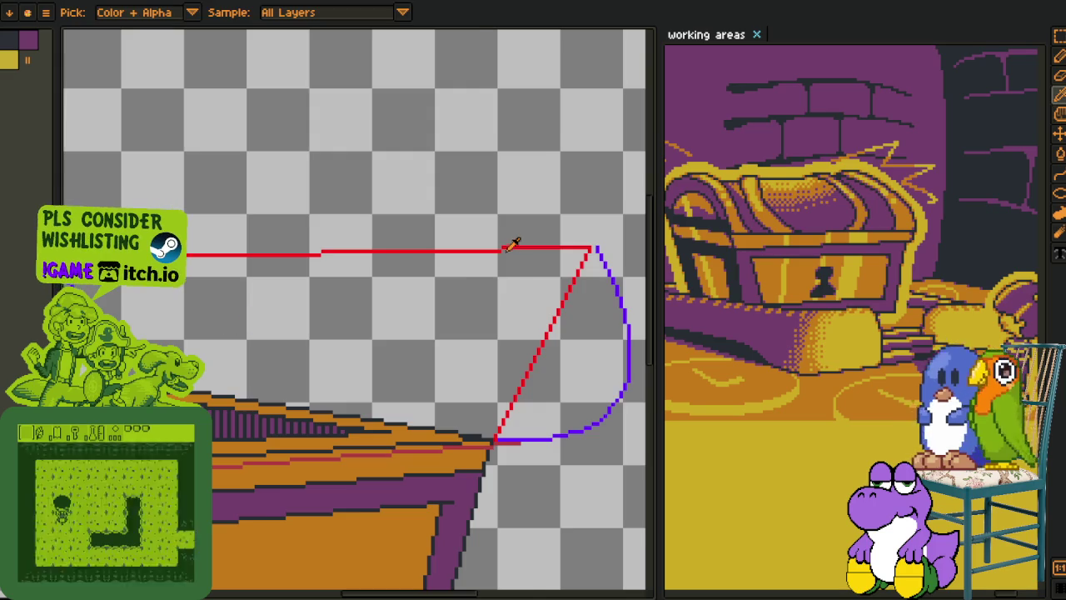
{"action": "scroll", "coordinate": [443, 261], "scroll_direction": "up", "scroll_amount": 3}
- Pan along the lid and sample the red guide colour from the canvas
{"action": "key", "text": "b"}
{"action": "scroll", "coordinate": [443, 262], "scroll_direction": "up", "scroll_amount": 1}
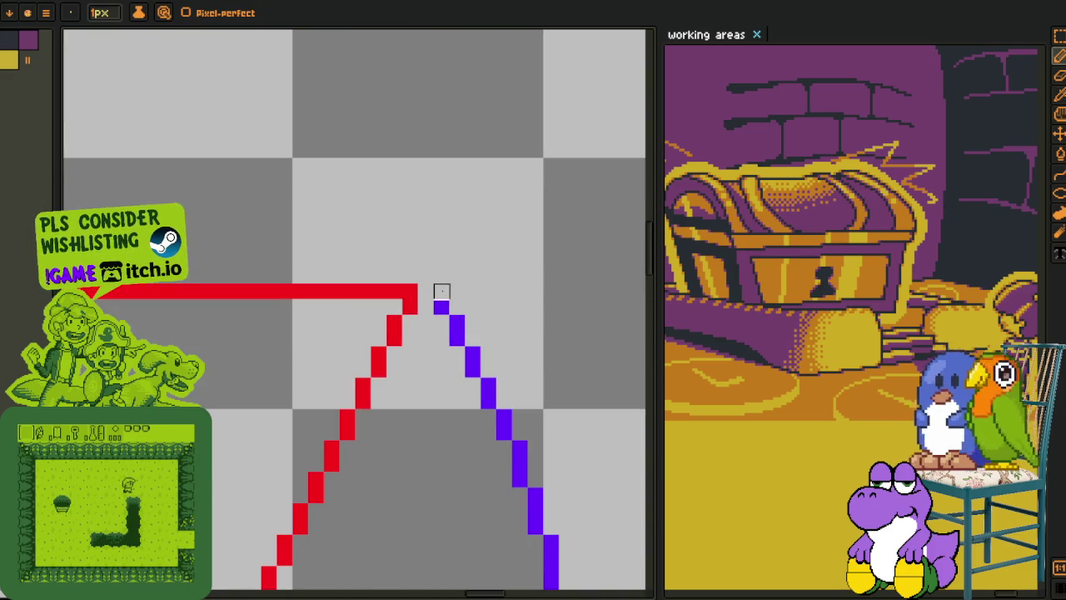
{"action": "scroll", "coordinate": [442, 296], "scroll_direction": "down", "scroll_amount": 4}
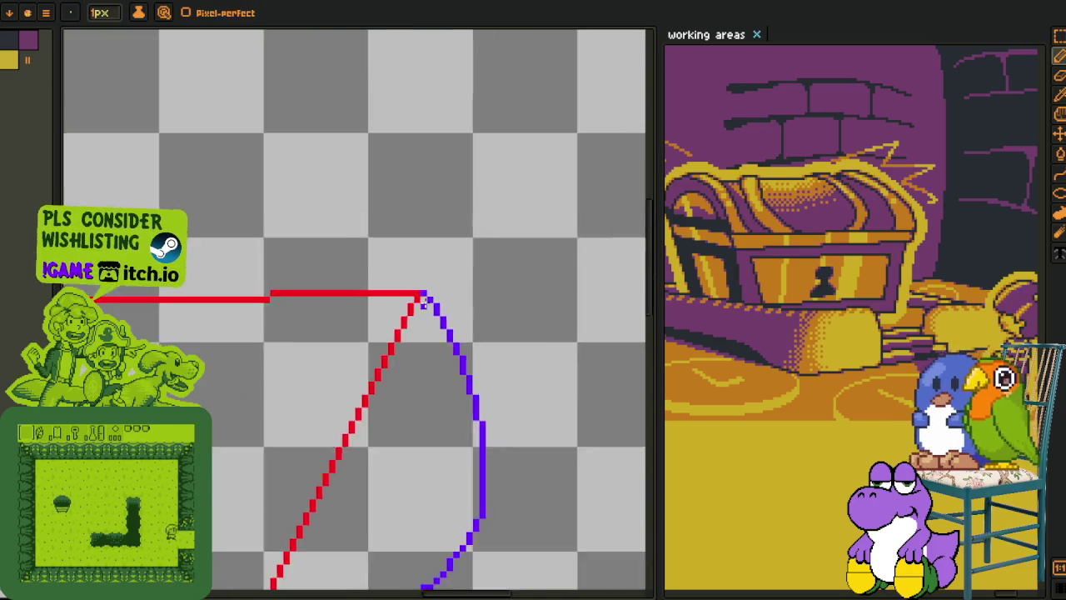
{"action": "key", "text": "h"}
{"action": "left_click_drag", "start_coordinate": [295, 373], "coordinate": [438, 337]}
{"action": "key", "text": "o"}
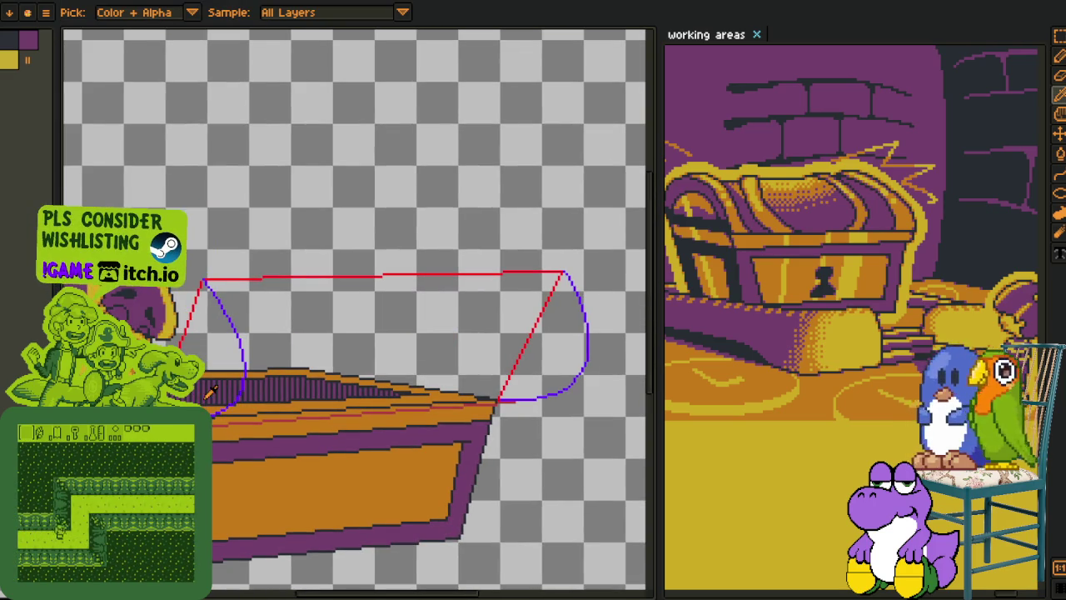
{"action": "scroll", "coordinate": [223, 402], "scroll_direction": "up", "scroll_amount": 1}
{"action": "scroll", "coordinate": [223, 403], "scroll_direction": "down", "scroll_amount": 1}
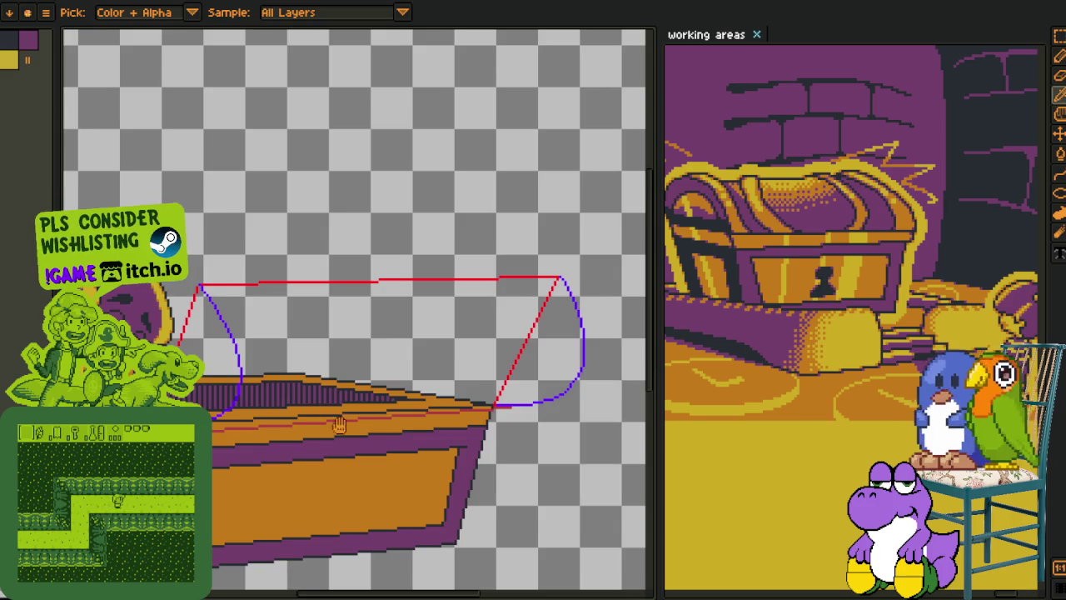
{"action": "left_click_drag", "start_coordinate": [436, 402], "coordinate": [376, 402]}
{"action": "scroll", "coordinate": [376, 402], "scroll_direction": "up", "scroll_amount": 1}
{"action": "left_click", "coordinate": [377, 401]}
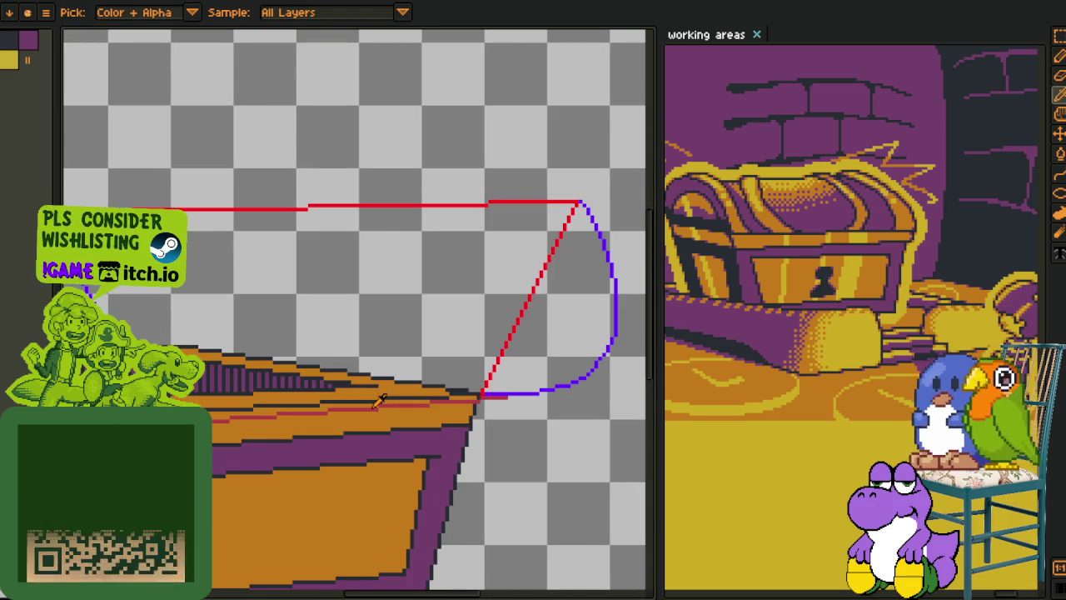
- Cancel the colour replacement and add a new empty Layer 2
{"action": "key", "text": "shift+r"}
{"action": "left_click", "coordinate": [444, 468]}
{"action": "scroll", "coordinate": [433, 448], "scroll_direction": "down", "scroll_amount": 1}
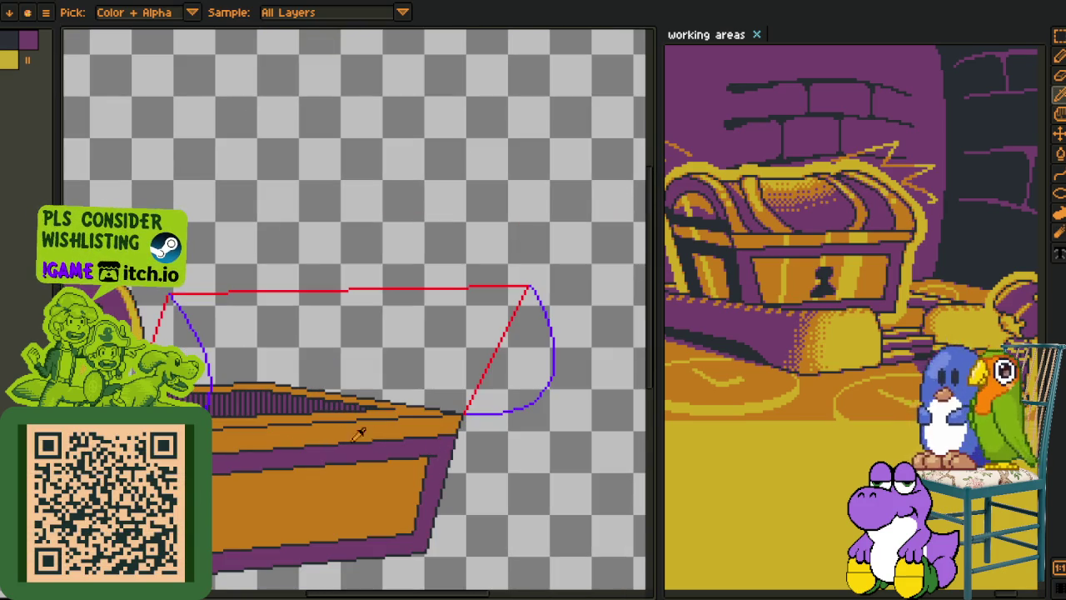
{"action": "key", "text": "Tab"}
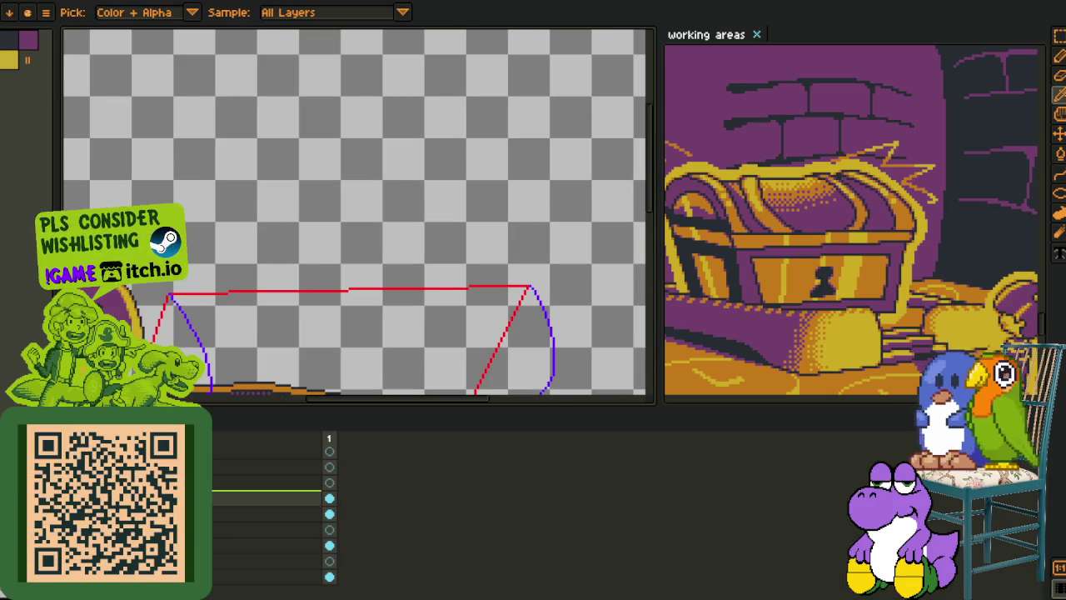
{"action": "right_click", "coordinate": [250, 493]}
{"action": "left_click", "coordinate": [312, 517]}
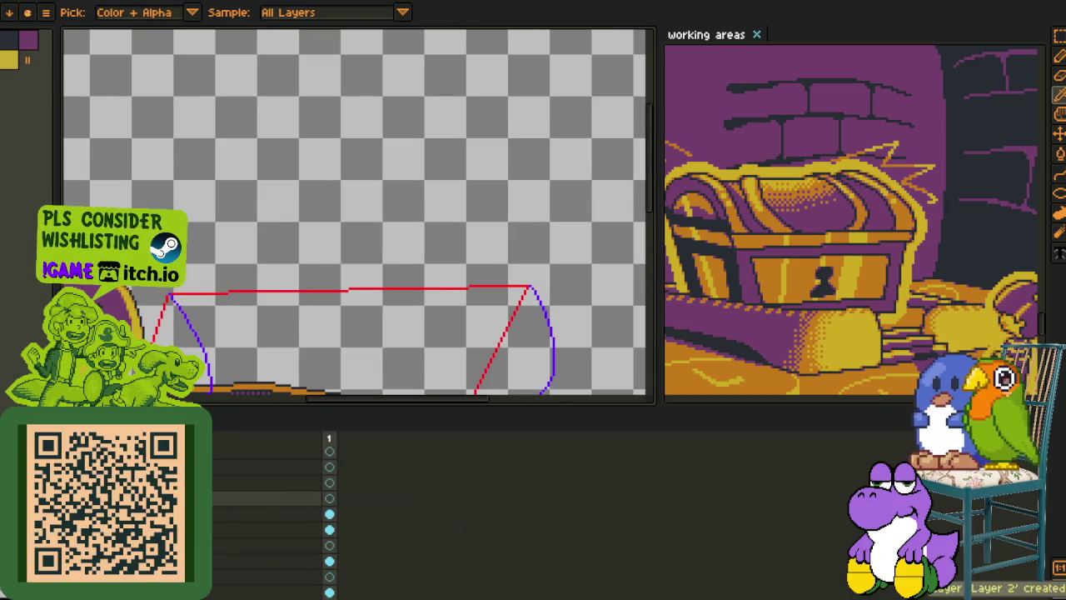
{"action": "key", "text": "Tab"}
- Touch up the rim line near the curve's end at the chest's right corner
{"action": "scroll", "coordinate": [354, 308], "scroll_direction": "up", "scroll_amount": 2}
{"action": "key", "text": "l"}
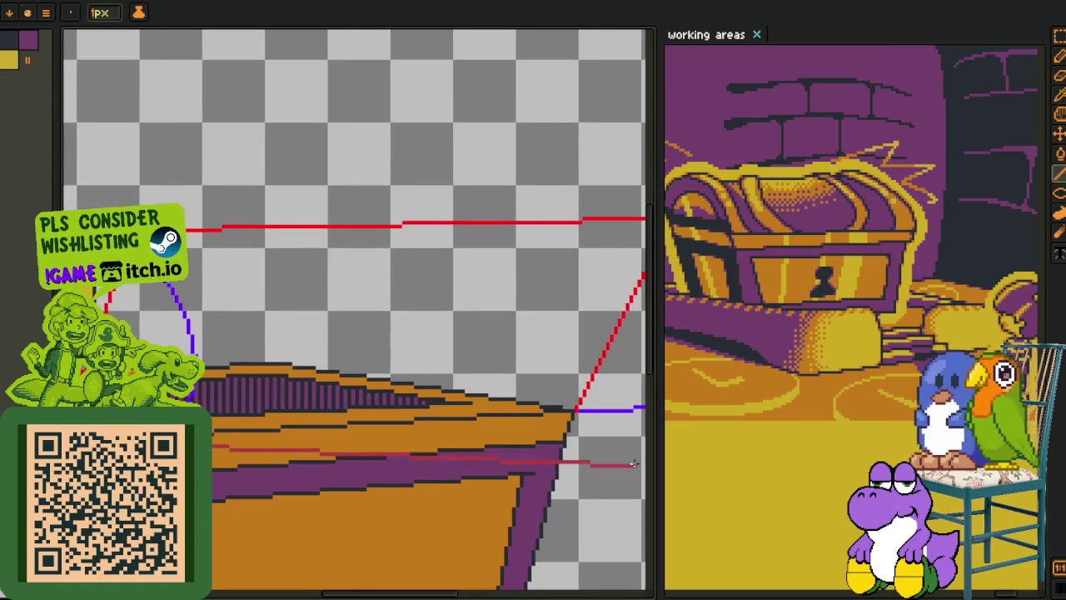
{"action": "left_click_drag", "start_coordinate": [631, 410], "coordinate": [506, 414]}
{"action": "left_click", "coordinate": [508, 412]}
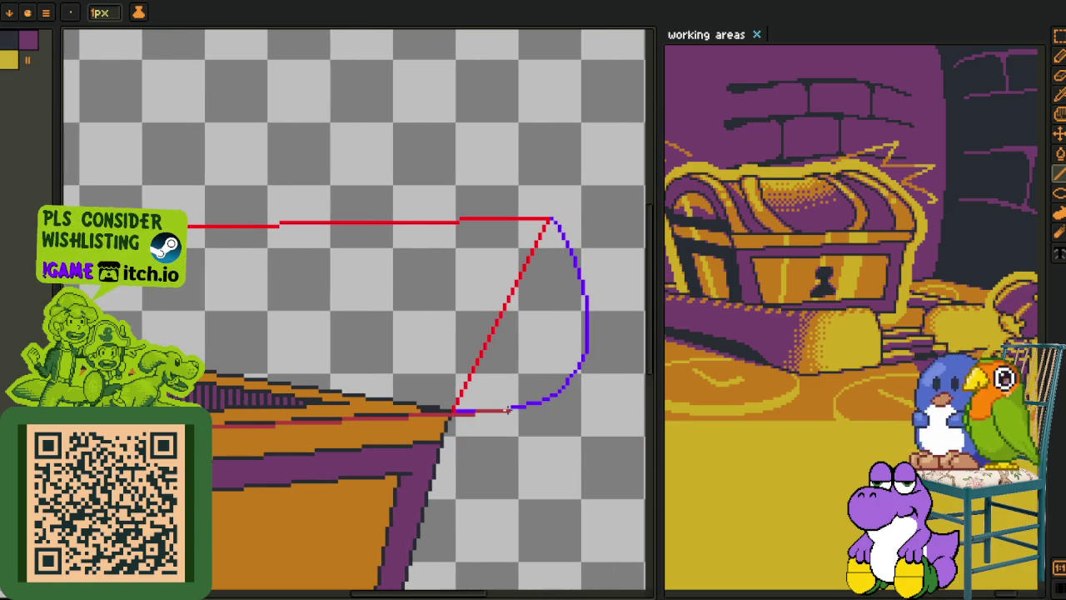
{"action": "scroll", "coordinate": [503, 409], "scroll_direction": "down", "scroll_amount": 3}
{"action": "key", "text": "z"}
{"action": "scroll", "coordinate": [504, 409], "scroll_direction": "up", "scroll_amount": 3}
{"action": "scroll", "coordinate": [504, 409], "scroll_direction": "up", "scroll_amount": 2}
{"action": "scroll", "coordinate": [342, 375], "scroll_direction": "up", "scroll_amount": 1}
{"action": "scroll", "coordinate": [342, 375], "scroll_direction": "up", "scroll_amount": 2}
{"action": "scroll", "coordinate": [342, 375], "scroll_direction": "up", "scroll_amount": 1}
- Pencil a purple stroke along the rim from the end of the lid curve
{"action": "key", "text": "b"}
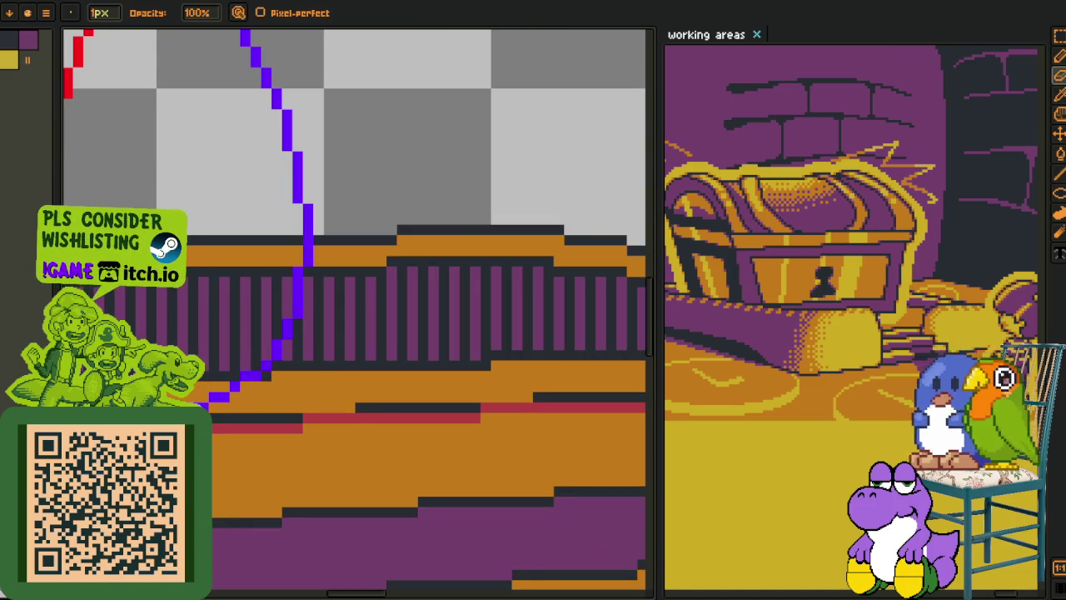
{"action": "scroll", "coordinate": [447, 444], "scroll_direction": "down", "scroll_amount": 1}
{"action": "scroll", "coordinate": [283, 438], "scroll_direction": "up", "scroll_amount": 1}
{"action": "left_click_drag", "start_coordinate": [262, 439], "coordinate": [215, 438]}
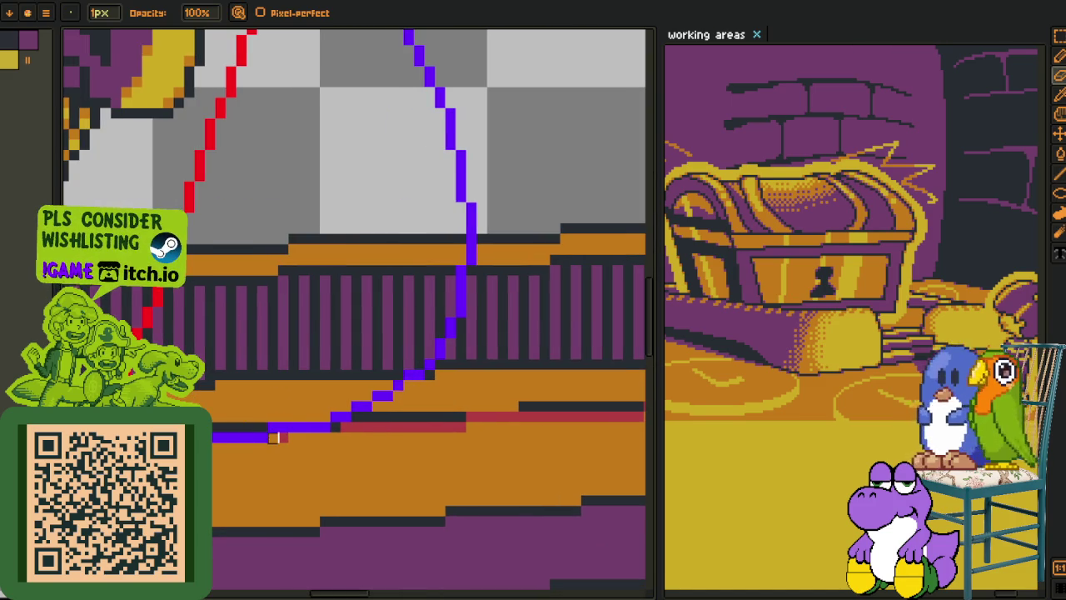
{"action": "scroll", "coordinate": [342, 429], "scroll_direction": "down", "scroll_amount": 1}
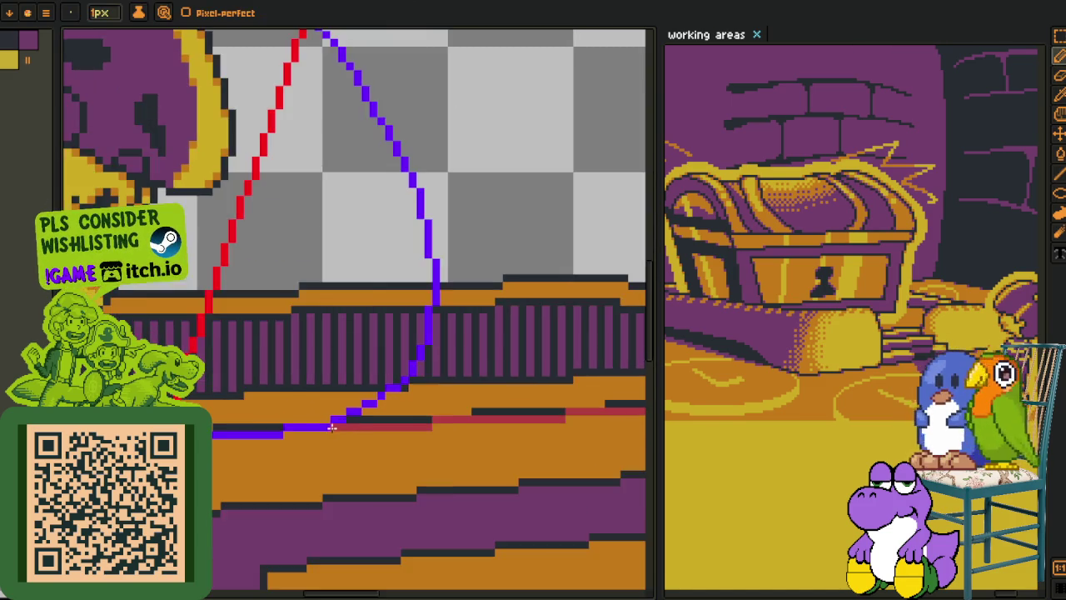
{"action": "scroll", "coordinate": [275, 441], "scroll_direction": "down", "scroll_amount": 1}
{"action": "scroll", "coordinate": [225, 445], "scroll_direction": "down", "scroll_amount": 1}
{"action": "scroll", "coordinate": [250, 441], "scroll_direction": "down", "scroll_amount": 2}
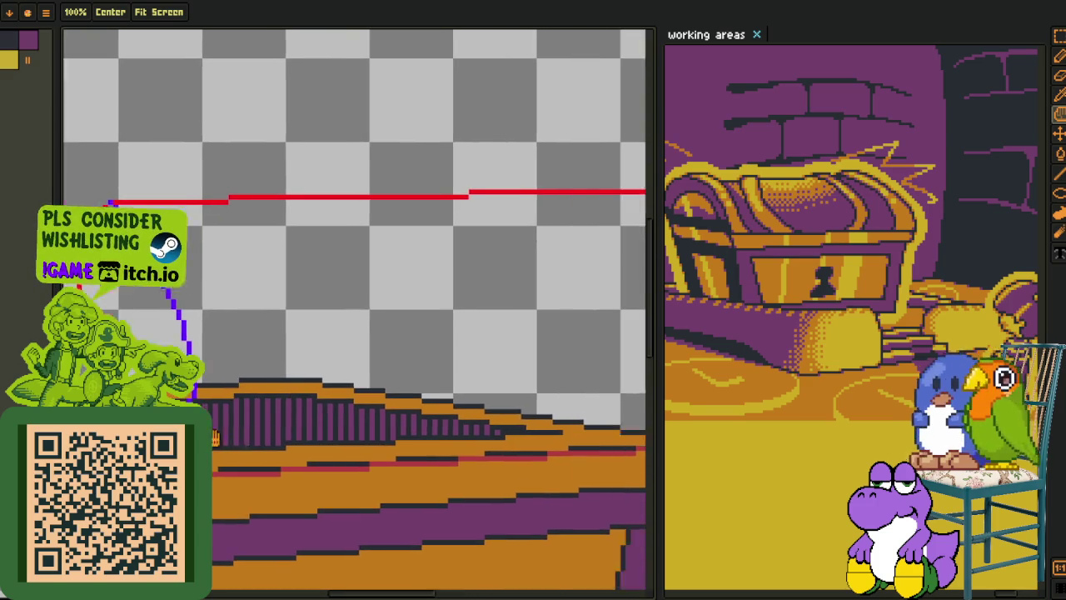
{"action": "scroll", "coordinate": [333, 383], "scroll_direction": "up", "scroll_amount": 1}
{"action": "key", "text": "o"}
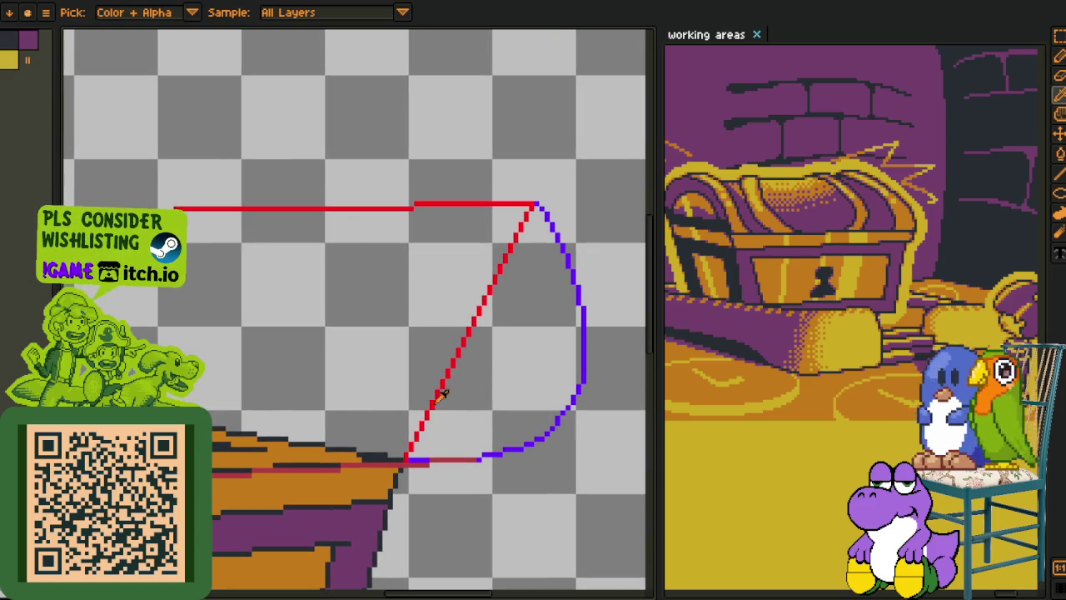
{"action": "scroll", "coordinate": [439, 441], "scroll_direction": "down", "scroll_amount": 1}
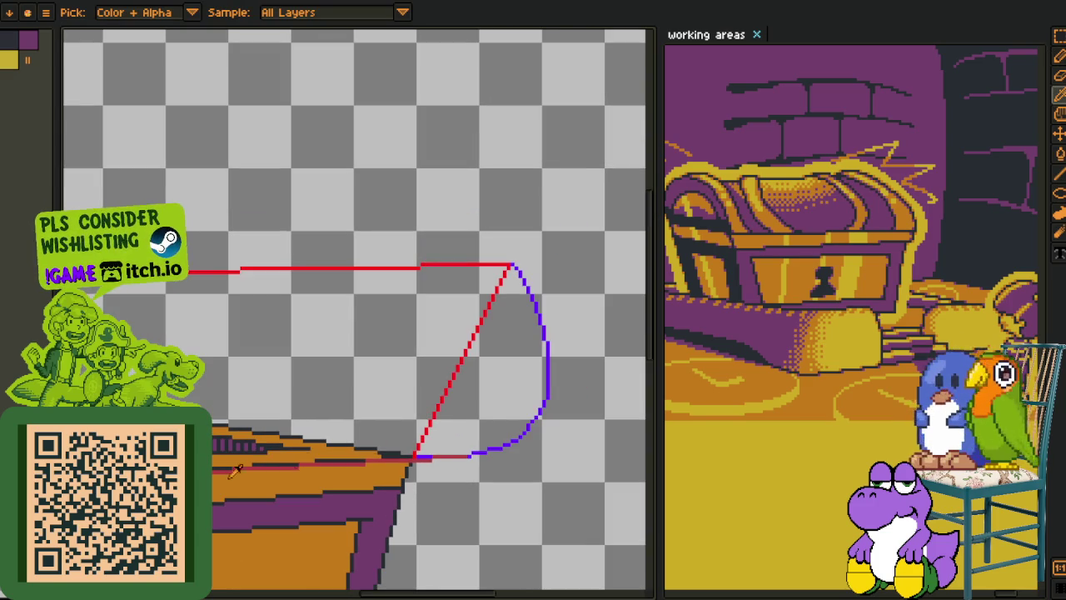
{"action": "scroll", "coordinate": [386, 443], "scroll_direction": "up", "scroll_amount": 1}
- Bucket-fill the lid shape and the gap between the guides with the dark colour
{"action": "key", "text": "g"}
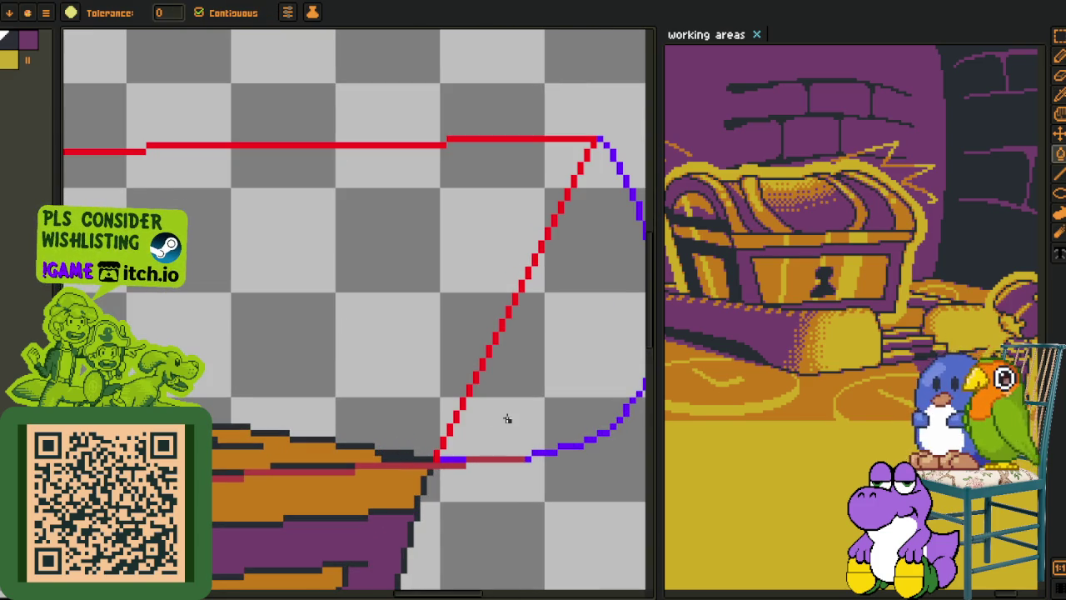
{"action": "left_click", "coordinate": [503, 417]}
{"action": "key", "text": "z"}
{"action": "scroll", "coordinate": [405, 366], "scroll_direction": "down", "scroll_amount": 1}
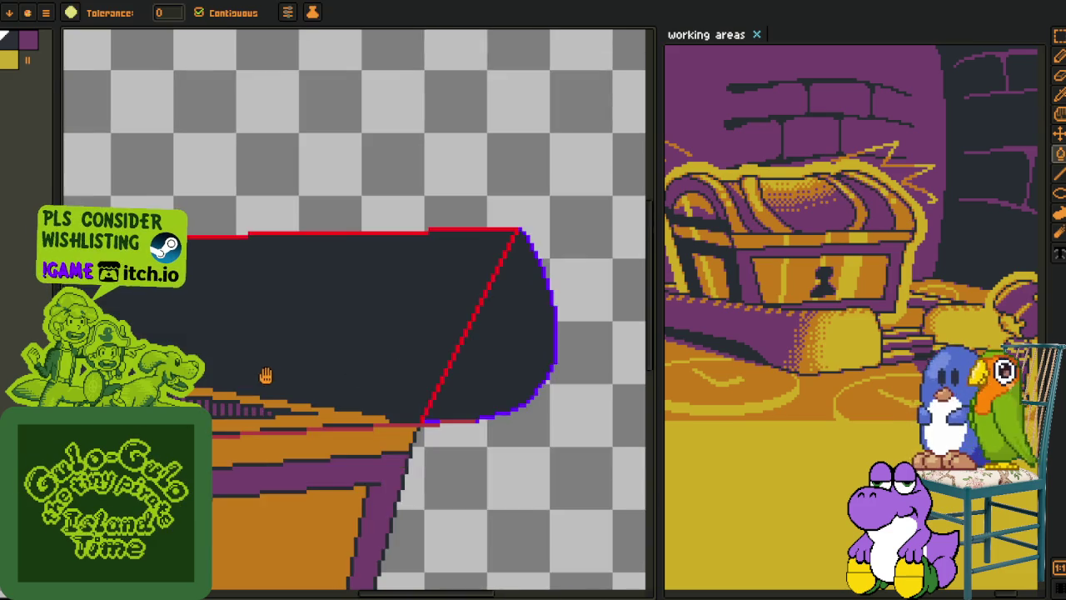
{"action": "left_click_drag", "start_coordinate": [405, 366], "coordinate": [535, 387]}
{"action": "key", "text": "g"}
{"action": "scroll", "coordinate": [244, 402], "scroll_direction": "up", "scroll_amount": 1}
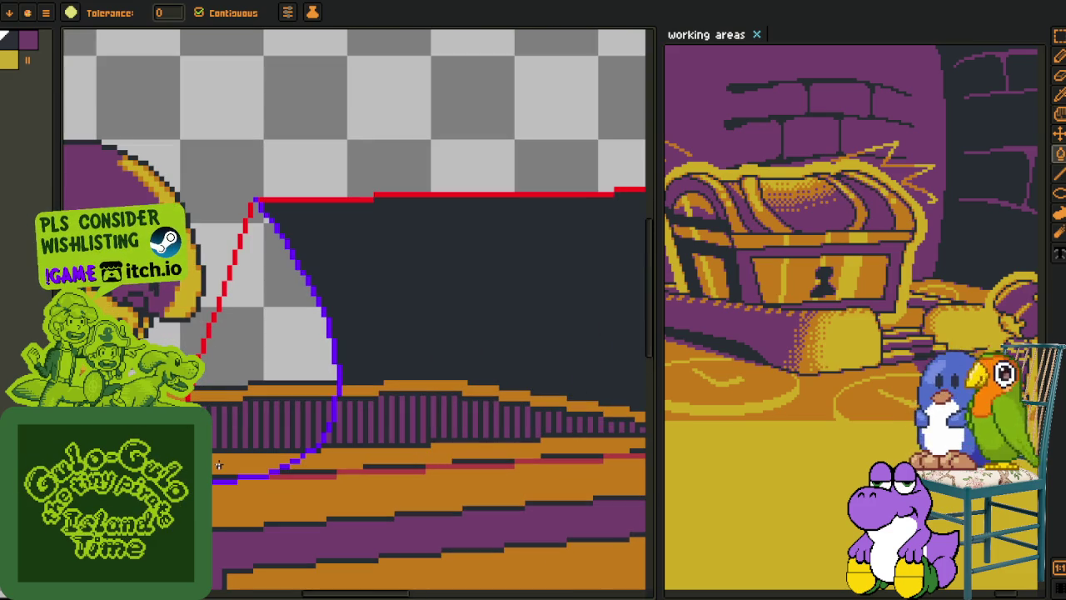
{"action": "scroll", "coordinate": [225, 420], "scroll_direction": "up", "scroll_amount": 2}
{"action": "left_click", "coordinate": [233, 379]}
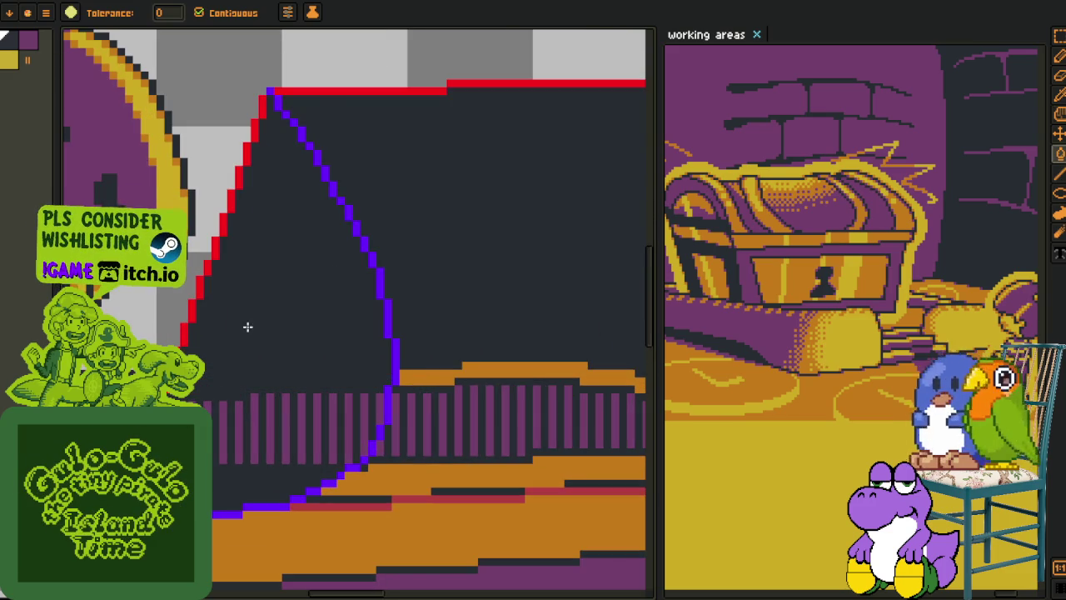
- Fill the lid's end panel with purple
{"action": "key", "text": "i"}
{"action": "key", "text": "g"}
{"action": "scroll", "coordinate": [266, 381], "scroll_direction": "down", "scroll_amount": 3}
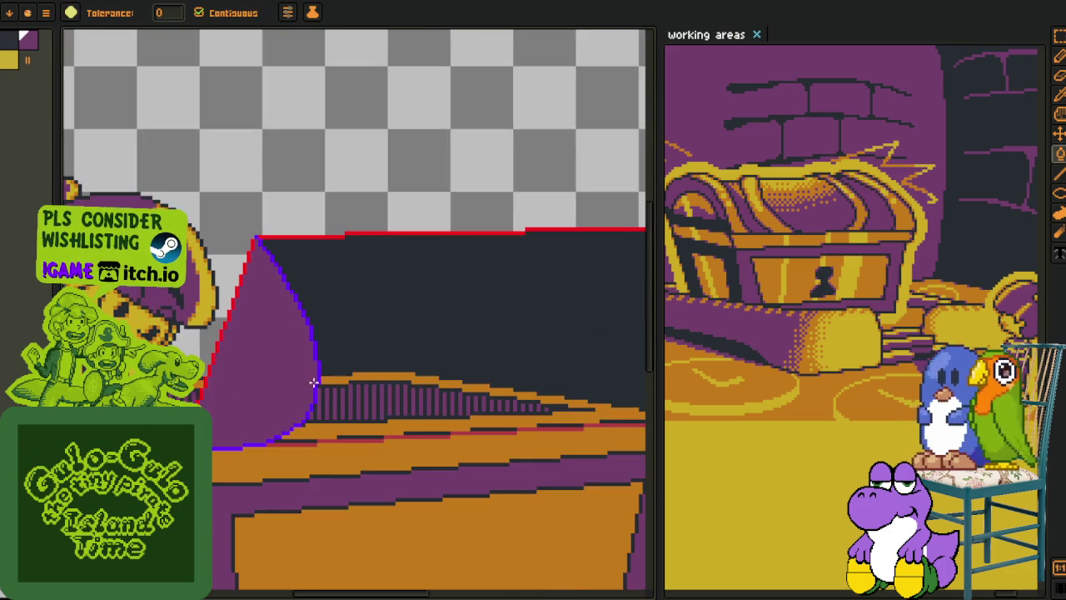
{"action": "scroll", "coordinate": [432, 359], "scroll_direction": "up", "scroll_amount": 1}
{"action": "left_click", "coordinate": [432, 360]}
{"action": "scroll", "coordinate": [440, 283], "scroll_direction": "up", "scroll_amount": 1}
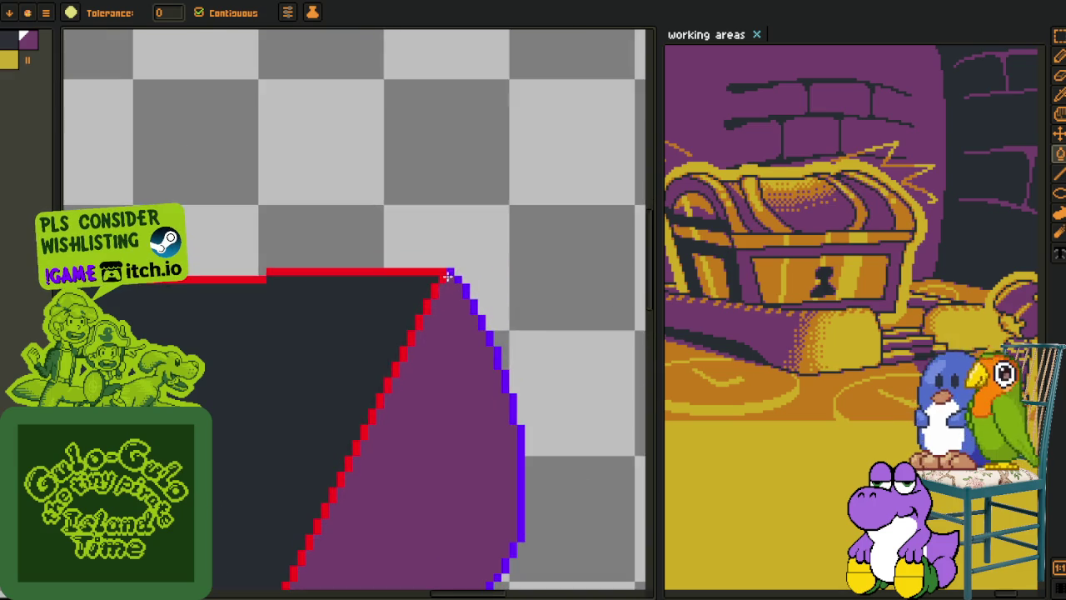
{"action": "scroll", "coordinate": [439, 283], "scroll_direction": "up", "scroll_amount": 1}
- Draw a purple diagonal line across the dark lid
{"action": "key", "text": "b"}
{"action": "scroll", "coordinate": [352, 347], "scroll_direction": "down", "scroll_amount": 2}
{"action": "key", "text": "h"}
{"action": "scroll", "coordinate": [328, 386], "scroll_direction": "up", "scroll_amount": 1}
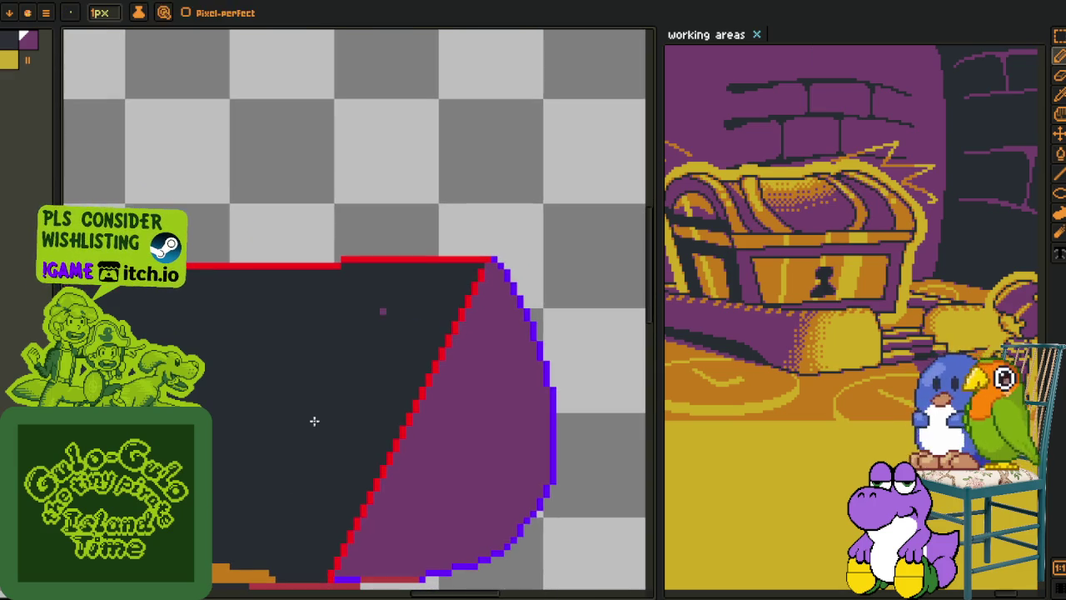
{"action": "key", "text": "l"}
{"action": "left_click_drag", "start_coordinate": [283, 518], "coordinate": [450, 227]}
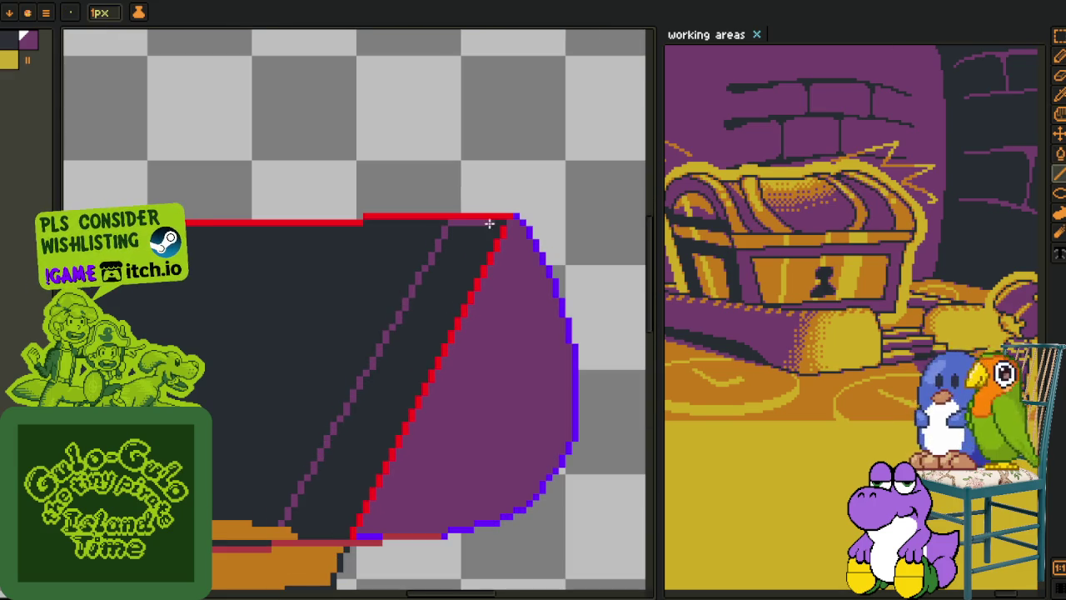
- Fill the strip beside the diagonal line with purple
{"action": "key", "text": "o"}
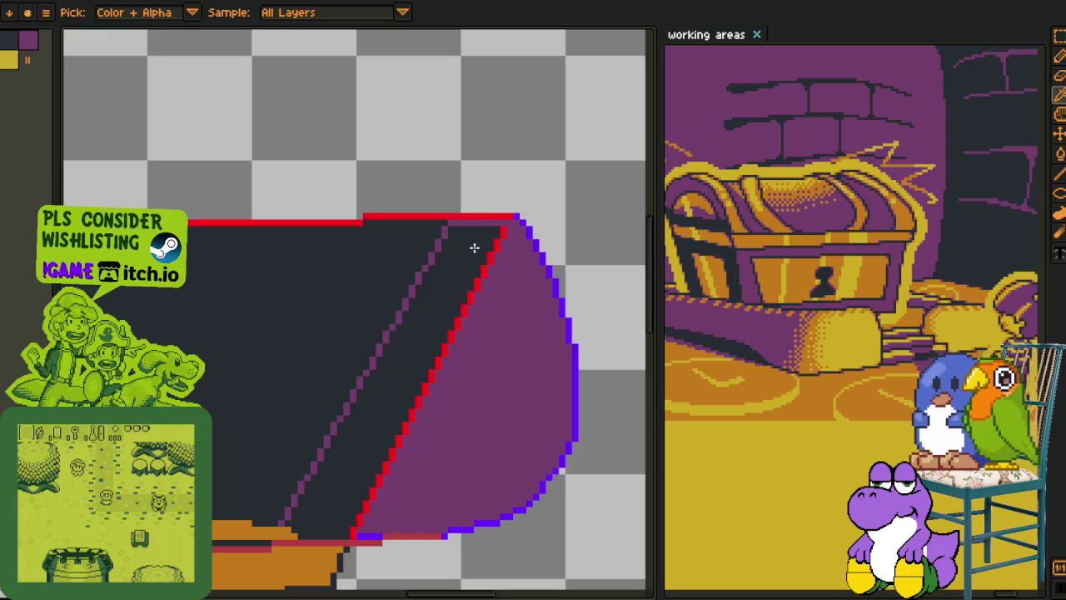
{"action": "key", "text": "g"}
{"action": "left_click", "coordinate": [474, 247]}
{"action": "left_click", "coordinate": [521, 271], "text": "alt"}
{"action": "left_click", "coordinate": [457, 286]}
- Pan to the lid's left purple edge, try an orange fill, and undo it
{"action": "mouse_move", "coordinate": [363, 347]}
{"action": "left_mouse_down"}
{"action": "mouse_move", "coordinate": [334, 387]}
{"action": "mouse_move", "coordinate": [637, 388]}
{"action": "left_mouse_up"}
{"action": "left_click_drag", "start_coordinate": [392, 369], "coordinate": [292, 401]}
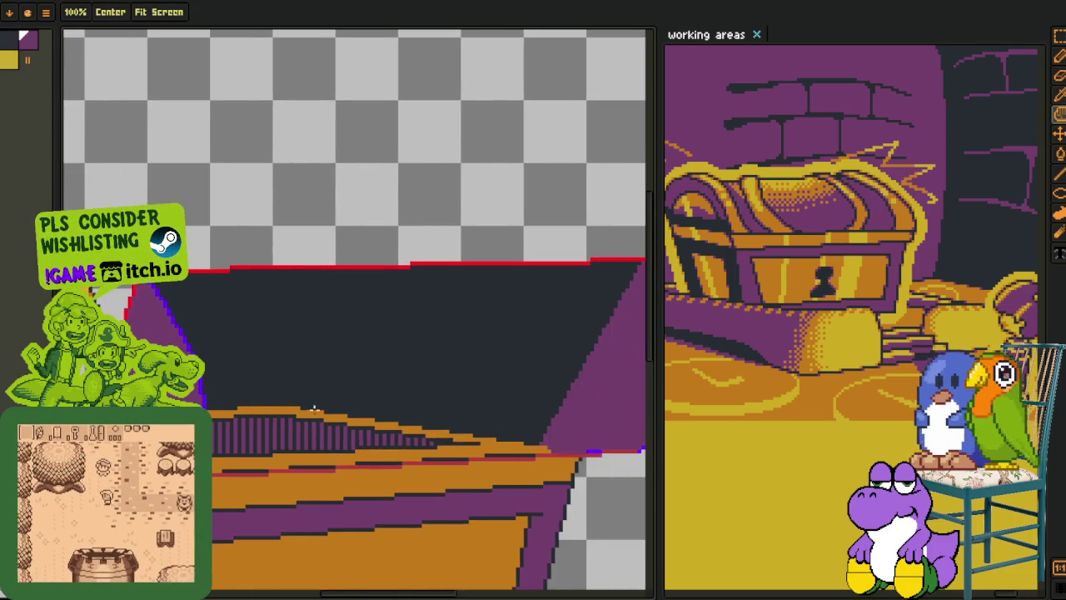
{"action": "scroll", "coordinate": [292, 401], "scroll_direction": "up", "scroll_amount": 2}
{"action": "left_click", "coordinate": [328, 409], "text": "alt"}
{"action": "left_click", "coordinate": [348, 386]}
{"action": "left_click", "coordinate": [319, 426], "text": "alt"}
{"action": "left_click", "coordinate": [313, 401]}
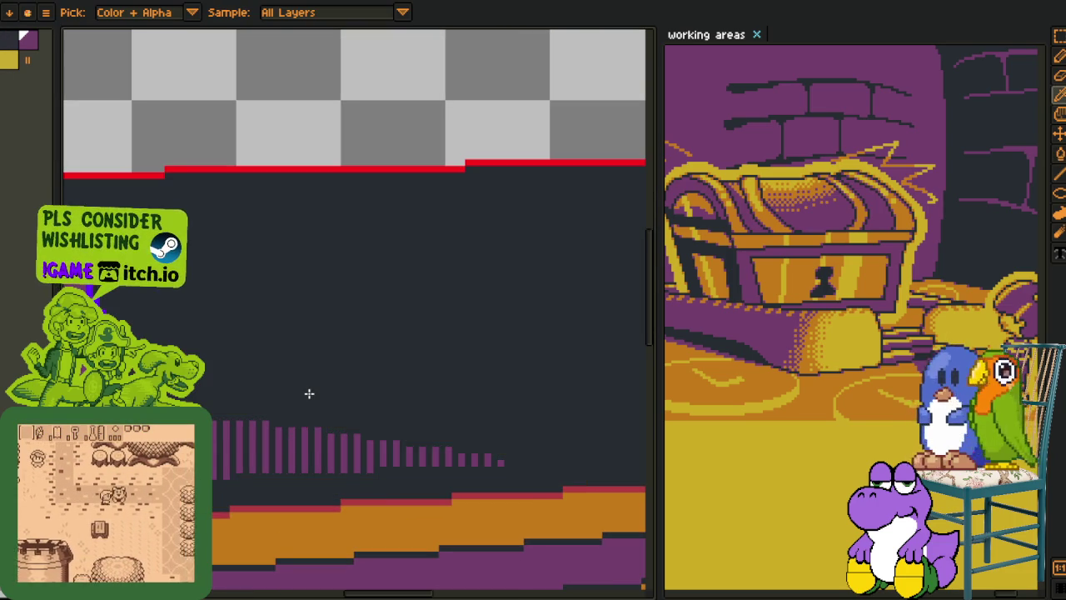
- Bucket-fill the lid's dark top with purple and pan to the lid's left end
{"action": "left_click", "coordinate": [309, 393]}
{"action": "scroll", "coordinate": [309, 393], "scroll_direction": "down", "scroll_amount": 2}
{"action": "scroll", "coordinate": [404, 431], "scroll_direction": "up", "scroll_amount": 2}
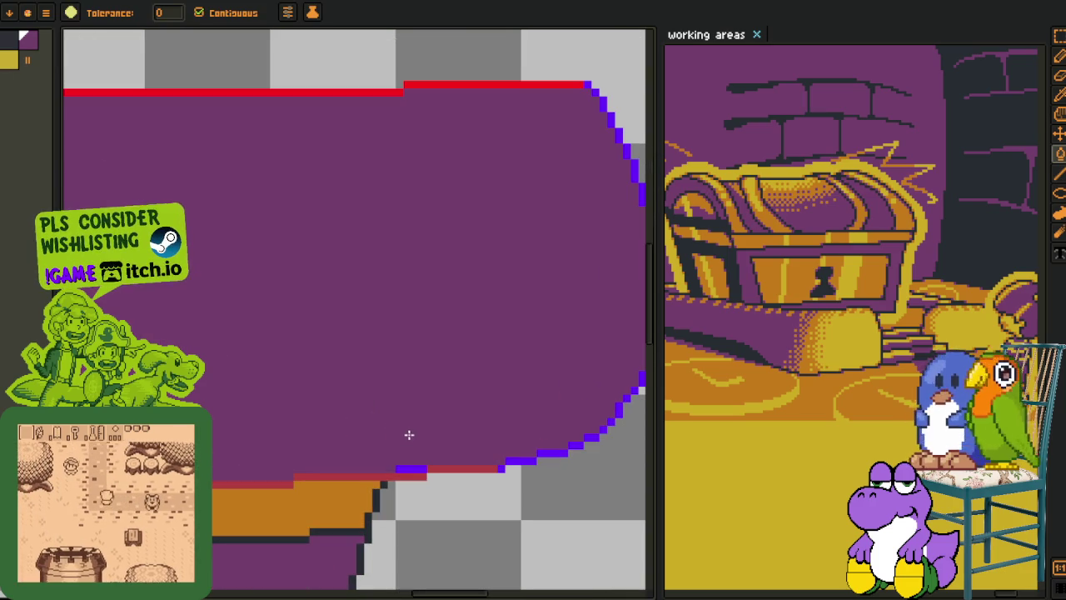
{"action": "scroll", "coordinate": [408, 467], "scroll_direction": "down", "scroll_amount": 2}
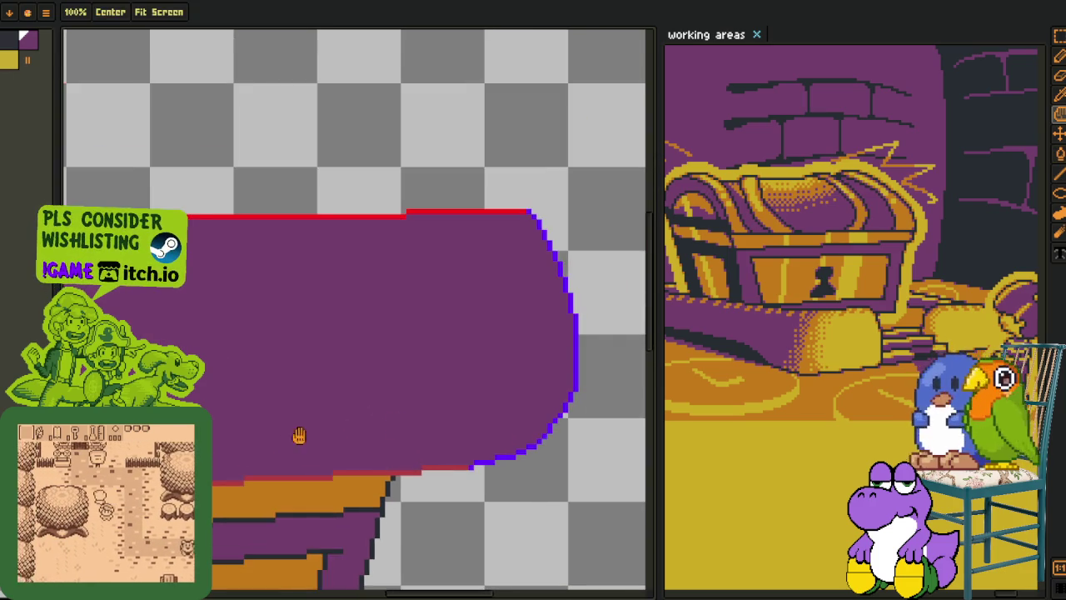
{"action": "scroll", "coordinate": [276, 438], "scroll_direction": "up", "scroll_amount": 1}
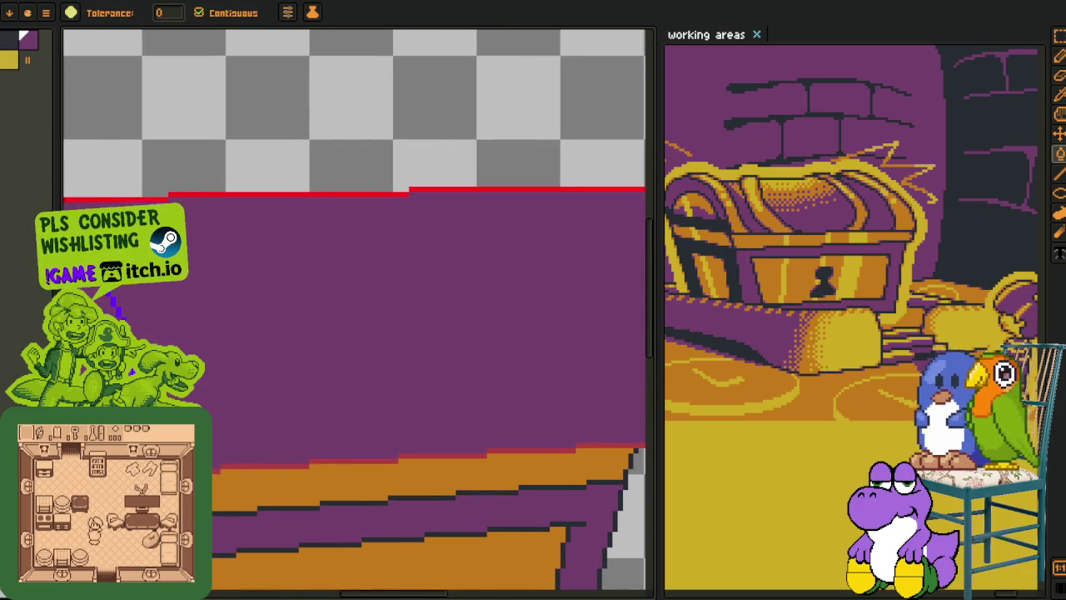
{"action": "scroll", "coordinate": [220, 376], "scroll_direction": "down", "scroll_amount": 2}
{"action": "key", "text": "space"}
{"action": "left_click_drag", "start_coordinate": [241, 381], "coordinate": [269, 399]}
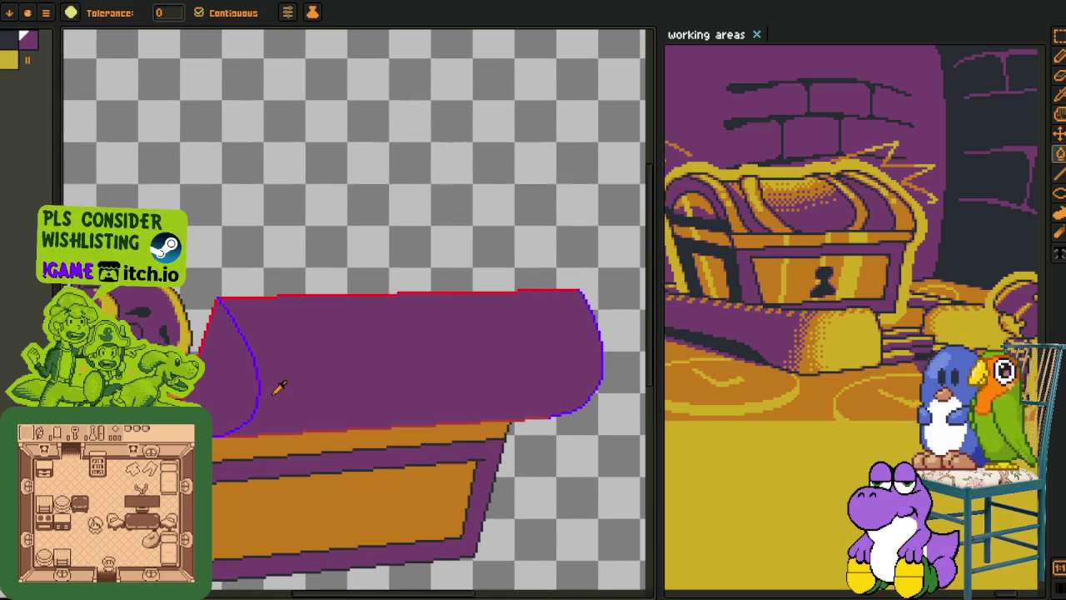
- Centre the view on the lid's left side and show the layer timeline
{"action": "key", "text": "i"}
{"action": "scroll", "coordinate": [278, 387], "scroll_direction": "down", "scroll_amount": 2}
{"action": "scroll", "coordinate": [275, 389], "scroll_direction": "up", "scroll_amount": 1}
{"action": "scroll", "coordinate": [274, 388], "scroll_direction": "up", "scroll_amount": 1}
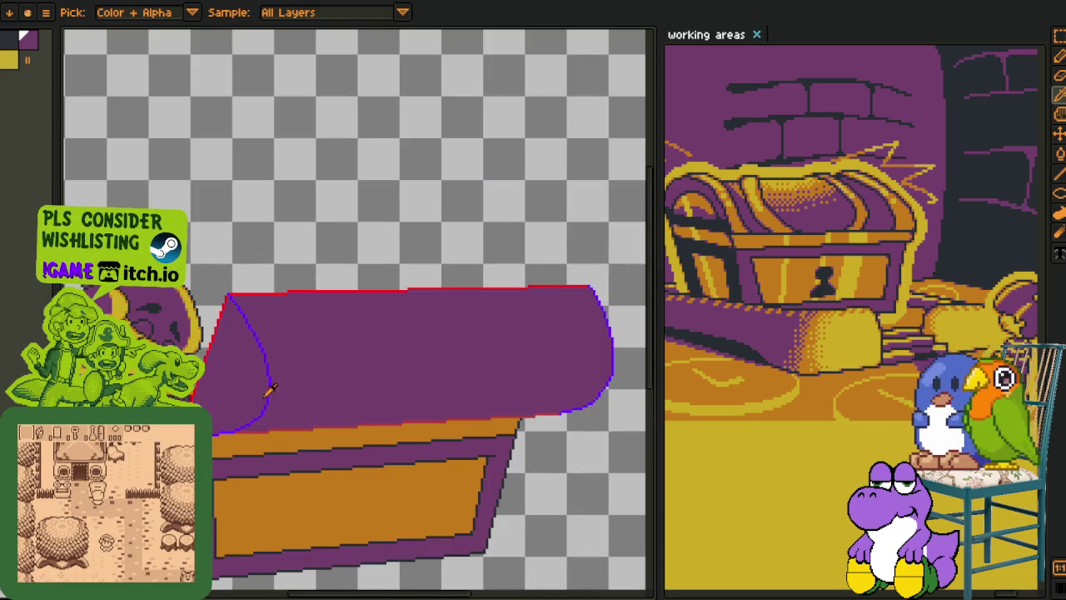
{"action": "scroll", "coordinate": [231, 377], "scroll_direction": "up", "scroll_amount": 1}
{"action": "key", "text": "space"}
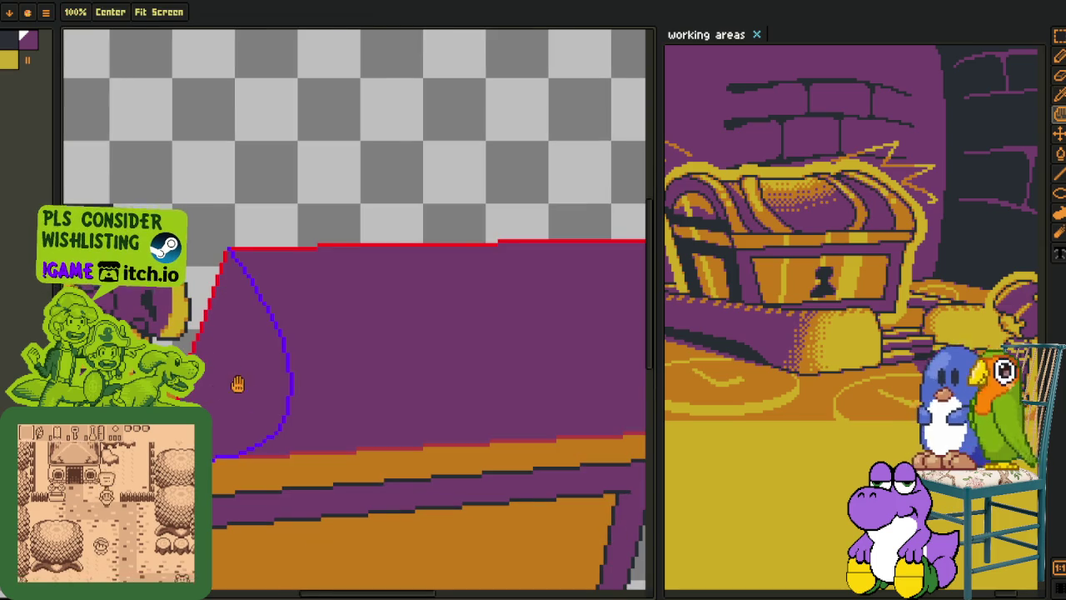
{"action": "left_click_drag", "start_coordinate": [222, 388], "coordinate": [275, 357]}
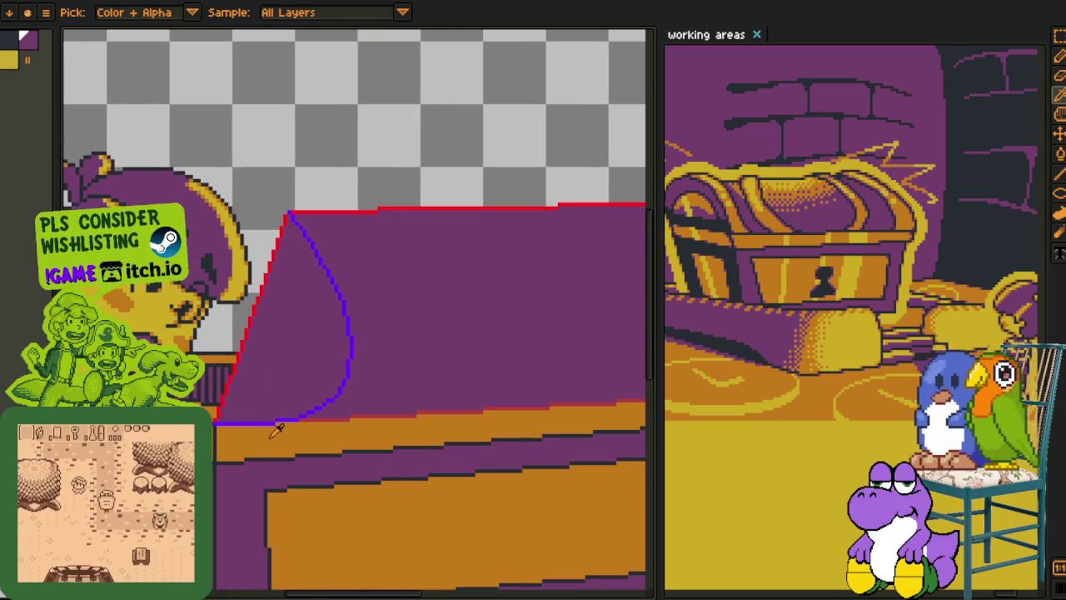
{"action": "scroll", "coordinate": [250, 383], "scroll_direction": "up", "scroll_amount": 1}
{"action": "key", "text": "Tab"}
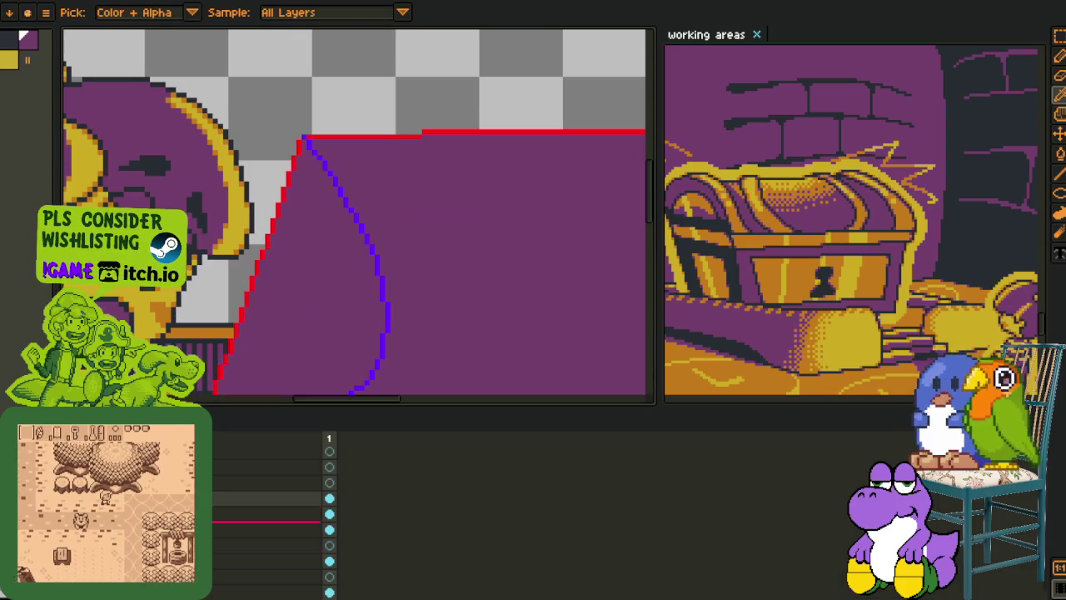
{"action": "right_click", "coordinate": [208, 488]}
- Select the working layer in the timeline, then hide the timeline again
{"action": "left_click", "coordinate": [241, 548]}
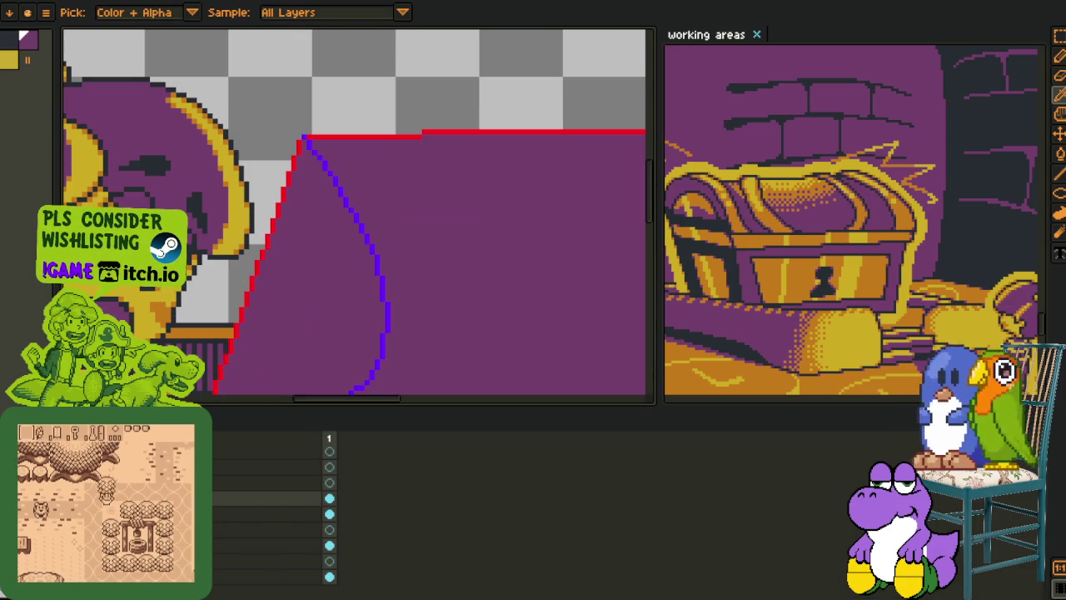
{"action": "right_click", "coordinate": [210, 490]}
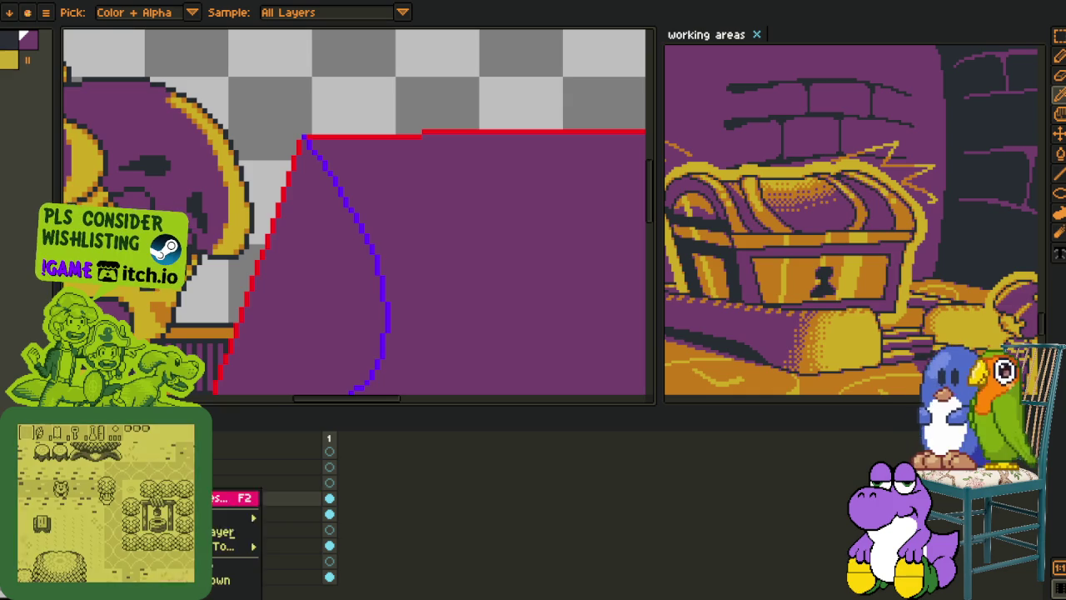
{"action": "left_click", "coordinate": [218, 568]}
{"action": "key", "text": "Tab"}
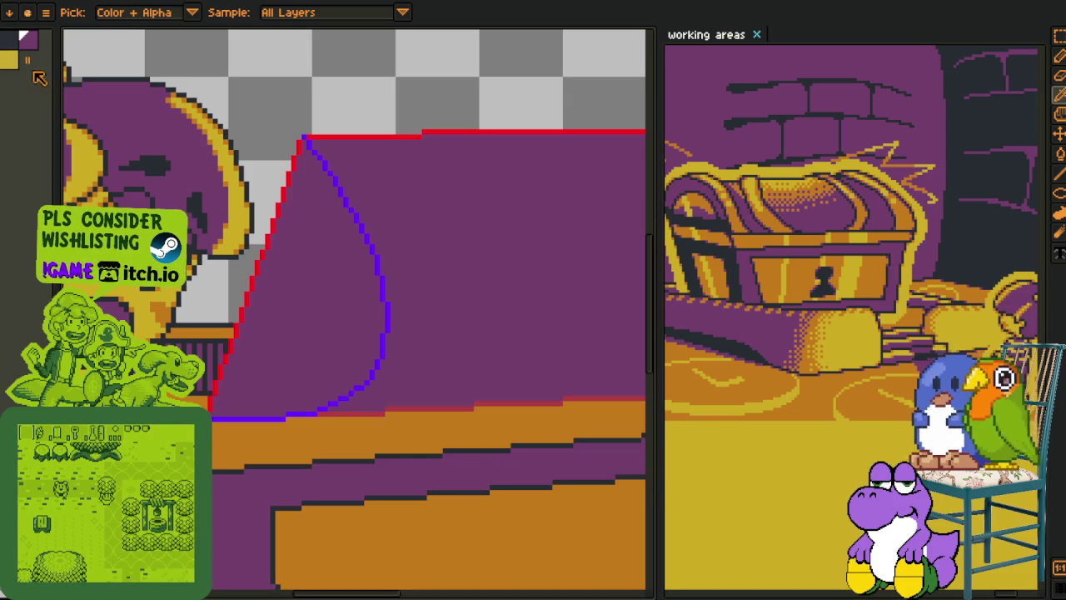
{"action": "scroll", "coordinate": [329, 144], "scroll_direction": "up", "scroll_amount": 1}
- Replace the red, blue and dull red guide colours with the dark outline colour
{"action": "key", "text": "shift+r"}
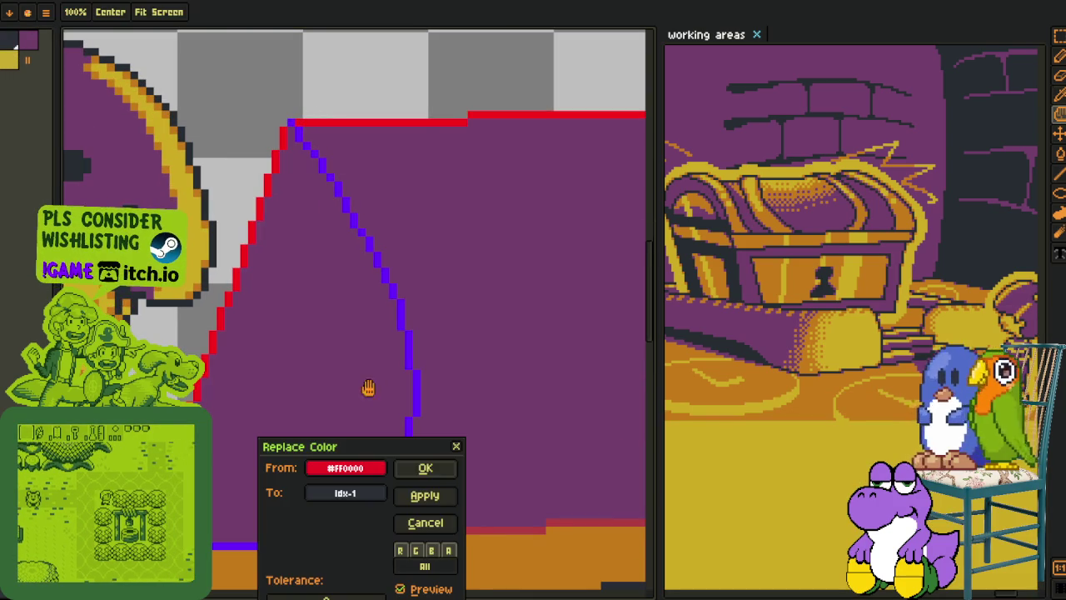
{"action": "key", "text": "Return"}
{"action": "key", "text": "shift+r"}
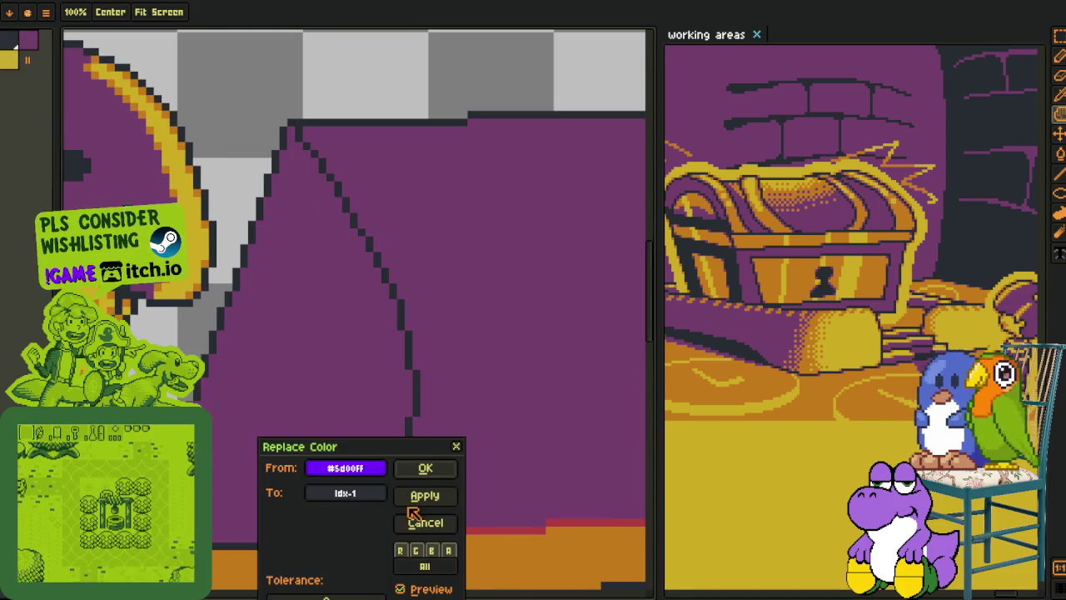
{"action": "left_click", "coordinate": [423, 467]}
{"action": "key", "text": "shift+r"}
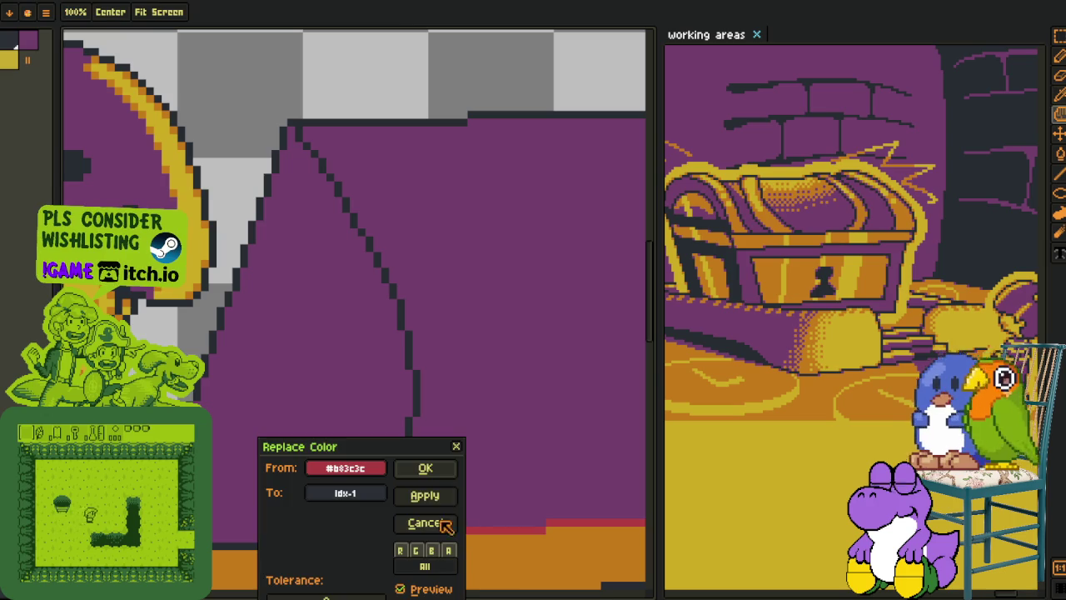
{"action": "left_click", "coordinate": [423, 469]}
{"action": "scroll", "coordinate": [397, 421], "scroll_direction": "down", "scroll_amount": 3}
{"action": "scroll", "coordinate": [452, 458], "scroll_direction": "down", "scroll_amount": 1}
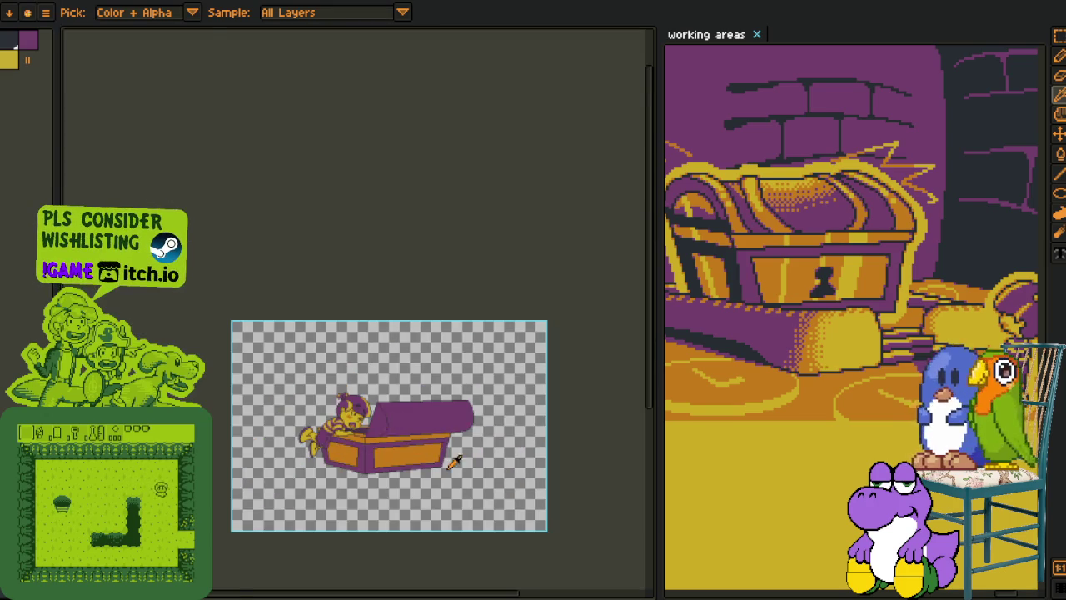
{"action": "scroll", "coordinate": [453, 459], "scroll_direction": "up", "scroll_amount": 1}
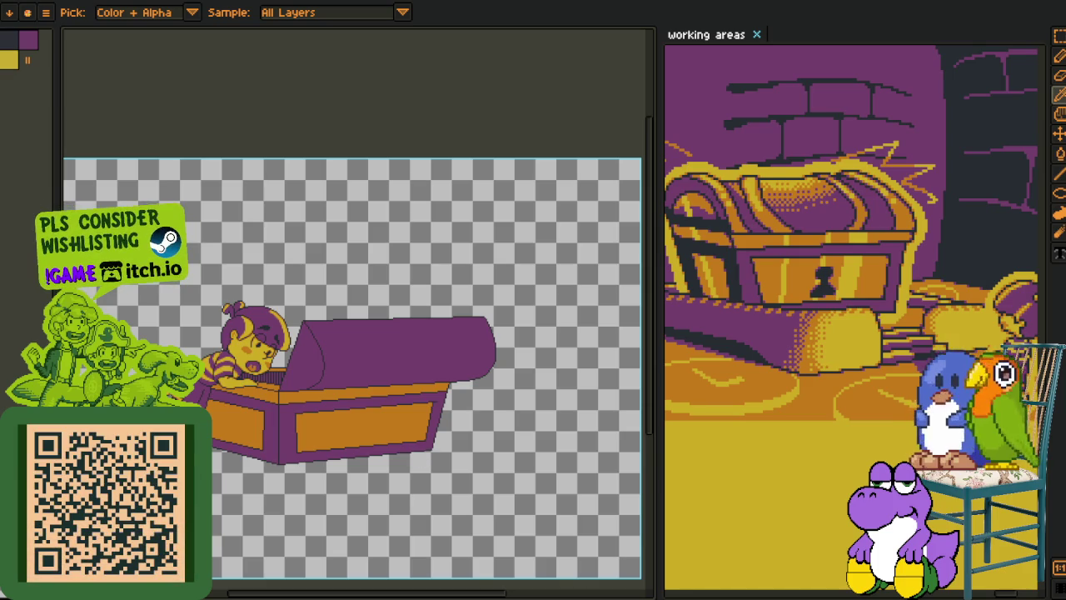
{"action": "scroll", "coordinate": [267, 435], "scroll_direction": "up", "scroll_amount": 2}
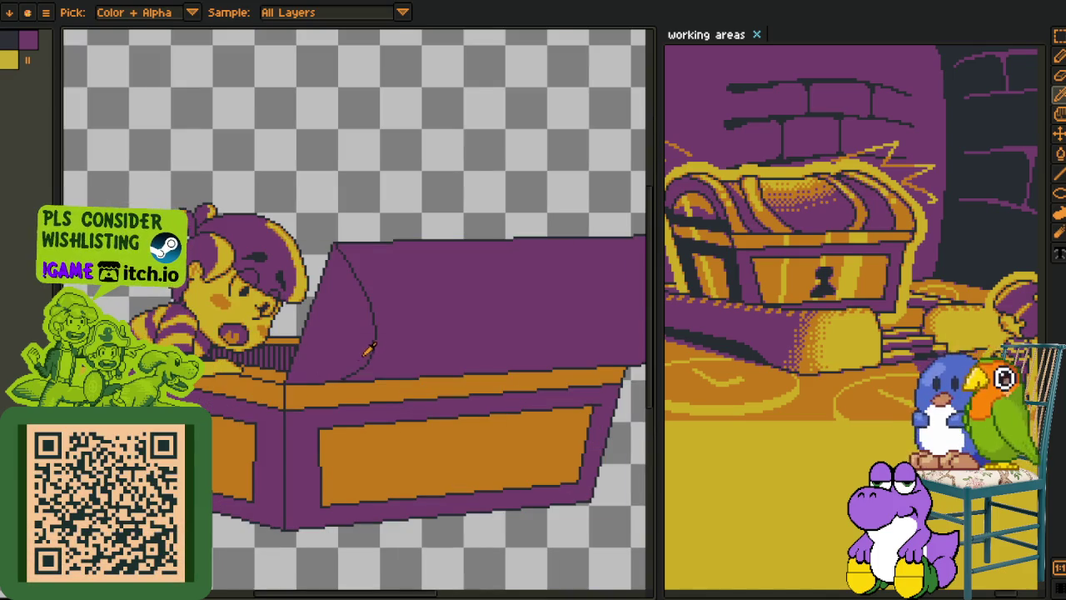
{"action": "scroll", "coordinate": [348, 256], "scroll_direction": "up", "scroll_amount": 2}
{"action": "scroll", "coordinate": [310, 112], "scroll_direction": "down", "scroll_amount": 2}
{"action": "scroll", "coordinate": [310, 111], "scroll_direction": "down", "scroll_amount": 2}
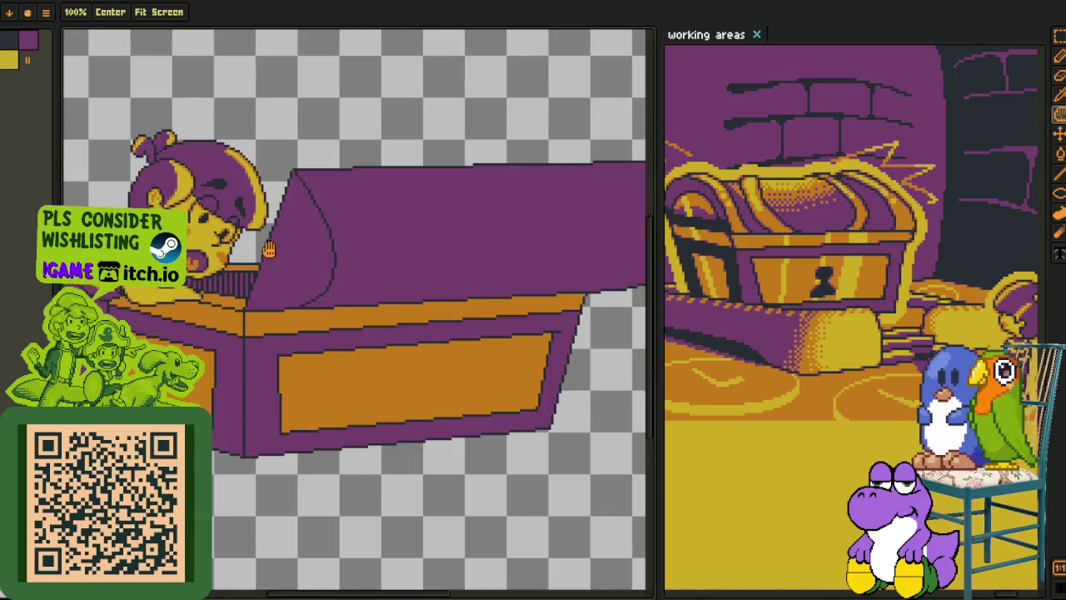
{"action": "mouse_move", "coordinate": [232, 340]}
{"action": "left_mouse_down"}
{"action": "mouse_move", "coordinate": [257, 378]}
{"action": "mouse_move", "coordinate": [222, 352]}
{"action": "left_mouse_up"}
{"action": "key", "text": "o"}
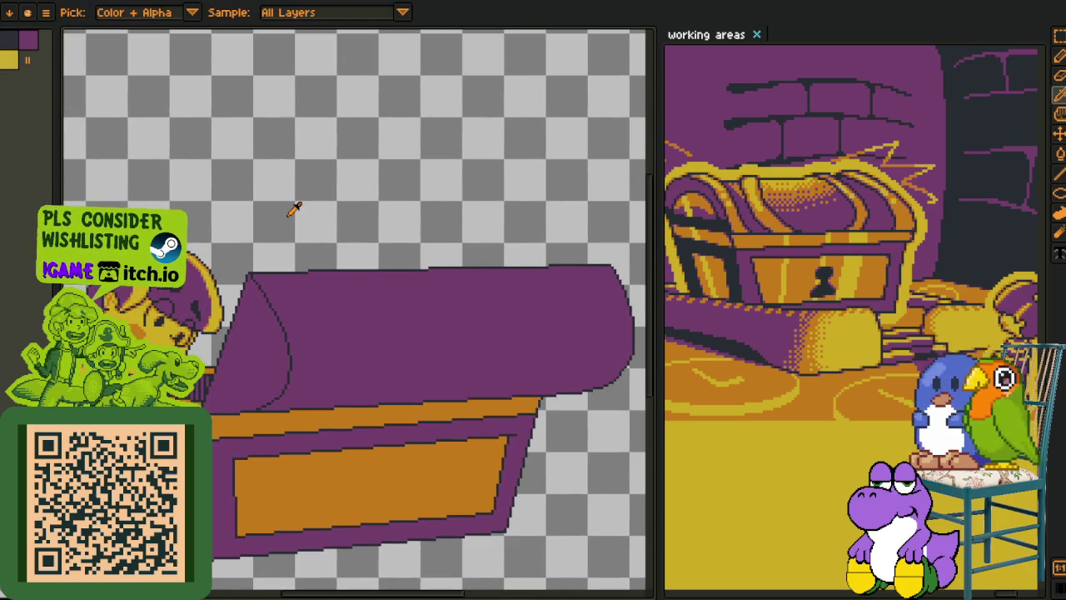
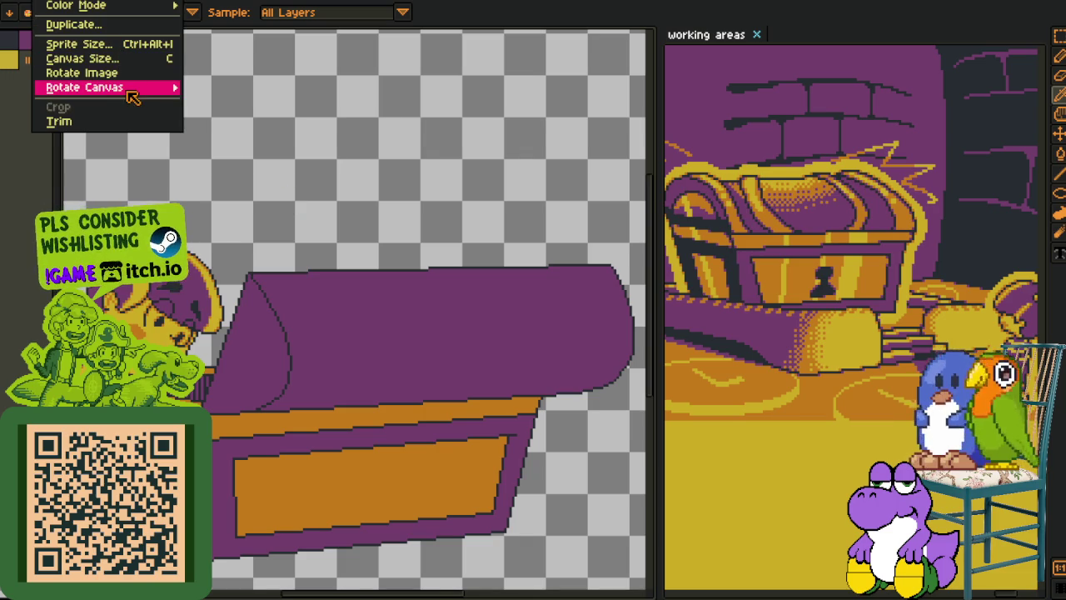
- Rotate the canvas 90° counterclockwise so the chest and character stand upright
{"action": "left_click", "coordinate": [229, 115]}
{"action": "scroll", "coordinate": [237, 124], "scroll_direction": "down", "scroll_amount": 3}
{"action": "scroll", "coordinate": [261, 170], "scroll_direction": "up", "scroll_amount": 1}
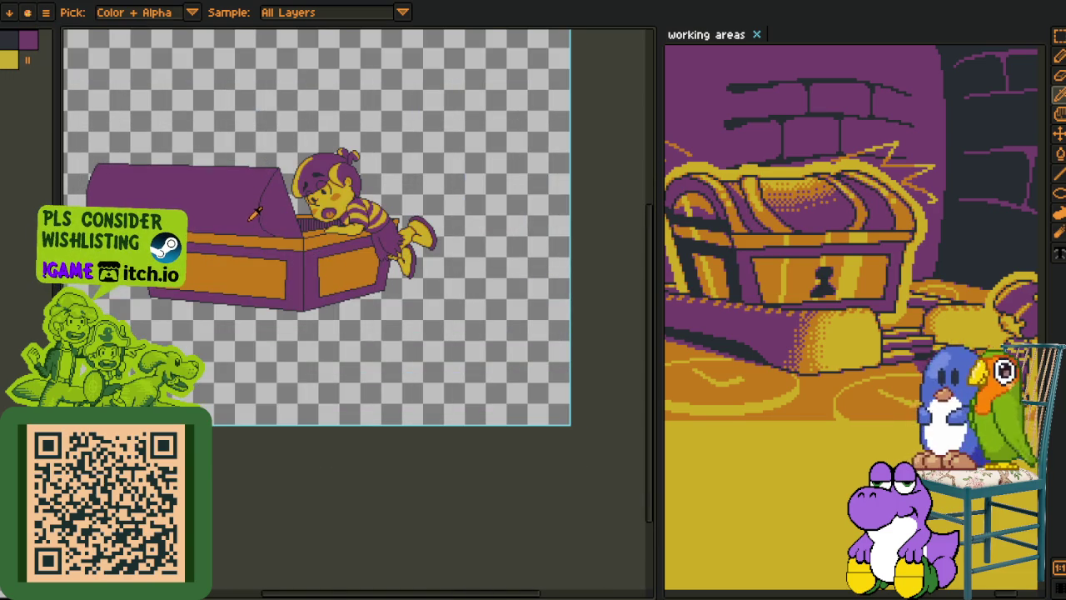
{"action": "scroll", "coordinate": [254, 215], "scroll_direction": "up", "scroll_amount": 4}
- Zoom in on the chest lid, circle it with a 6px brush, then undo the loop
{"action": "key", "text": "m"}
{"action": "key", "text": "Tab"}
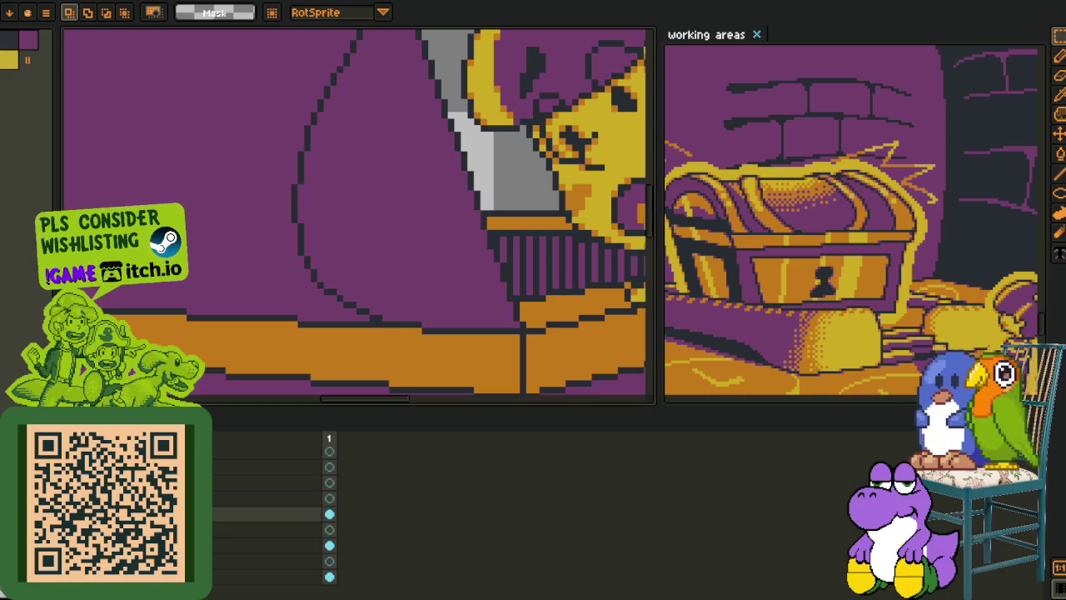
{"action": "key", "text": "Tab"}
{"action": "key", "text": "b"}
{"action": "key", "text": "plus"}
{"action": "key", "text": "plus"}
{"action": "key", "text": "plus"}
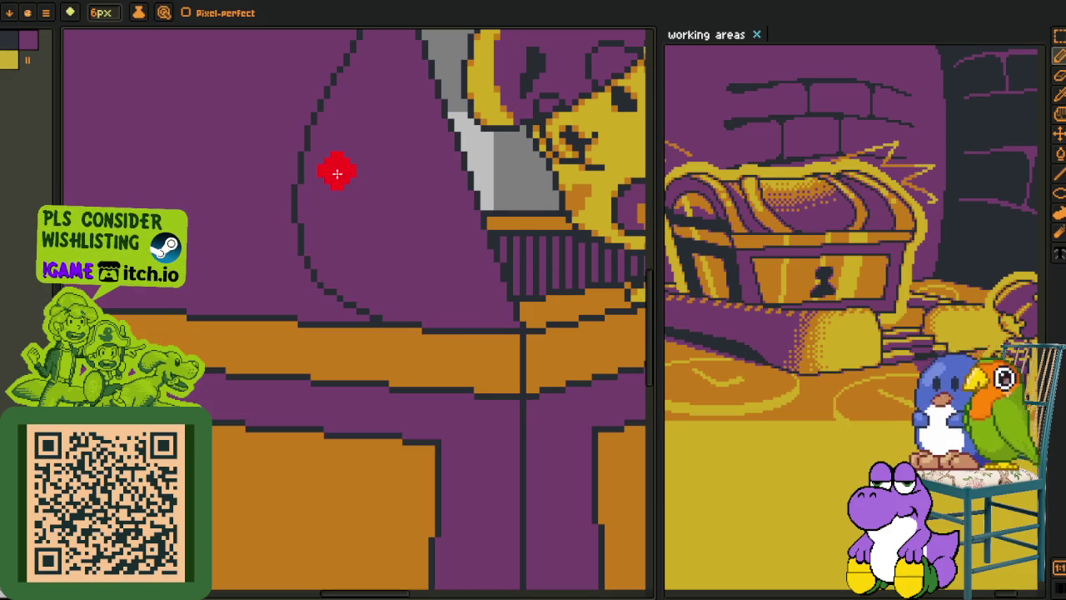
{"action": "left_click_drag", "start_coordinate": [198, 233], "coordinate": [238, 158]}
{"action": "scroll", "coordinate": [405, 381], "scroll_direction": "down", "scroll_amount": 2}
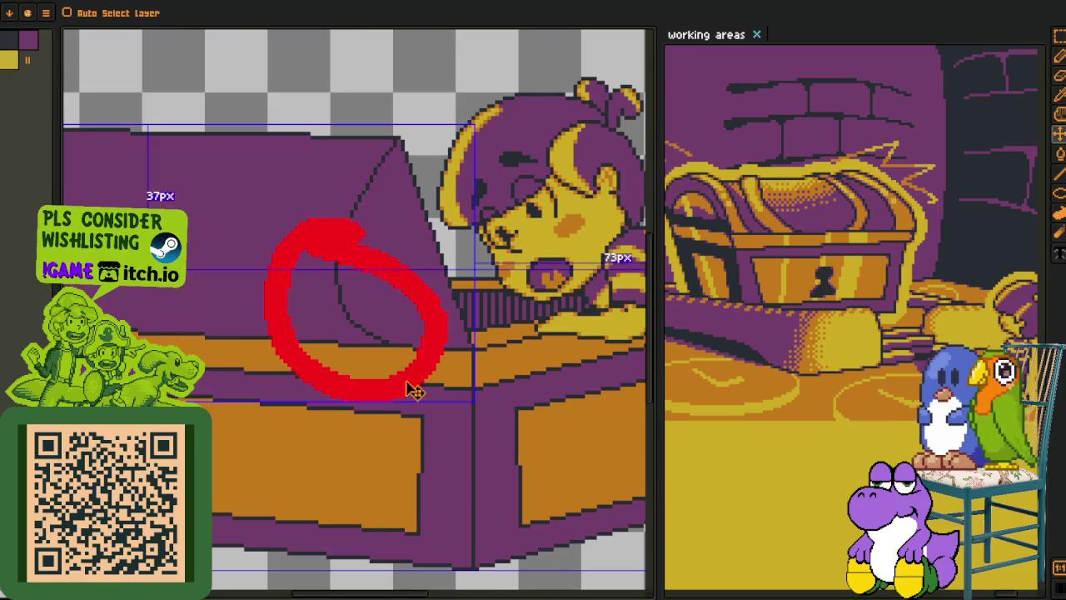
{"action": "key", "text": "ctrl+z"}
{"action": "scroll", "coordinate": [402, 383], "scroll_direction": "down", "scroll_amount": 2}
{"action": "key", "text": "i"}
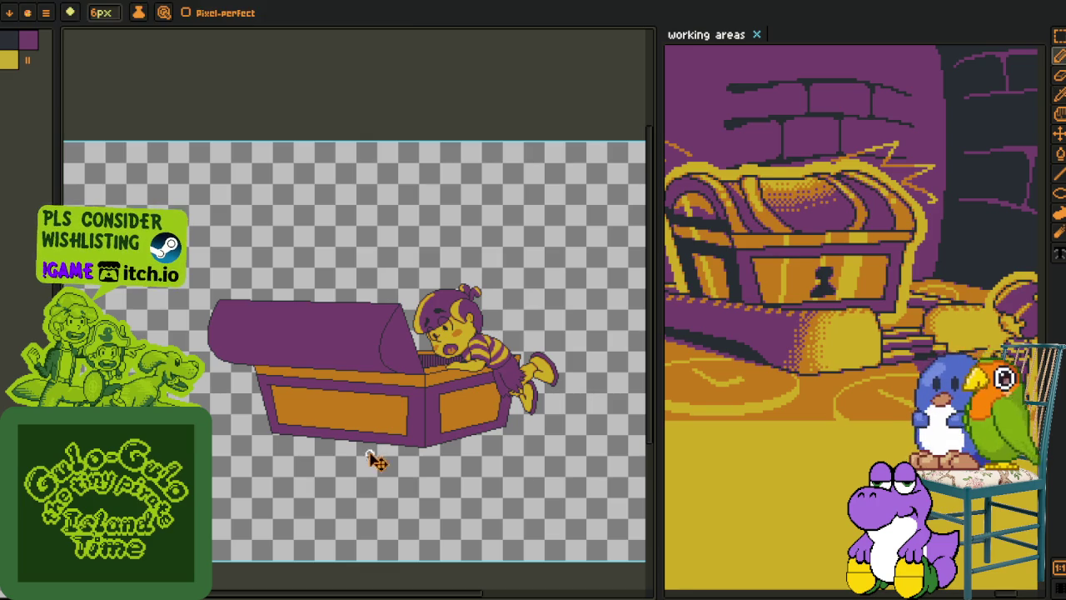
- Redraw the dark outline under the lid's orange band, filling the corner step pixel
{"action": "key", "text": "b"}
{"action": "scroll", "coordinate": [374, 435], "scroll_direction": "down", "scroll_amount": 7}
{"action": "scroll", "coordinate": [391, 416], "scroll_direction": "up", "scroll_amount": 2}
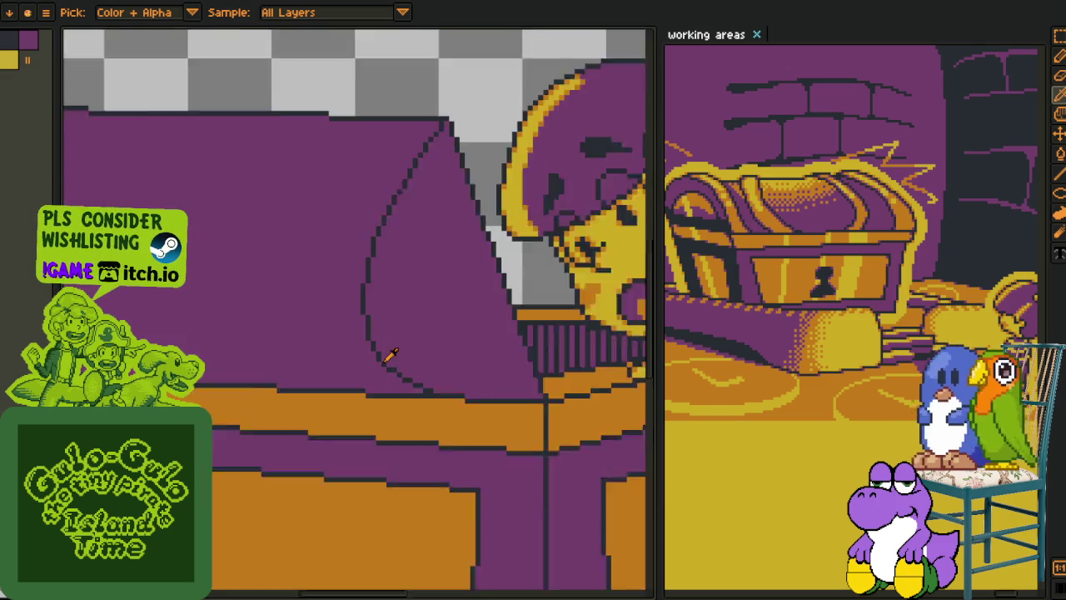
{"action": "scroll", "coordinate": [400, 383], "scroll_direction": "up", "scroll_amount": 1}
{"action": "scroll", "coordinate": [333, 367], "scroll_direction": "up", "scroll_amount": 1}
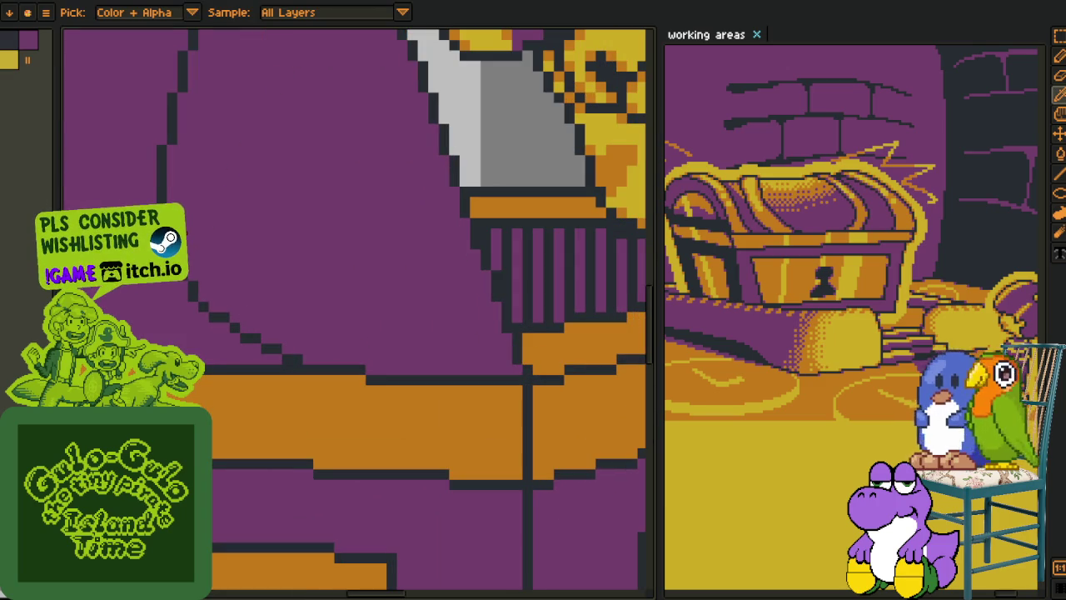
{"action": "key", "text": "b"}
{"action": "mouse_move", "coordinate": [200, 295]}
{"action": "left_mouse_down"}
{"action": "mouse_move", "coordinate": [258, 361]}
{"action": "mouse_move", "coordinate": [387, 412]}
{"action": "mouse_move", "coordinate": [462, 404]}
{"action": "left_mouse_up"}
{"action": "key", "text": "ctrl+z"}
{"action": "key", "text": "ctrl+z"}
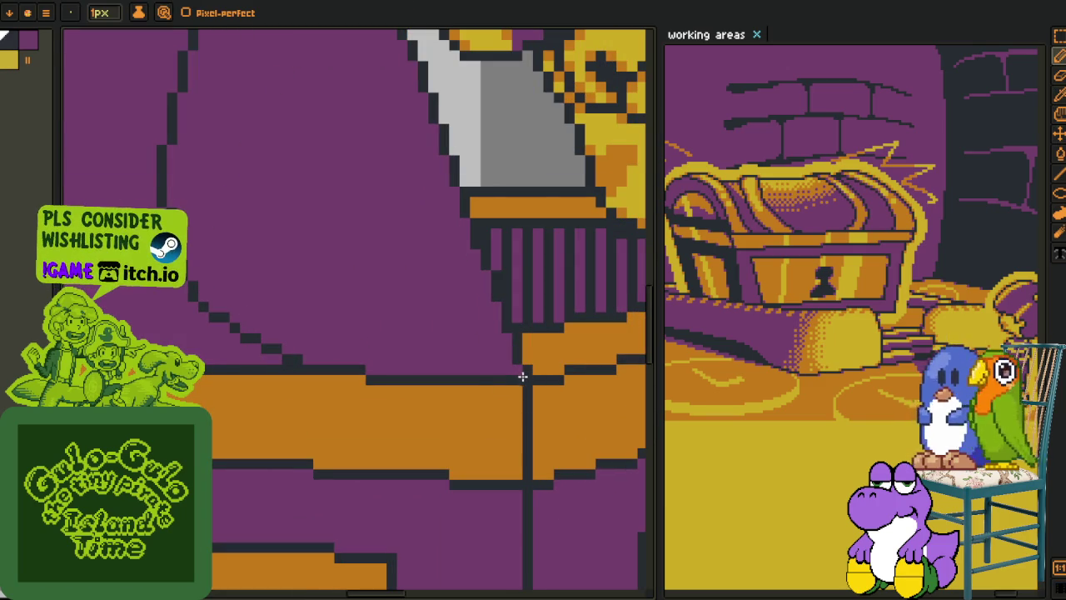
{"action": "left_click", "coordinate": [360, 381]}
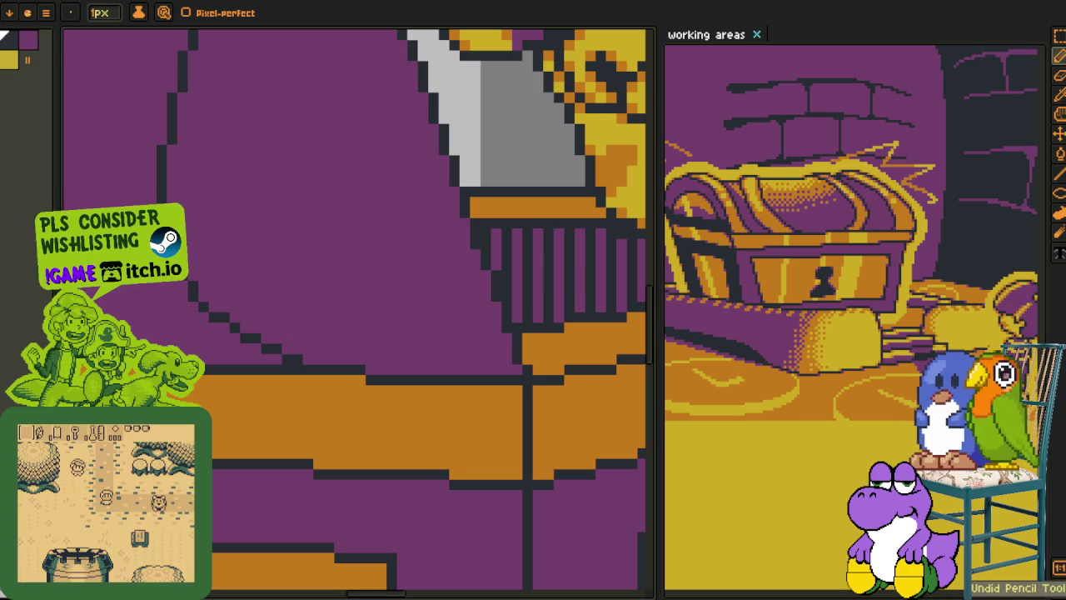
{"action": "mouse_move", "coordinate": [212, 320]}
{"action": "left_mouse_down"}
{"action": "mouse_move", "coordinate": [294, 386]}
{"action": "mouse_move", "coordinate": [430, 400]}
{"action": "mouse_move", "coordinate": [480, 392]}
{"action": "left_mouse_up"}
{"action": "scroll", "coordinate": [480, 398], "scroll_direction": "up", "scroll_amount": 1}
{"action": "scroll", "coordinate": [480, 397], "scroll_direction": "up", "scroll_amount": 1}
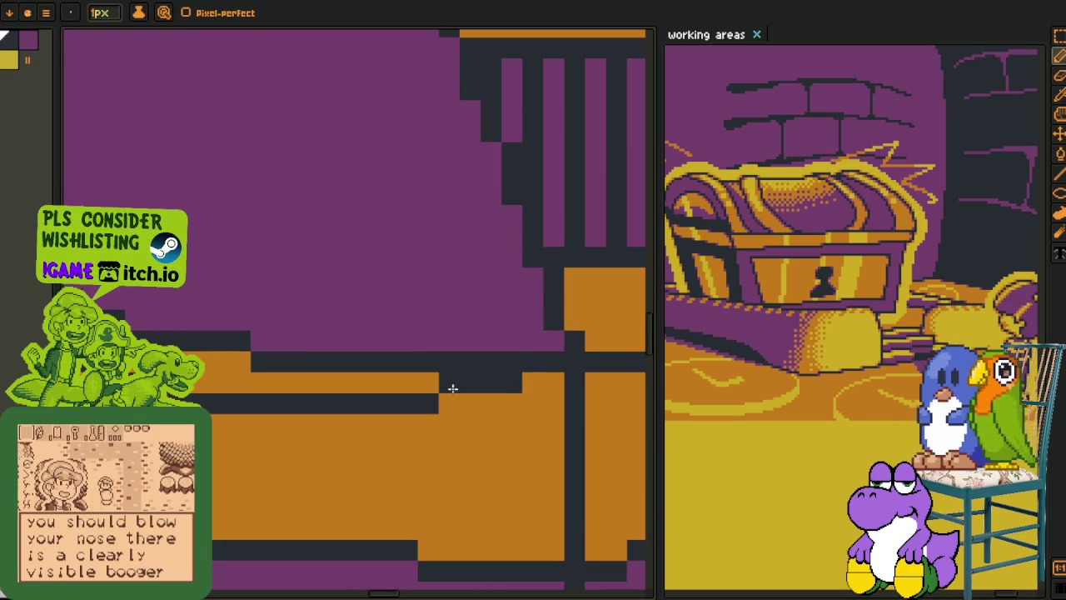
{"action": "scroll", "coordinate": [524, 361], "scroll_direction": "down", "scroll_amount": 2}
- Repaint the staircase outline steps and stray dark pixel blocks purple
{"action": "key", "text": "o"}
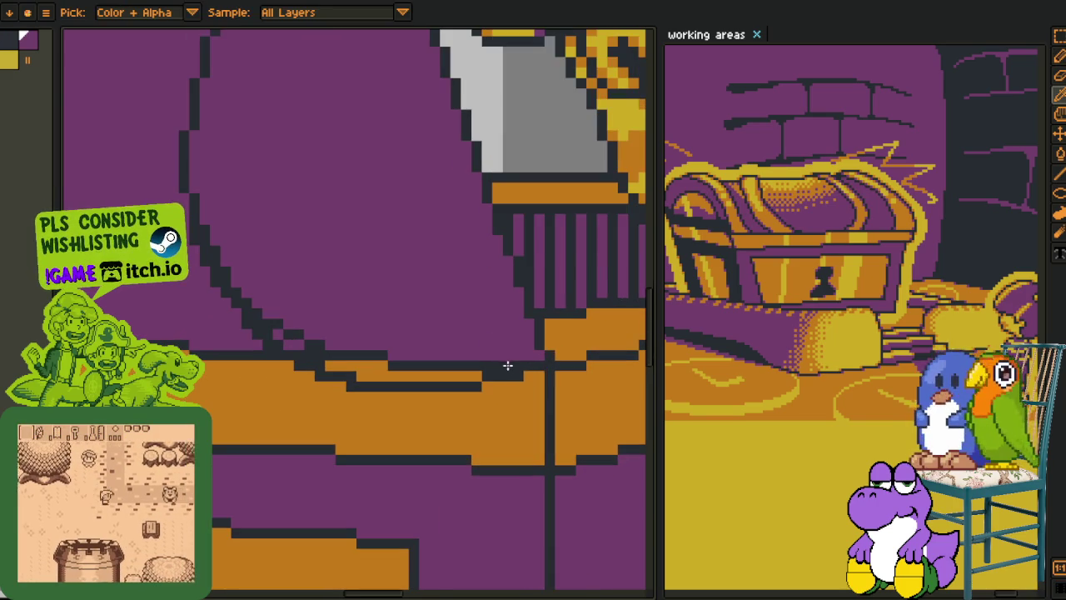
{"action": "key", "text": "g"}
{"action": "key", "text": "ctrl+z"}
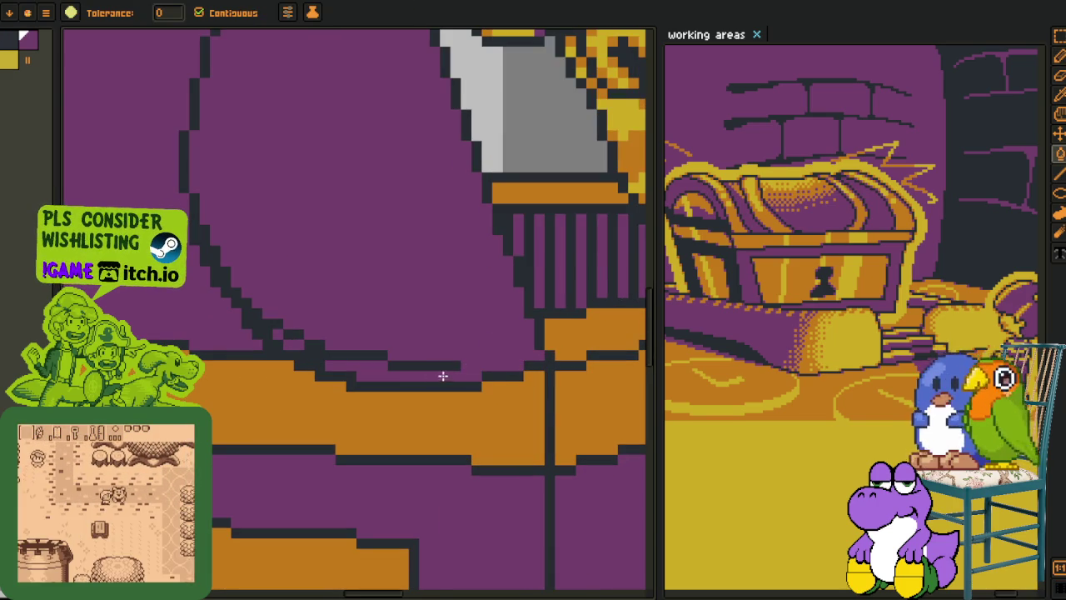
{"action": "key", "text": "b"}
{"action": "scroll", "coordinate": [349, 354], "scroll_direction": "up", "scroll_amount": 3}
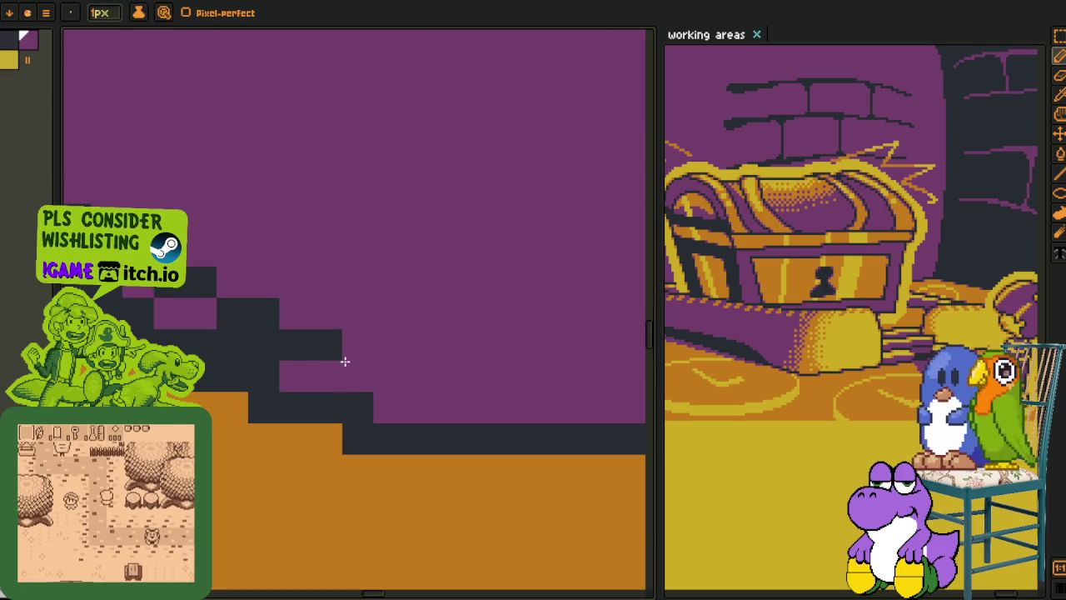
{"action": "mouse_move", "coordinate": [353, 402]}
{"action": "left_mouse_down"}
{"action": "mouse_move", "coordinate": [339, 423]}
{"action": "mouse_move", "coordinate": [250, 335]}
{"action": "mouse_move", "coordinate": [201, 344]}
{"action": "left_mouse_up"}
{"action": "left_click", "coordinate": [264, 314]}
{"action": "mouse_move", "coordinate": [173, 302]}
{"action": "left_mouse_down"}
{"action": "mouse_move", "coordinate": [282, 367]}
{"action": "mouse_move", "coordinate": [195, 301]}
{"action": "left_mouse_up"}
{"action": "mouse_move", "coordinate": [115, 189]}
{"action": "left_mouse_down"}
{"action": "mouse_move", "coordinate": [258, 347]}
{"action": "mouse_move", "coordinate": [225, 308]}
{"action": "left_mouse_up"}
{"action": "left_click_drag", "start_coordinate": [262, 377], "coordinate": [249, 346]}
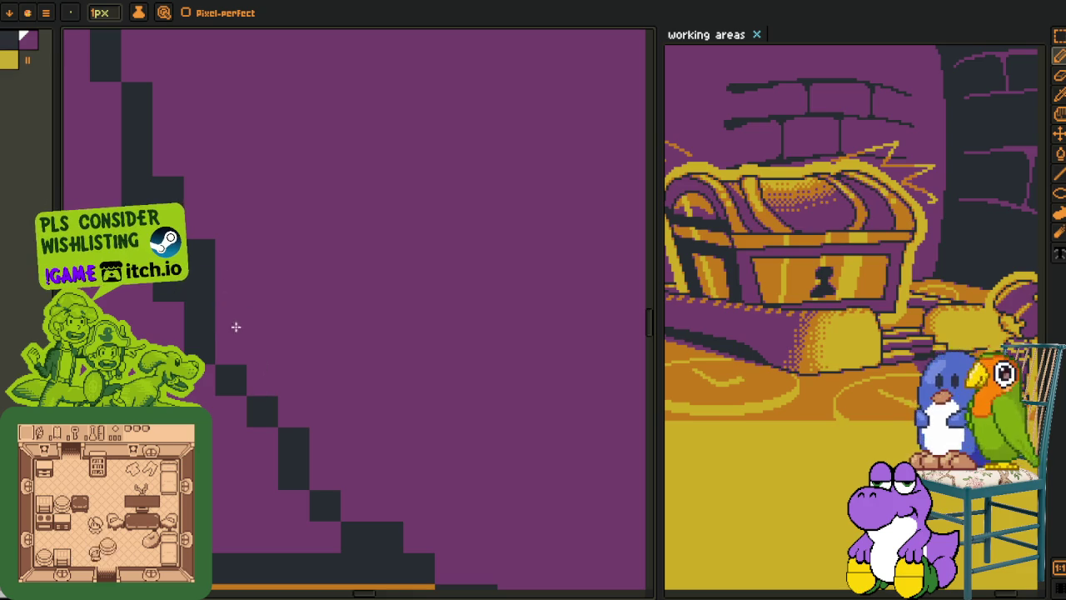
{"action": "left_click", "coordinate": [175, 199]}
- Draw a straight dark line across the orange band
{"action": "scroll", "coordinate": [278, 271], "scroll_direction": "down", "scroll_amount": 4}
{"action": "scroll", "coordinate": [278, 272], "scroll_direction": "down", "scroll_amount": 2}
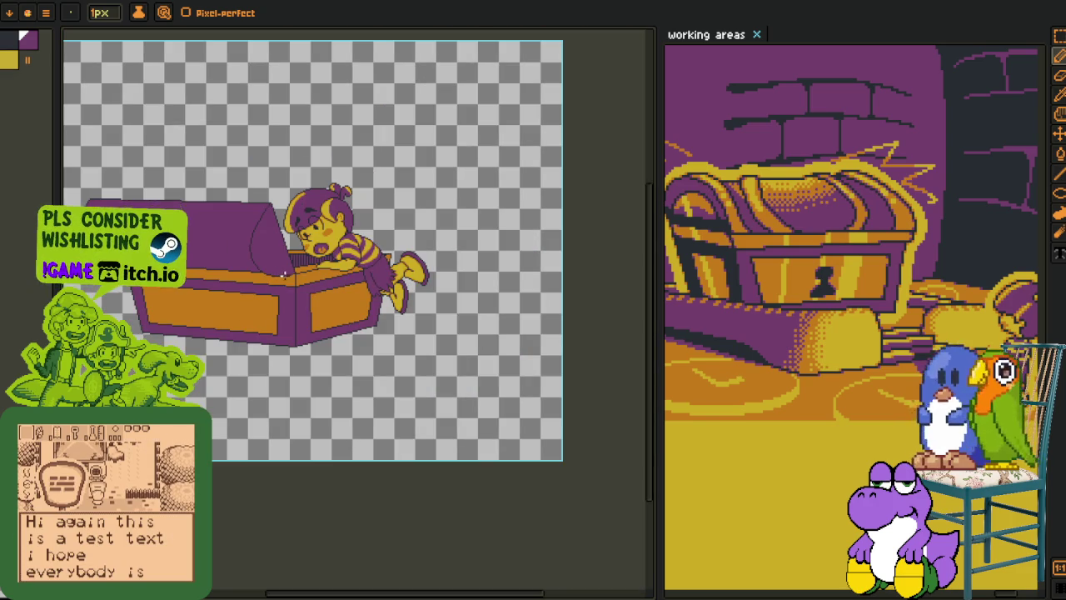
{"action": "scroll", "coordinate": [290, 287], "scroll_direction": "down", "scroll_amount": 1}
{"action": "scroll", "coordinate": [255, 274], "scroll_direction": "up", "scroll_amount": 3}
{"action": "key", "text": "i"}
{"action": "scroll", "coordinate": [292, 222], "scroll_direction": "up", "scroll_amount": 2}
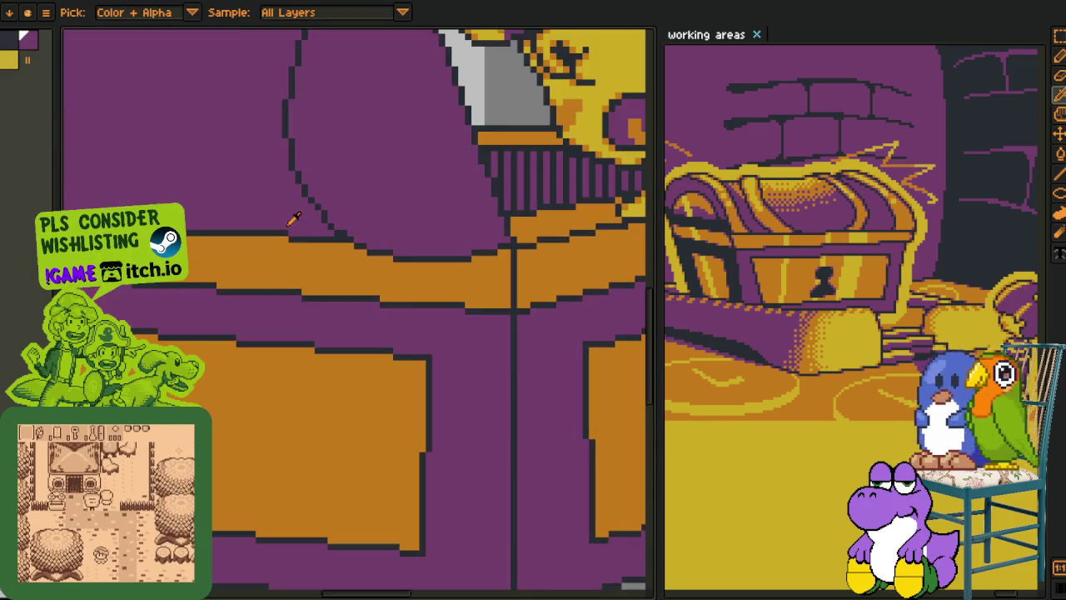
{"action": "scroll", "coordinate": [283, 236], "scroll_direction": "up", "scroll_amount": 1}
{"action": "scroll", "coordinate": [283, 236], "scroll_direction": "down", "scroll_amount": 2}
{"action": "scroll", "coordinate": [255, 269], "scroll_direction": "up", "scroll_amount": 1}
{"action": "scroll", "coordinate": [242, 264], "scroll_direction": "up", "scroll_amount": 1}
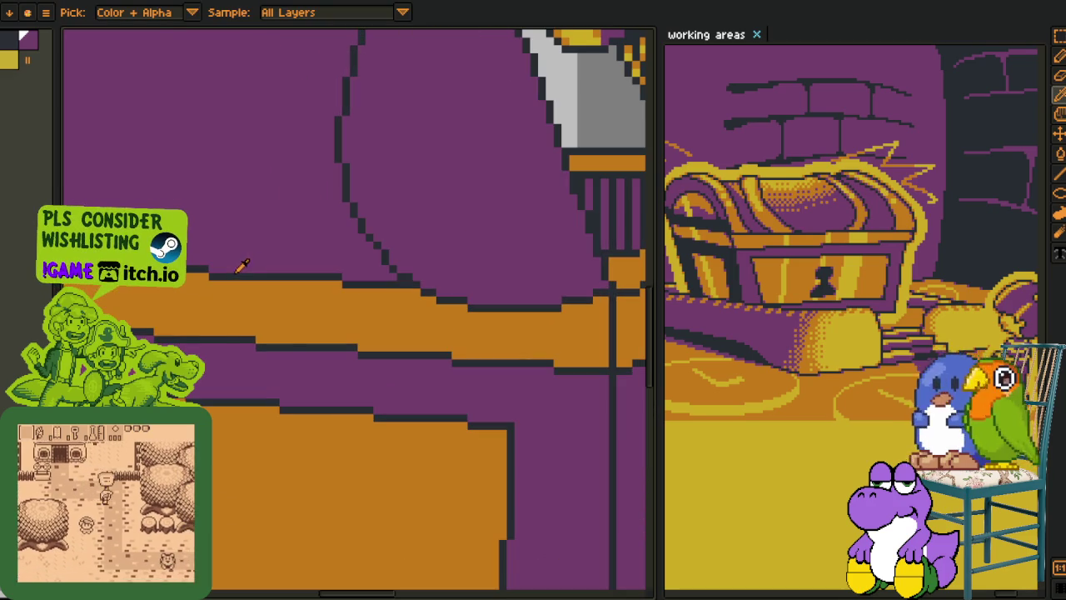
{"action": "scroll", "coordinate": [278, 324], "scroll_direction": "down", "scroll_amount": 2}
{"action": "scroll", "coordinate": [278, 324], "scroll_direction": "up", "scroll_amount": 1}
{"action": "scroll", "coordinate": [279, 323], "scroll_direction": "up", "scroll_amount": 1}
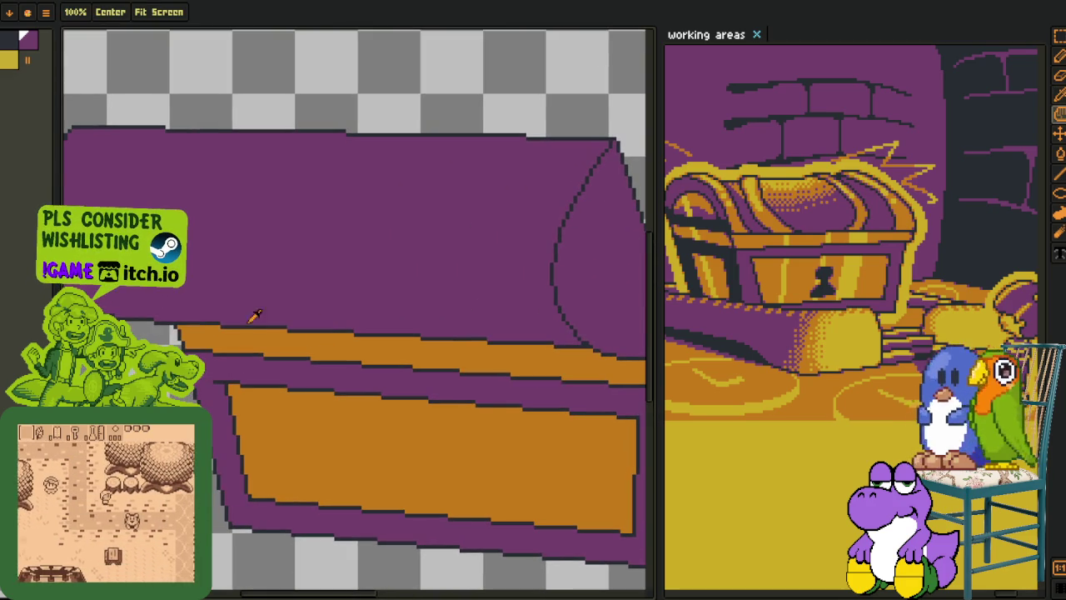
{"action": "key", "text": "l"}
{"action": "left_click_drag", "start_coordinate": [178, 322], "coordinate": [639, 386]}
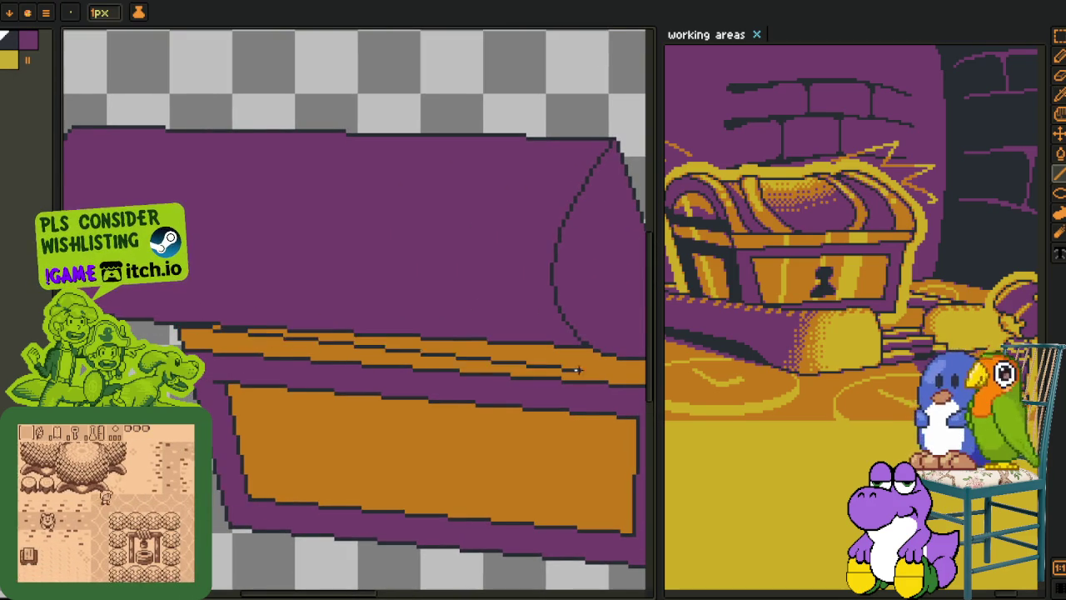
- Fill the upper orange strip and neighbouring dark line runs with purple
{"action": "scroll", "coordinate": [466, 349], "scroll_direction": "up", "scroll_amount": 2}
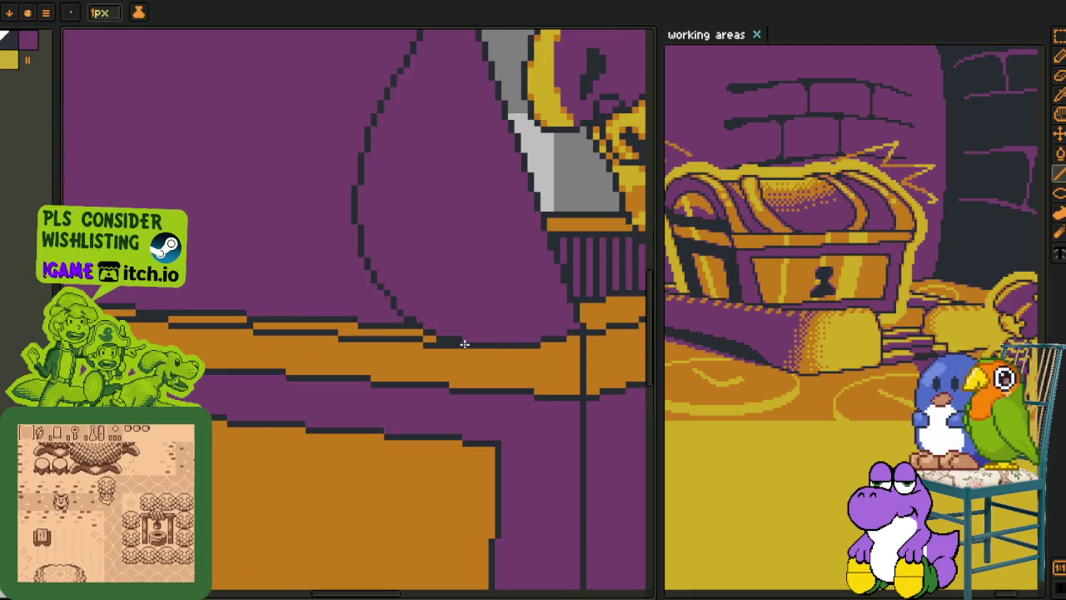
{"action": "scroll", "coordinate": [464, 343], "scroll_direction": "down", "scroll_amount": 2}
{"action": "key", "text": "i"}
{"action": "scroll", "coordinate": [470, 339], "scroll_direction": "up", "scroll_amount": 1}
{"action": "scroll", "coordinate": [479, 335], "scroll_direction": "up", "scroll_amount": 1}
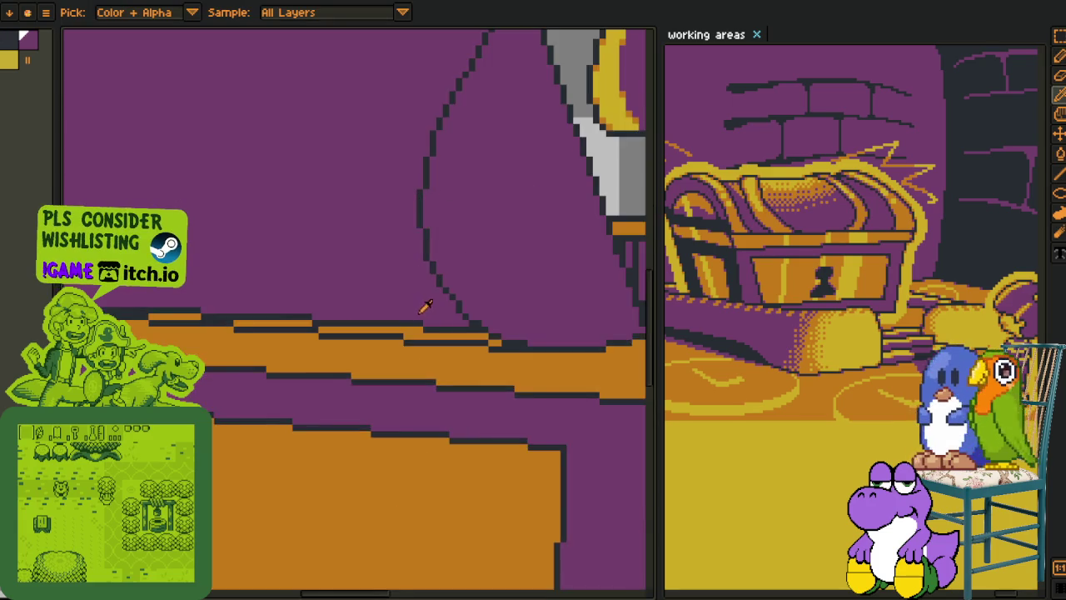
{"action": "scroll", "coordinate": [487, 331], "scroll_direction": "up", "scroll_amount": 2}
{"action": "key", "text": "b"}
{"action": "left_click_drag", "start_coordinate": [485, 326], "coordinate": [420, 326]}
{"action": "key", "text": "g"}
{"action": "left_click", "coordinate": [434, 341]}
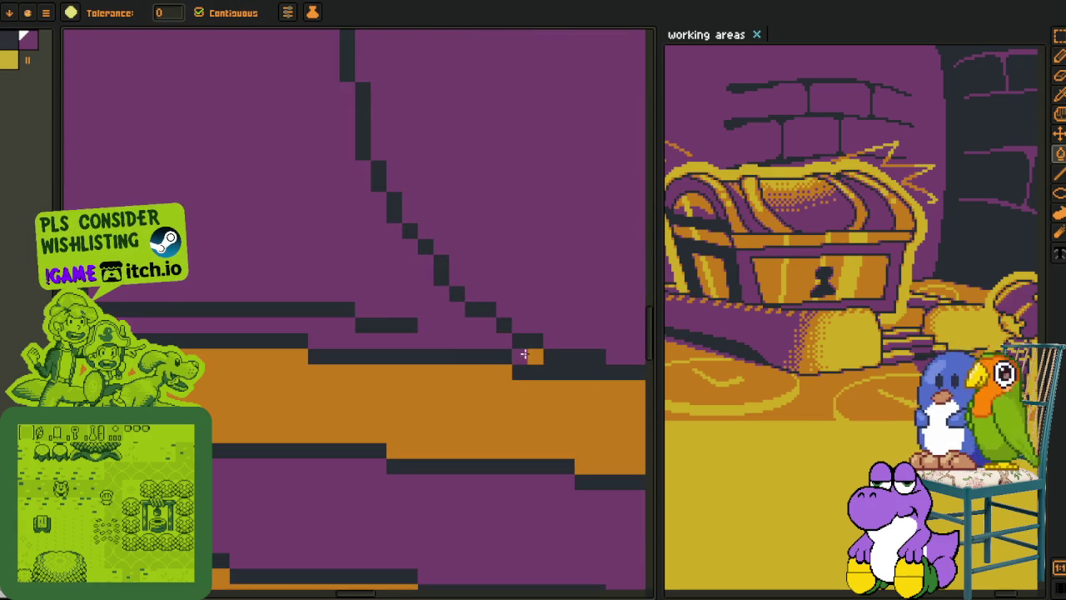
{"action": "left_click", "coordinate": [408, 325]}
{"action": "left_click", "coordinate": [328, 308]}
- Undo an unwanted fill and refill the right-hand dark runs along the band purple
{"action": "left_click_drag", "start_coordinate": [226, 309], "coordinate": [438, 381]}
{"action": "key", "text": "v"}
{"action": "key", "text": "ctrl+z"}
{"action": "key", "text": "g"}
{"action": "left_click", "coordinate": [395, 381]}
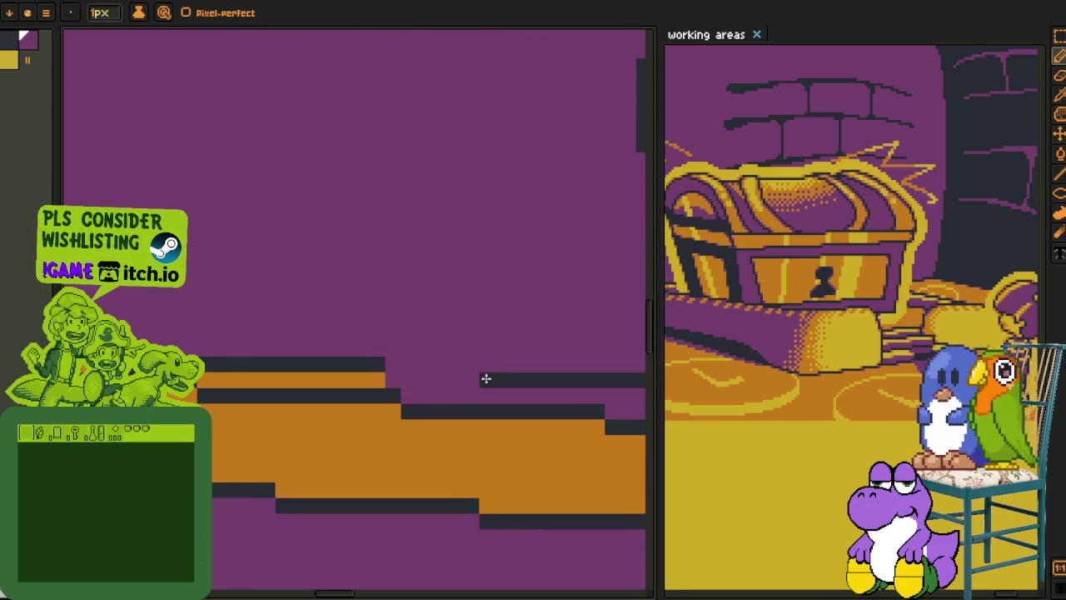
{"action": "left_click", "coordinate": [476, 376]}
{"action": "left_click", "coordinate": [353, 358]}
- Touch up the runs around the band with purple, dark and orange fills
{"action": "scroll", "coordinate": [333, 362], "scroll_direction": "down", "scroll_amount": 2}
{"action": "scroll", "coordinate": [222, 364], "scroll_direction": "down", "scroll_amount": 1}
{"action": "key", "text": "v"}
{"action": "key", "text": "g"}
{"action": "left_click", "coordinate": [350, 363]}
{"action": "left_click", "coordinate": [345, 372]}
{"action": "left_click", "coordinate": [195, 354]}
{"action": "key", "text": "v"}
{"action": "key", "text": "g"}
{"action": "left_click", "coordinate": [385, 399]}
{"action": "left_click", "coordinate": [257, 388]}
- Paint the remaining dark rows along the band purple
{"action": "key", "text": "b"}
{"action": "left_click_drag", "start_coordinate": [276, 388], "coordinate": [453, 388]}
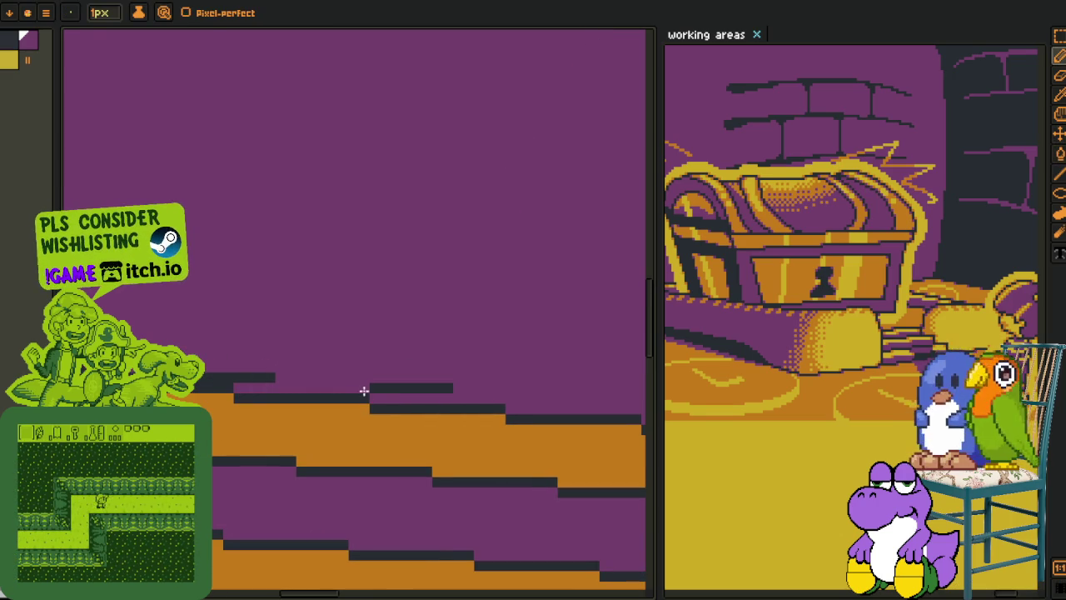
{"action": "left_click_drag", "start_coordinate": [278, 380], "coordinate": [494, 383]}
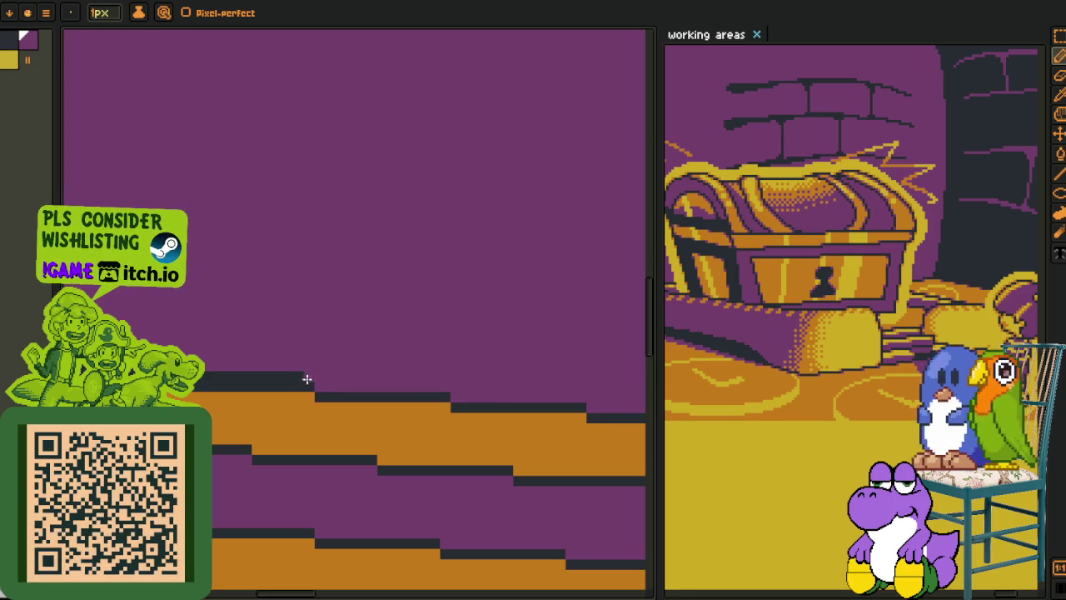
{"action": "left_click_drag", "start_coordinate": [308, 380], "coordinate": [197, 376]}
{"action": "left_click_drag", "start_coordinate": [458, 390], "coordinate": [440, 397]}
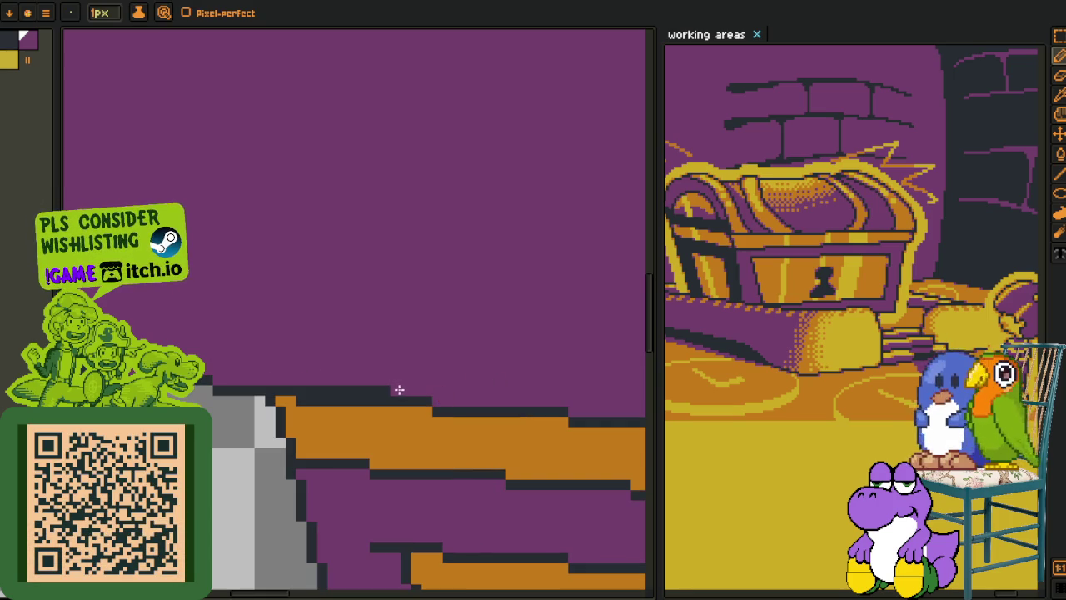
{"action": "scroll", "coordinate": [340, 371], "scroll_direction": "down", "scroll_amount": 5}
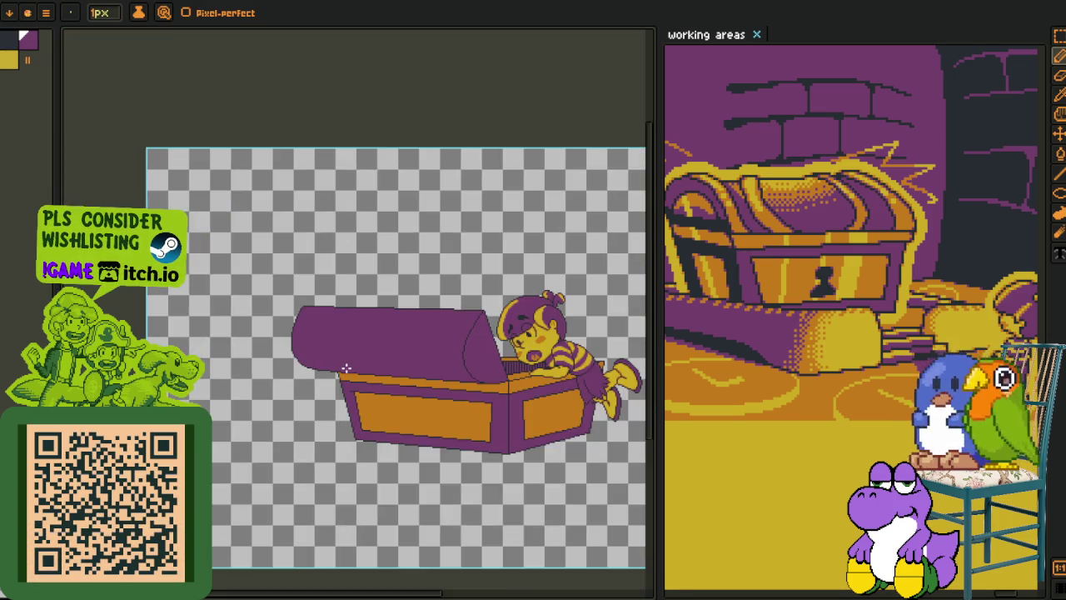
- Repaint three stray outline pixels on the lid's lower curve purple
{"action": "scroll", "coordinate": [413, 385], "scroll_direction": "down", "scroll_amount": 2}
{"action": "scroll", "coordinate": [358, 292], "scroll_direction": "up", "scroll_amount": 4}
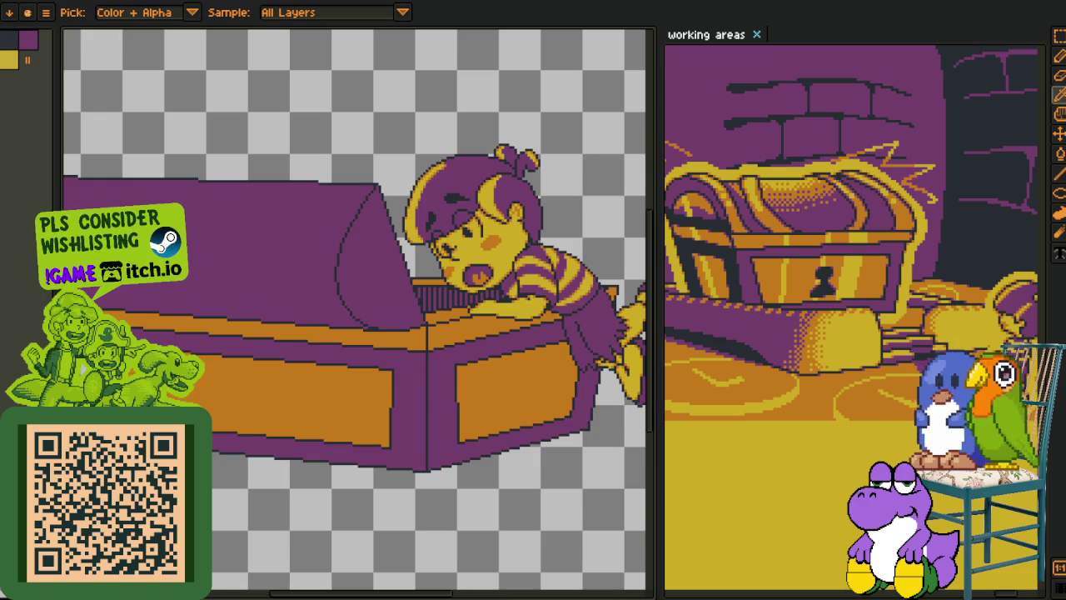
{"action": "scroll", "coordinate": [366, 317], "scroll_direction": "down", "scroll_amount": 2}
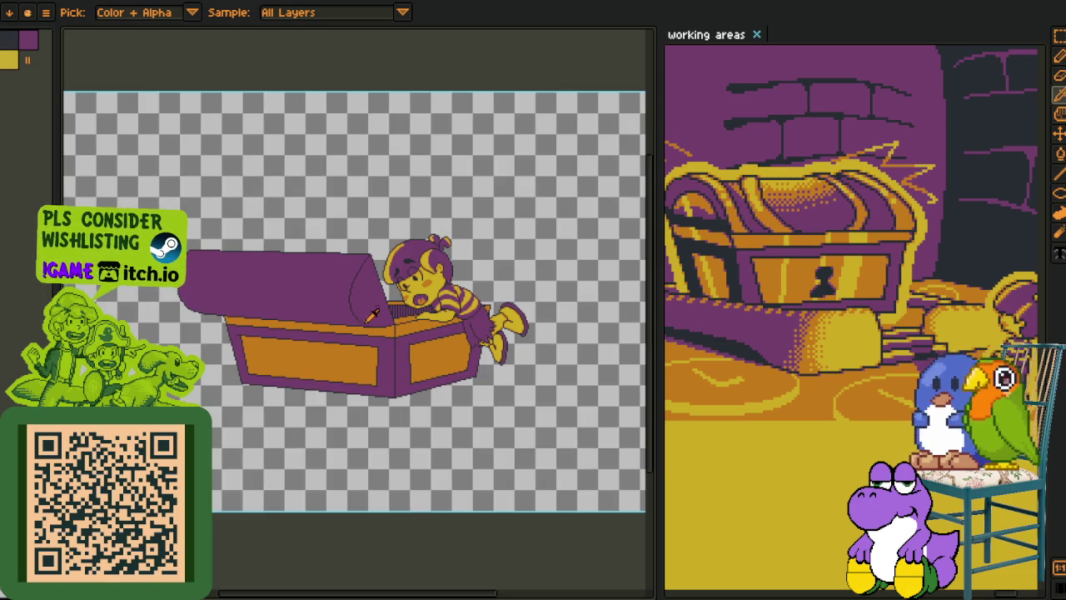
{"action": "scroll", "coordinate": [373, 323], "scroll_direction": "up", "scroll_amount": 2}
{"action": "scroll", "coordinate": [369, 309], "scroll_direction": "up", "scroll_amount": 2}
{"action": "scroll", "coordinate": [369, 317], "scroll_direction": "up", "scroll_amount": 2}
{"action": "scroll", "coordinate": [372, 350], "scroll_direction": "up", "scroll_amount": 1}
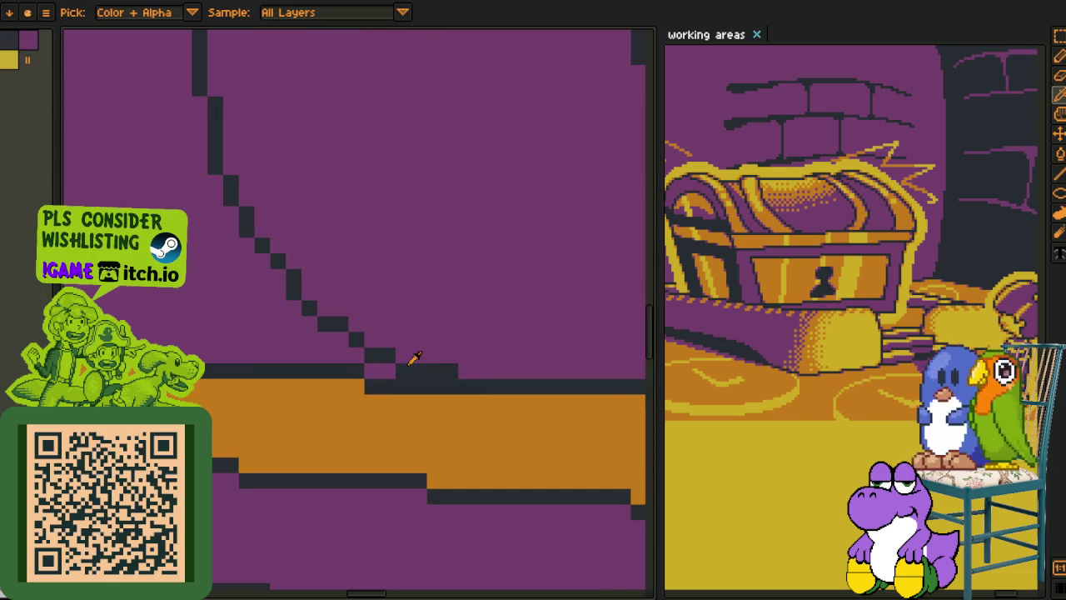
{"action": "left_click_drag", "start_coordinate": [457, 368], "coordinate": [364, 369]}
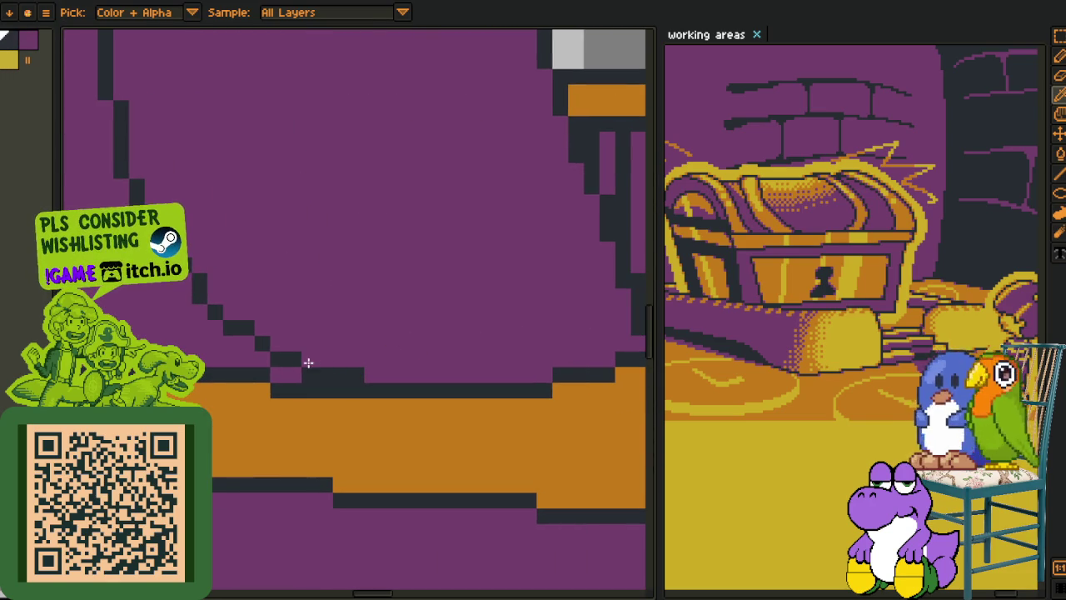
{"action": "key", "text": "b"}
{"action": "left_click", "coordinate": [265, 351], "text": "alt"}
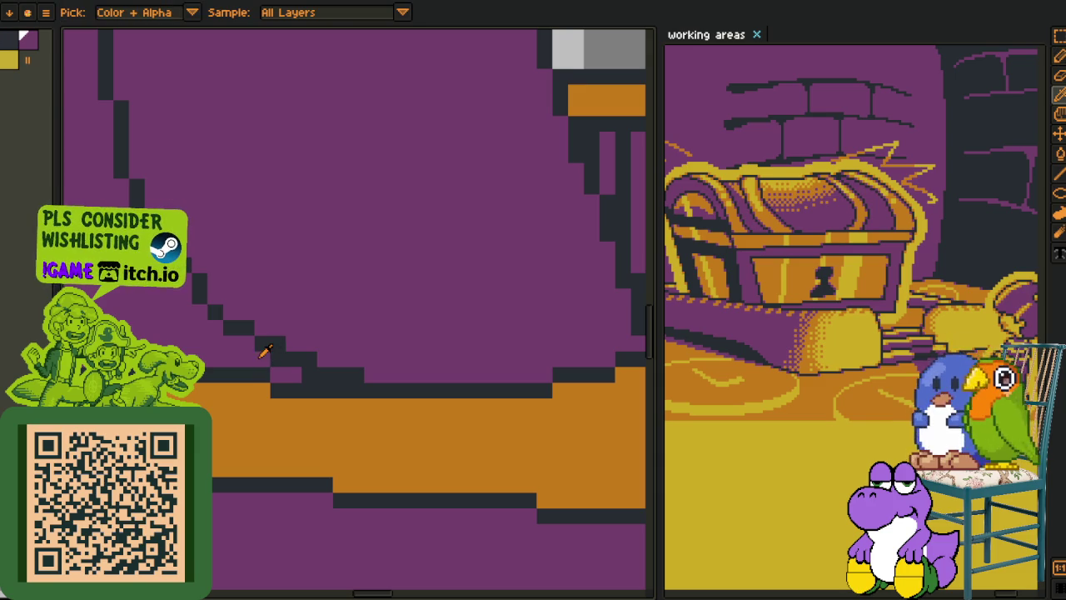
{"action": "left_click", "coordinate": [306, 374]}
{"action": "left_click", "coordinate": [354, 376]}
- Extend the dark outline along the lid edge and adjust the staircase pixels
{"action": "left_click", "coordinate": [354, 376], "text": "alt"}
{"action": "left_click_drag", "start_coordinate": [354, 376], "coordinate": [374, 379]}
{"action": "key", "text": "Right"}
{"action": "key", "text": "Right"}
{"action": "key", "text": "Right"}
{"action": "left_click", "coordinate": [205, 305]}
{"action": "left_click", "coordinate": [236, 287]}
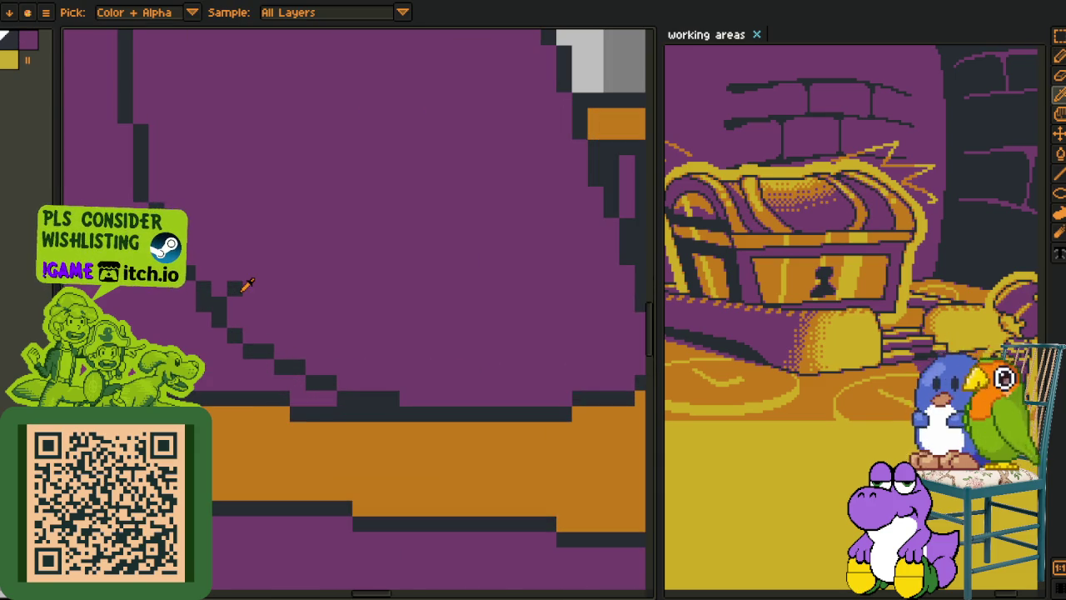
{"action": "left_click", "coordinate": [229, 289]}
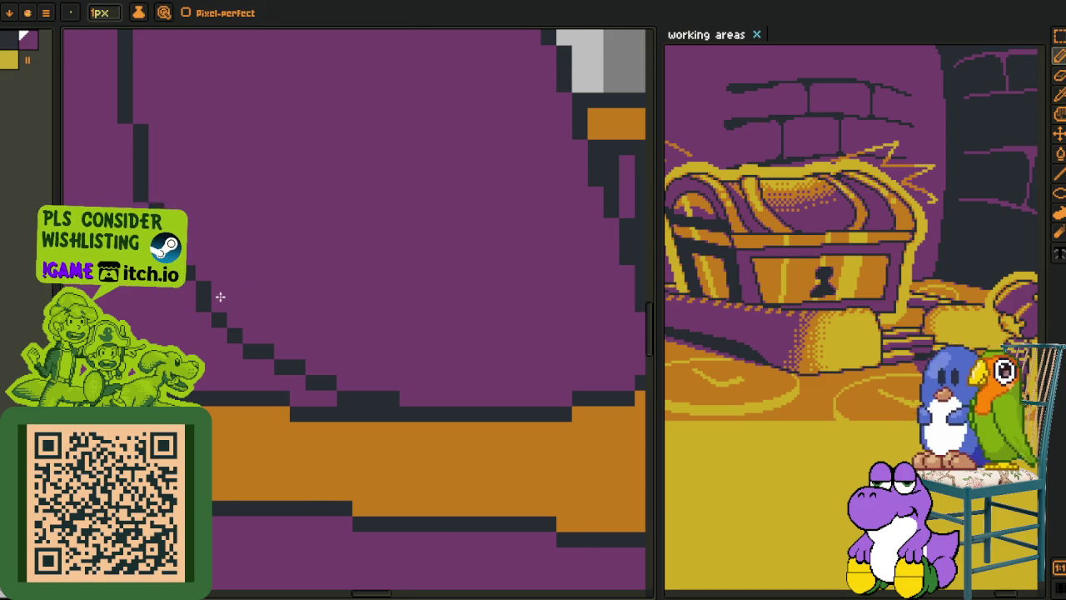
{"action": "scroll", "coordinate": [223, 294], "scroll_direction": "up", "scroll_amount": 3}
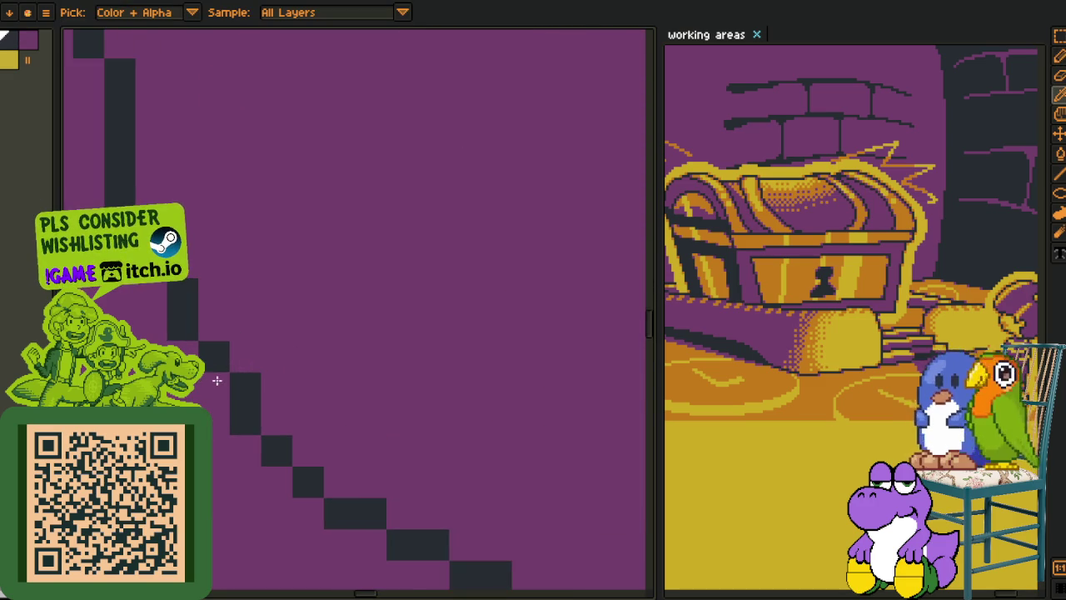
{"action": "scroll", "coordinate": [251, 369], "scroll_direction": "down", "scroll_amount": 3}
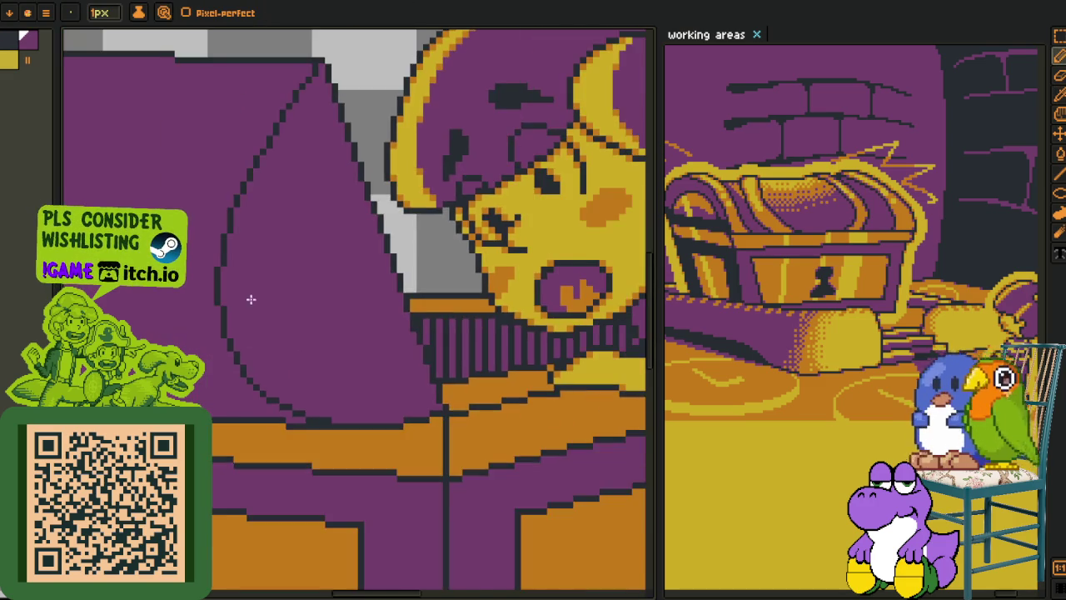
{"action": "key", "text": "h"}
{"action": "mouse_move", "coordinate": [250, 305]}
{"action": "left_mouse_down"}
{"action": "mouse_move", "coordinate": [317, 370]}
{"action": "mouse_move", "coordinate": [457, 375]}
{"action": "left_mouse_up"}
{"action": "key", "text": "o"}
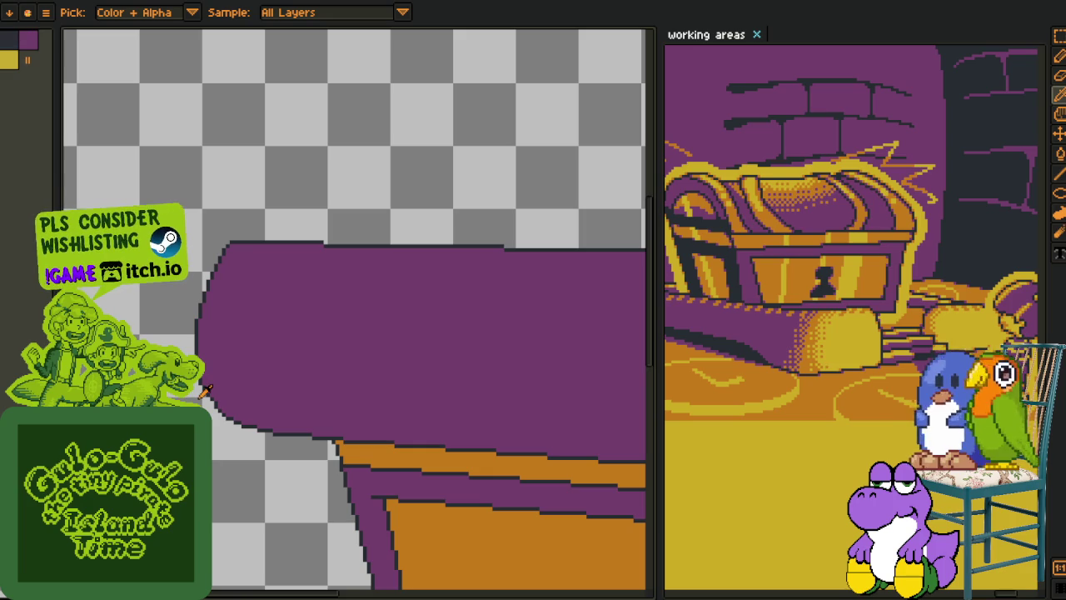
- Redraw the lid's left outline further out as a cleaner dark curve
{"action": "scroll", "coordinate": [206, 391], "scroll_direction": "up", "scroll_amount": 3}
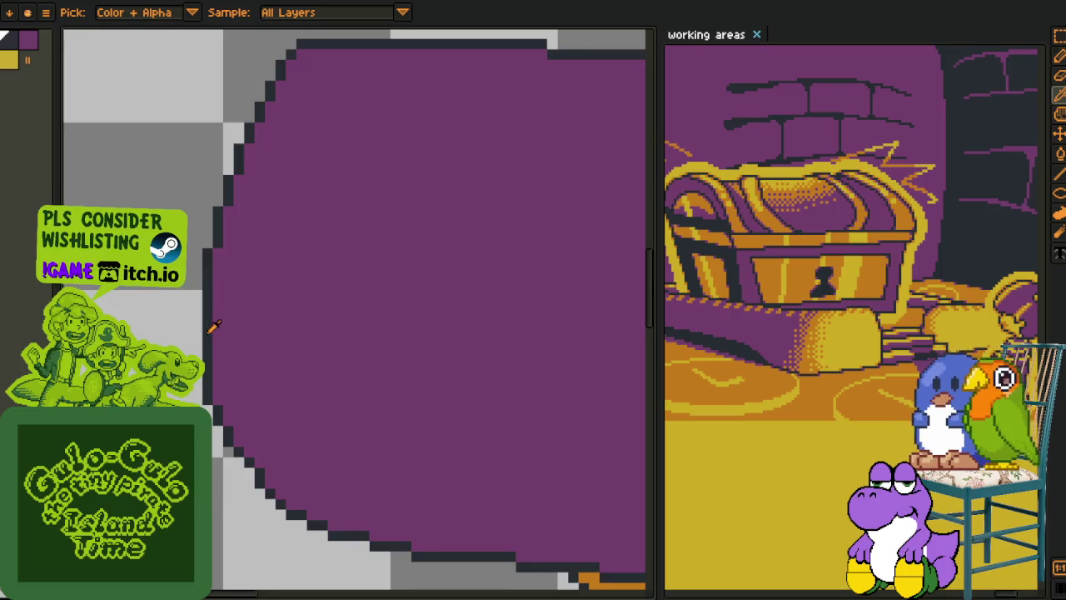
{"action": "key", "text": "b"}
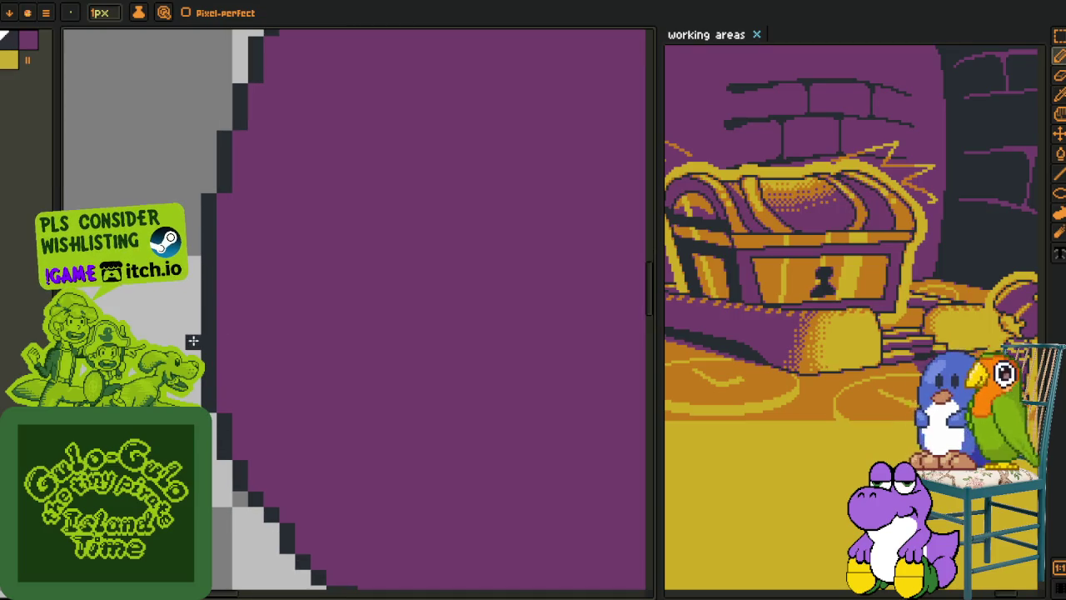
{"action": "left_click_drag", "start_coordinate": [193, 341], "coordinate": [189, 299]}
{"action": "left_click", "coordinate": [240, 264]}
{"action": "key", "text": "ctrl+z"}
{"action": "mouse_move", "coordinate": [211, 266]}
{"action": "left_mouse_down"}
{"action": "mouse_move", "coordinate": [209, 352]}
{"action": "mouse_move", "coordinate": [205, 245]}
{"action": "left_mouse_up"}
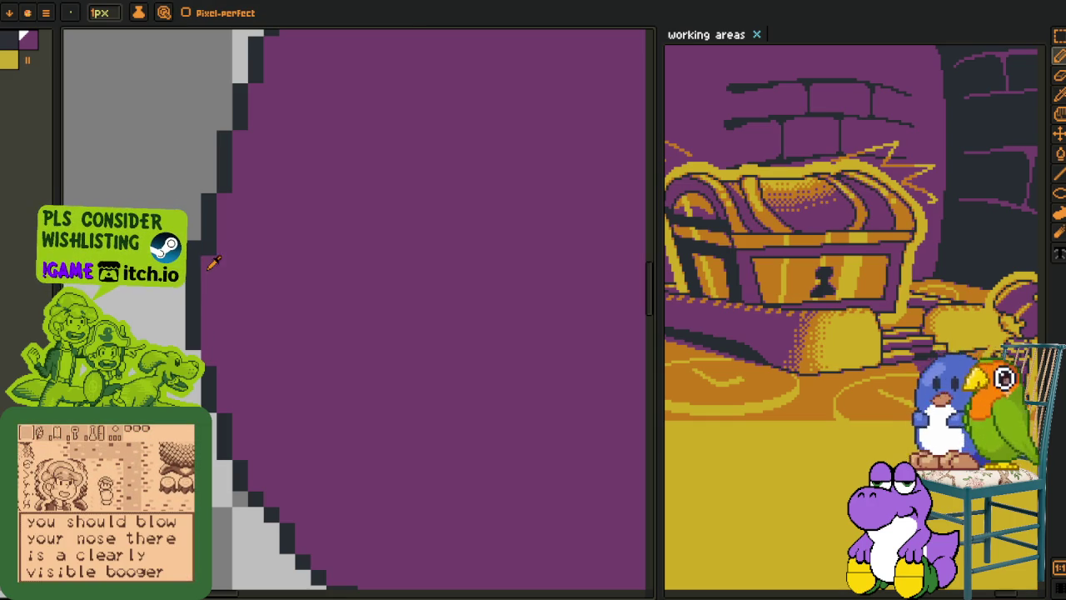
- Sample the lid's purple as the drawing colour and save the drawing
{"action": "left_click", "coordinate": [200, 326], "text": "alt"}
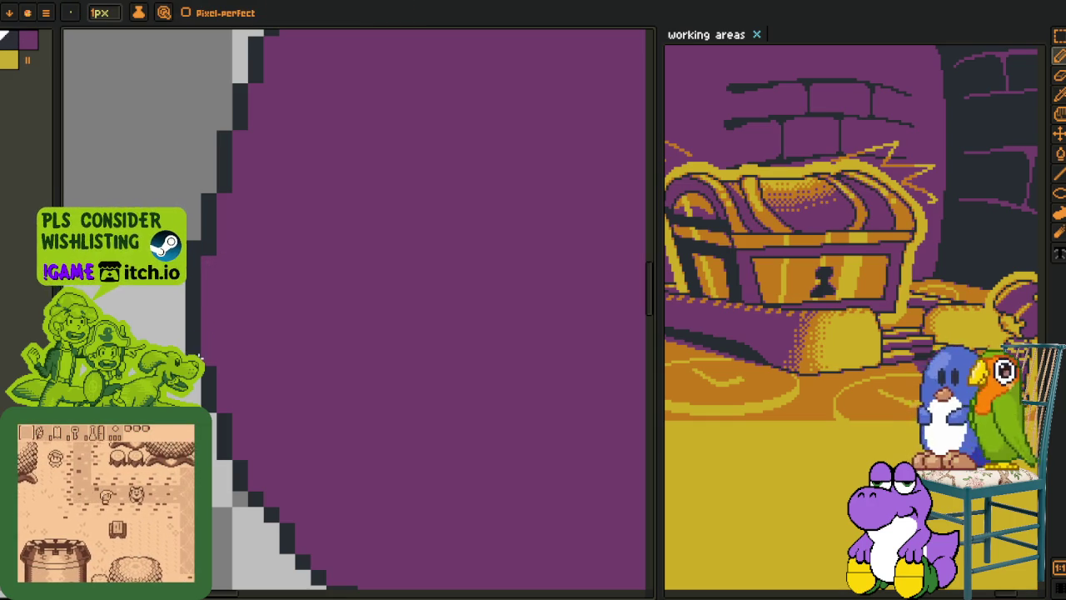
{"action": "scroll", "coordinate": [355, 313], "scroll_direction": "down", "scroll_amount": 4}
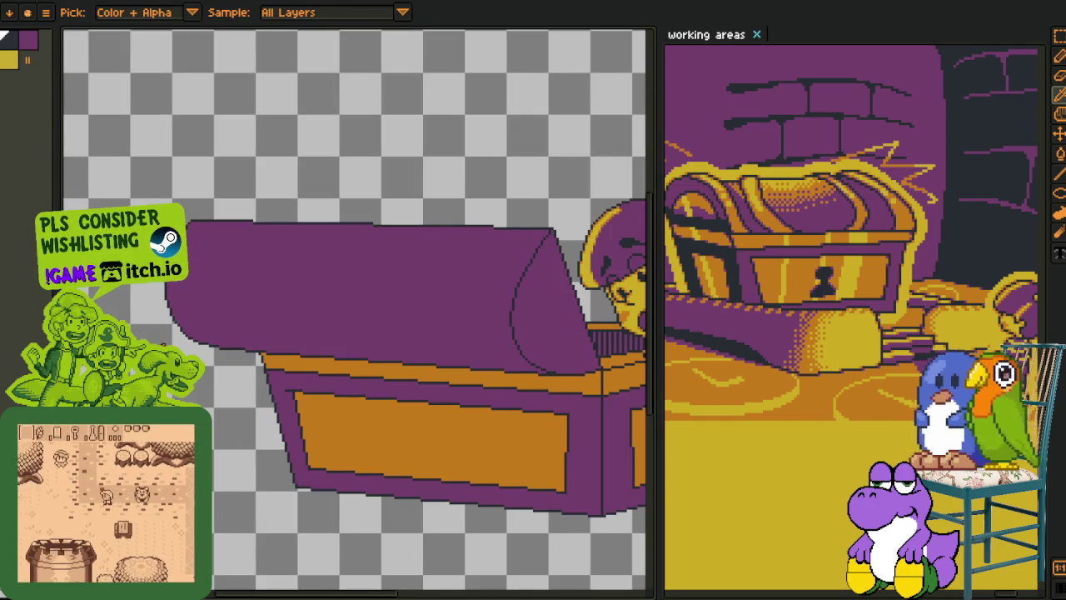
{"action": "scroll", "coordinate": [251, 309], "scroll_direction": "up", "scroll_amount": 5}
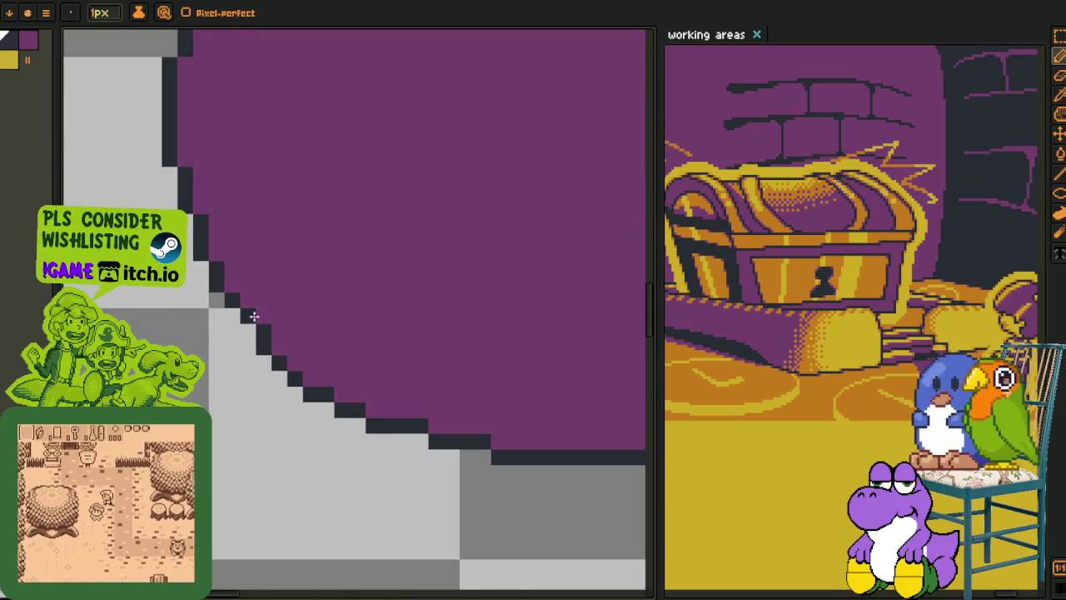
{"action": "key", "text": "alt"}
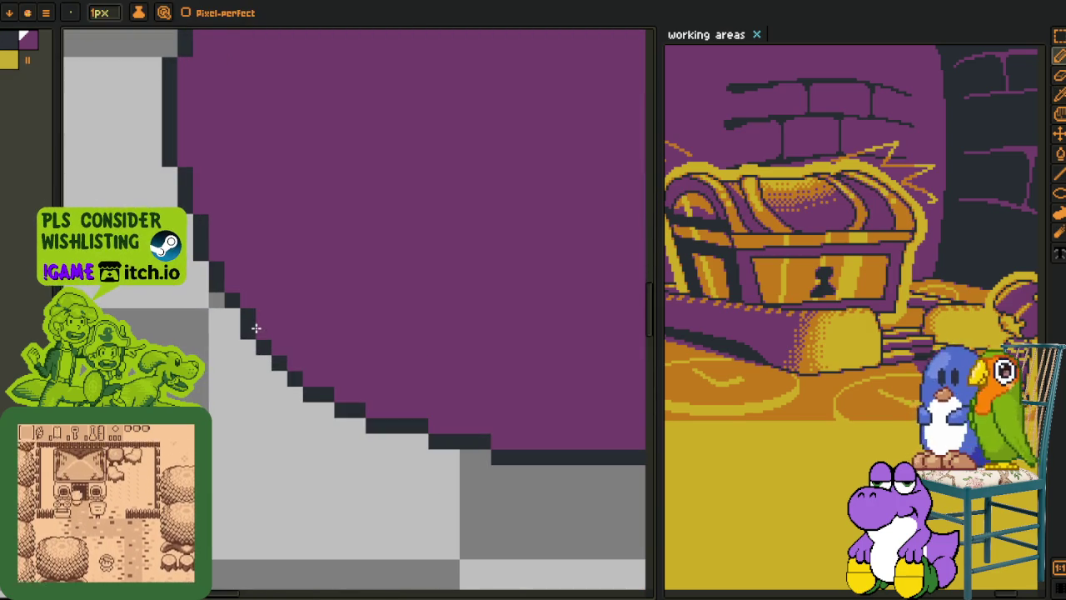
{"action": "left_click", "coordinate": [248, 312], "text": "alt"}
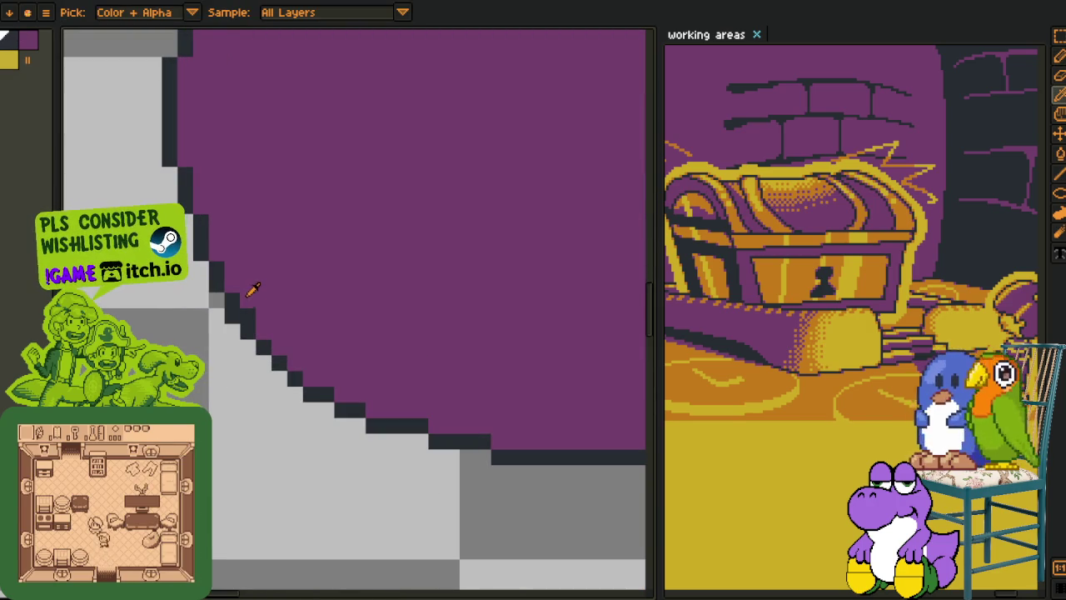
{"action": "scroll", "coordinate": [214, 400], "scroll_direction": "down", "scroll_amount": 1}
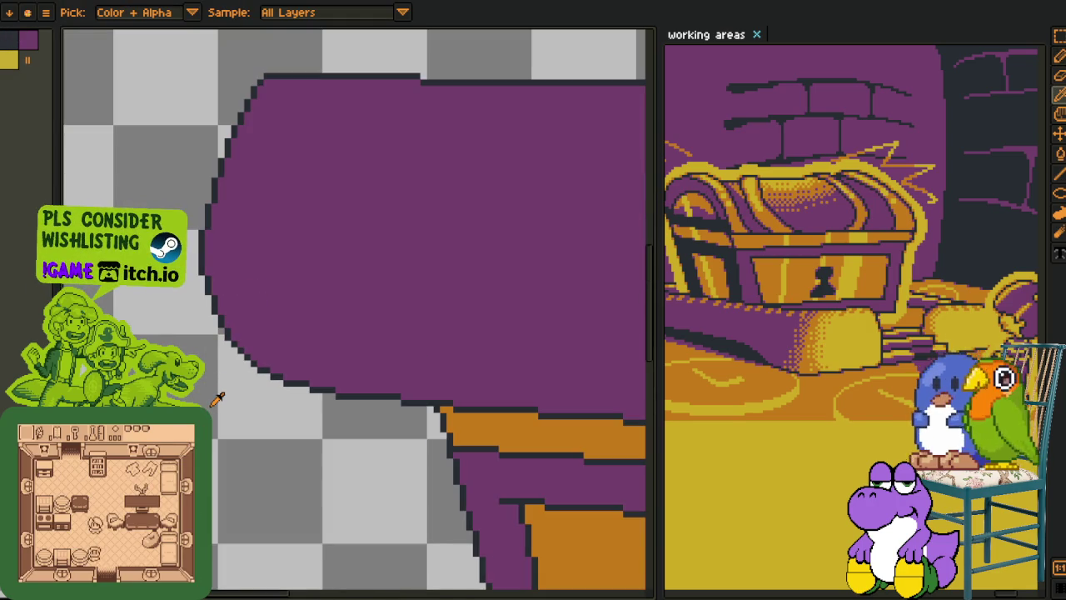
{"action": "key", "text": "ctrl+s"}
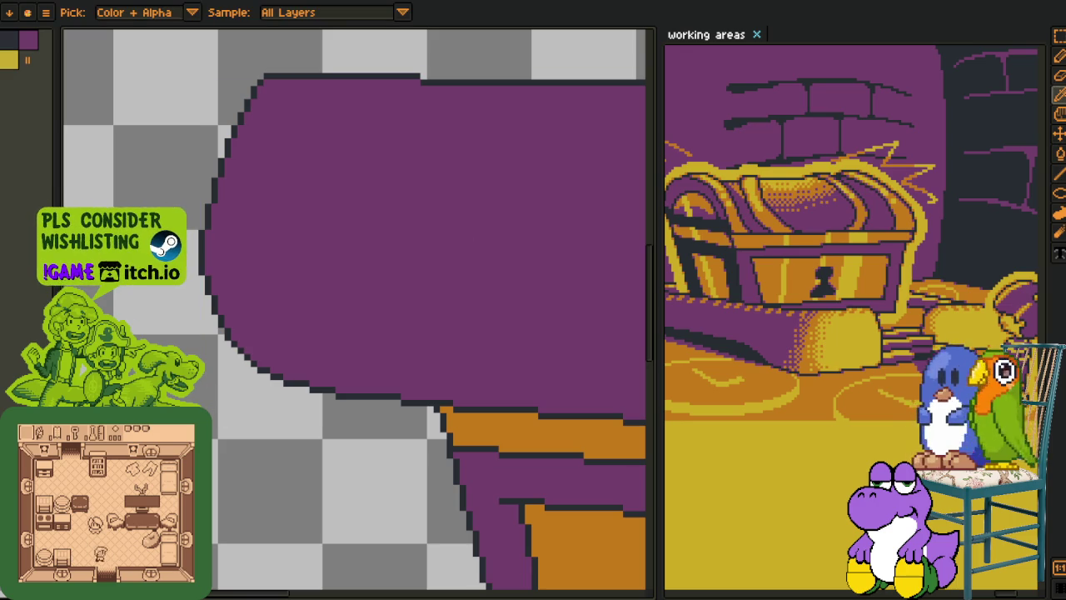
{"action": "scroll", "coordinate": [268, 284], "scroll_direction": "down", "scroll_amount": 2}
{"action": "scroll", "coordinate": [269, 283], "scroll_direction": "down", "scroll_amount": 2}
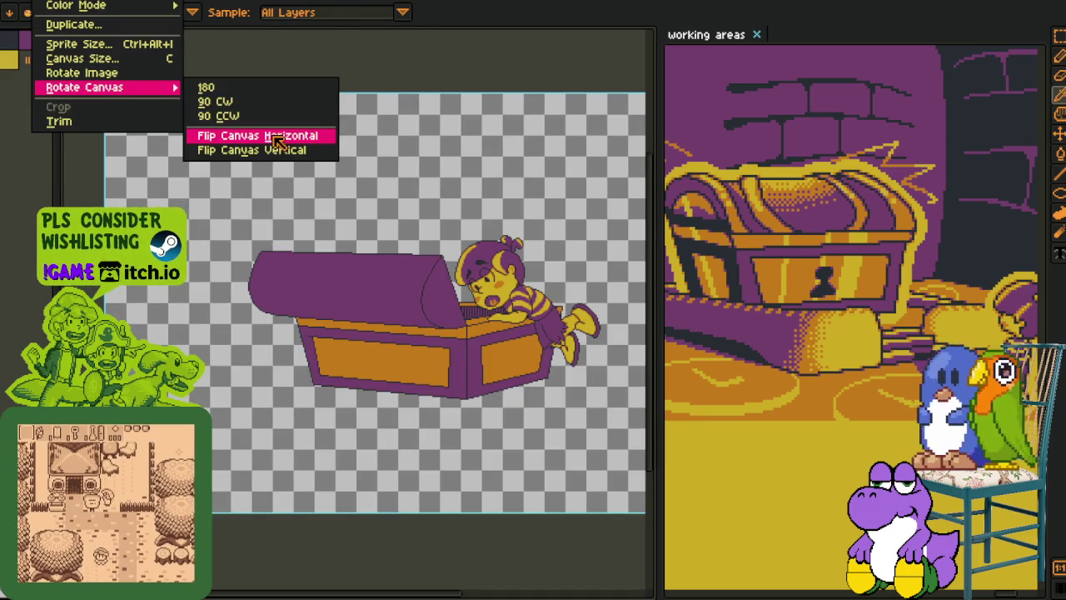
- Flip the canvas horizontally so the character leans in from the left
{"action": "left_click", "coordinate": [262, 136]}
{"action": "scroll", "coordinate": [352, 208], "scroll_direction": "up", "scroll_amount": 1}
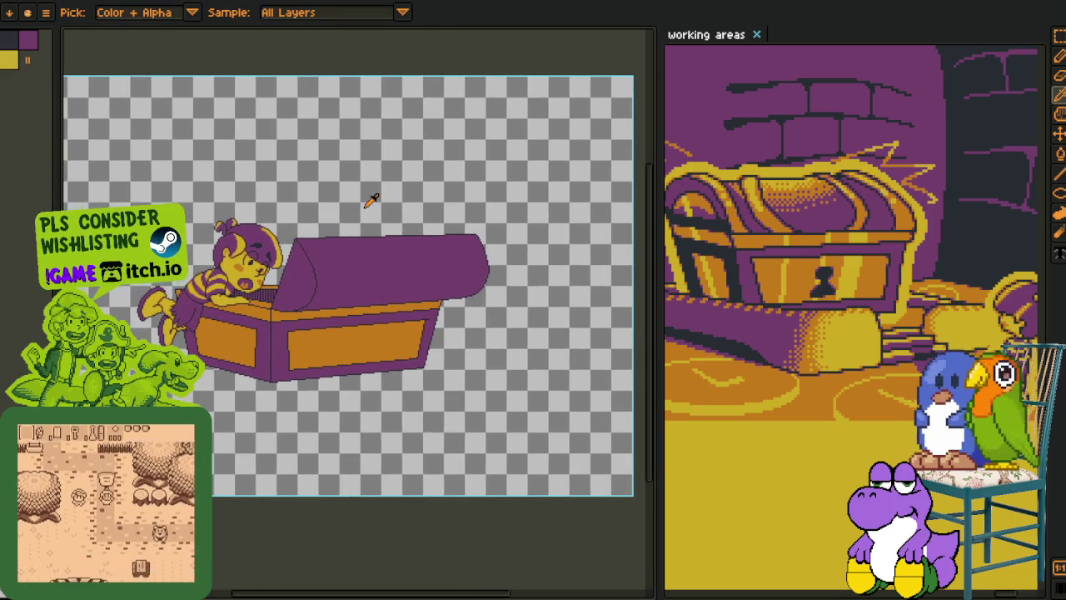
{"action": "scroll", "coordinate": [375, 200], "scroll_direction": "up", "scroll_amount": 1}
{"action": "mouse_move", "coordinate": [421, 214]}
{"action": "left_mouse_down"}
{"action": "mouse_move", "coordinate": [348, 206]}
{"action": "mouse_move", "coordinate": [333, 194]}
{"action": "left_mouse_up"}
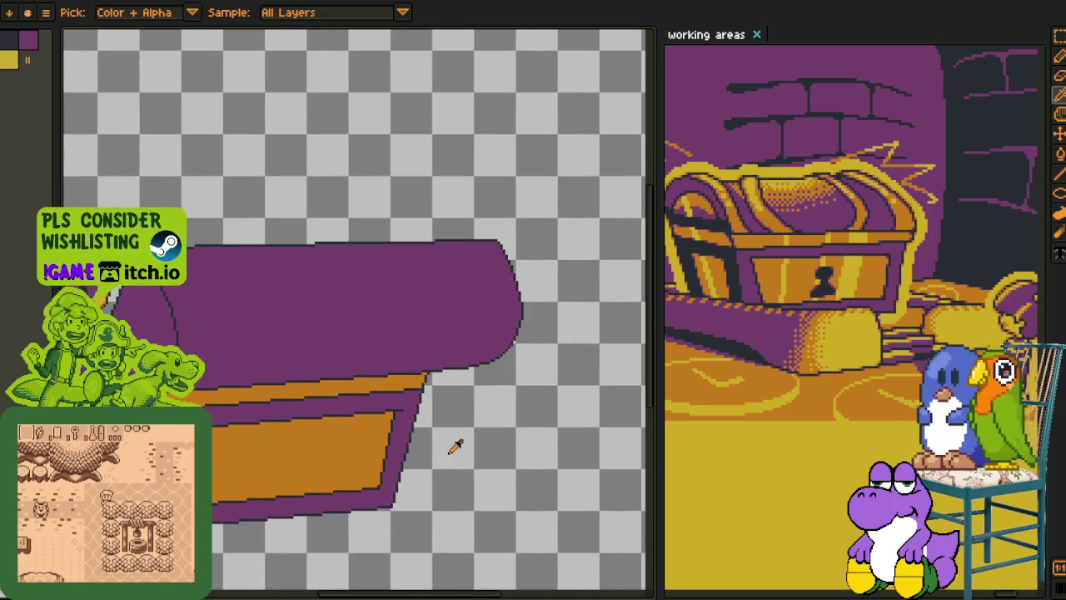
- Fill the band under the chest rim with orange
{"action": "left_click", "coordinate": [362, 406]}
{"action": "left_click_drag", "start_coordinate": [362, 406], "coordinate": [383, 393]}
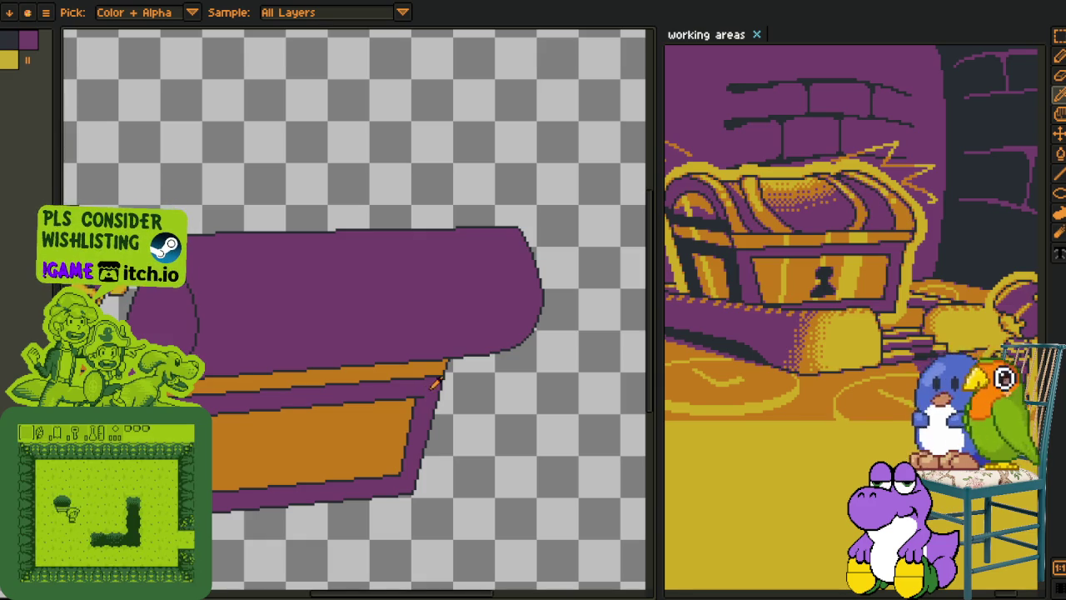
{"action": "key", "text": "h"}
{"action": "left_click_drag", "start_coordinate": [432, 381], "coordinate": [332, 346]}
{"action": "key", "text": "o"}
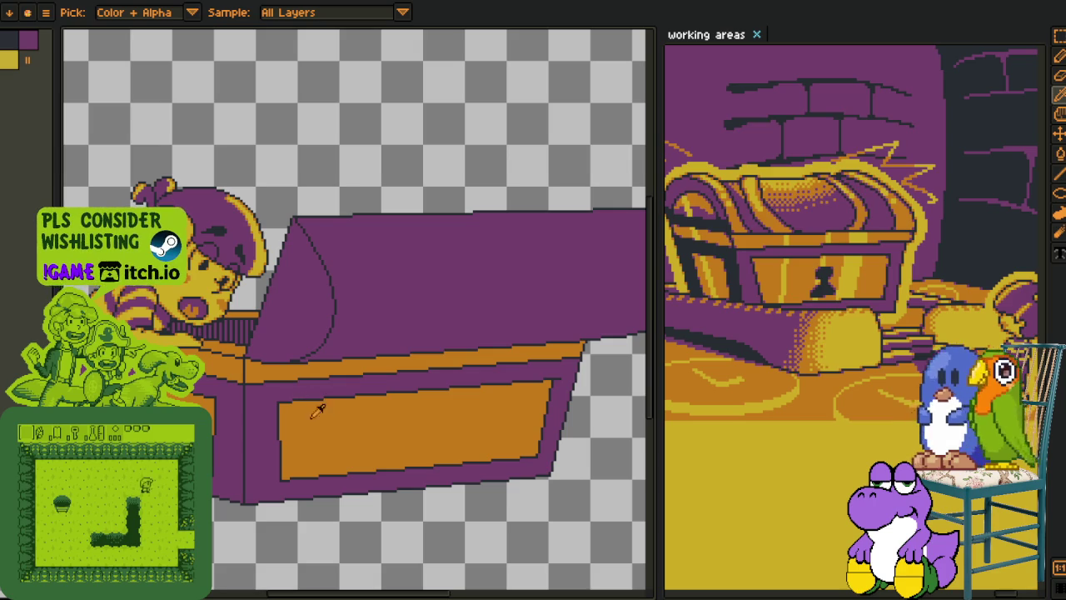
{"action": "scroll", "coordinate": [280, 285], "scroll_direction": "up", "scroll_amount": 2}
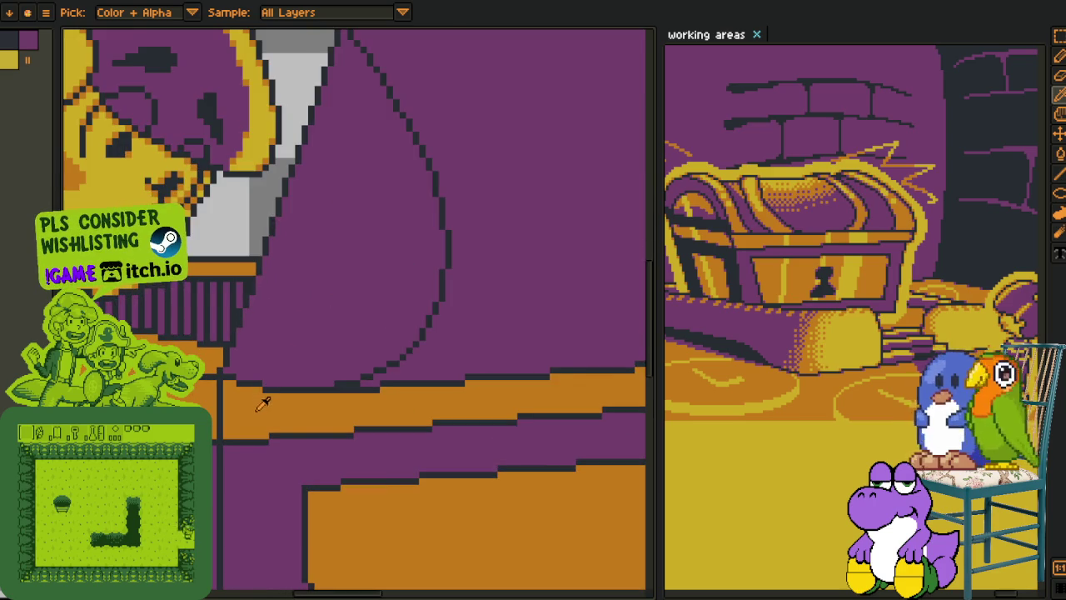
{"action": "scroll", "coordinate": [261, 423], "scroll_direction": "down", "scroll_amount": 2}
- Add a new layer from the timeline's layer menu, then hide the timeline
{"action": "key", "text": "Tab"}
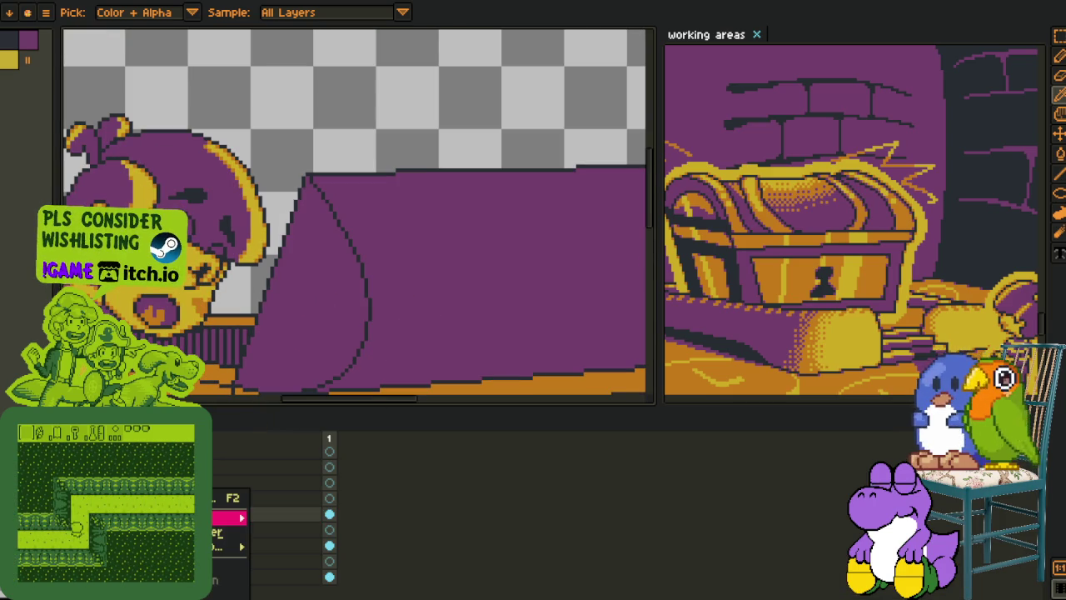
{"action": "right_click", "coordinate": [254, 508]}
{"action": "left_click", "coordinate": [283, 511]}
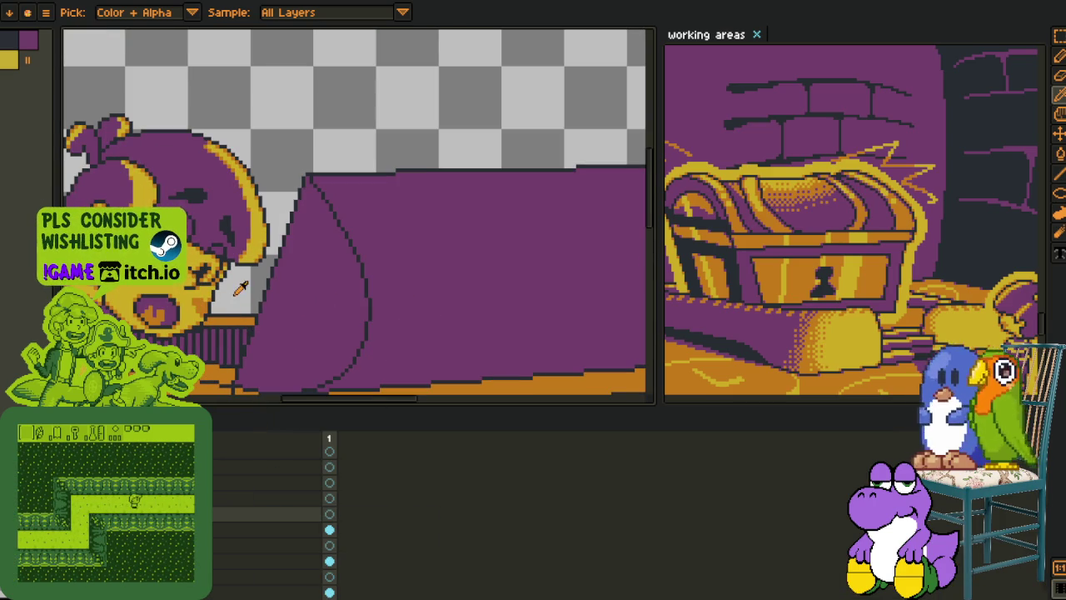
{"action": "key", "text": "Tab"}
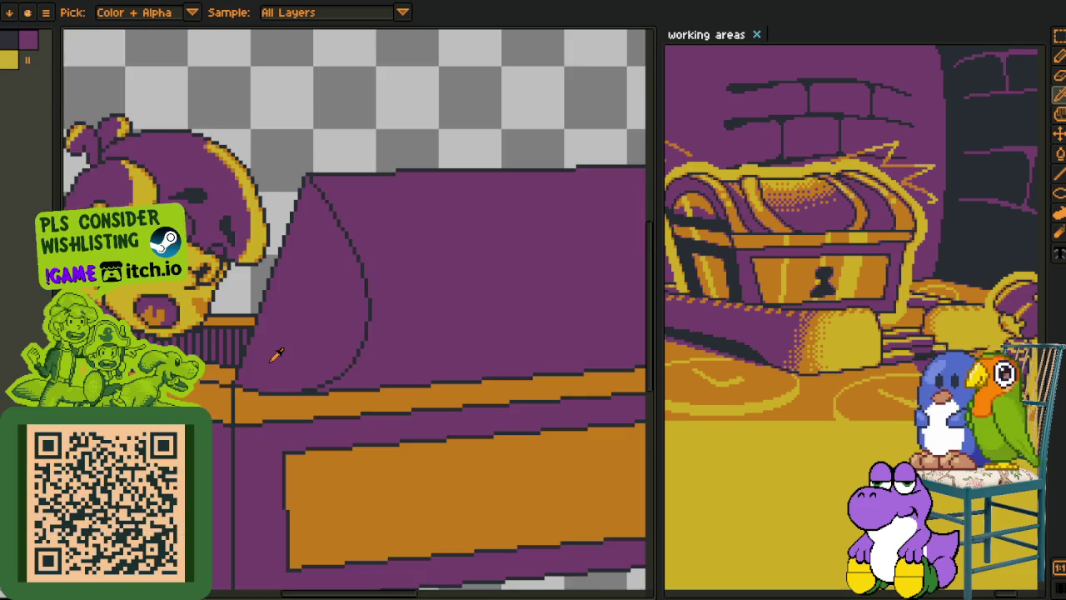
{"action": "scroll", "coordinate": [279, 355], "scroll_direction": "up", "scroll_amount": 1}
{"action": "scroll", "coordinate": [261, 453], "scroll_direction": "up", "scroll_amount": 1}
- Draw a red guide line up the side of the purple lid
{"action": "key", "text": "l"}
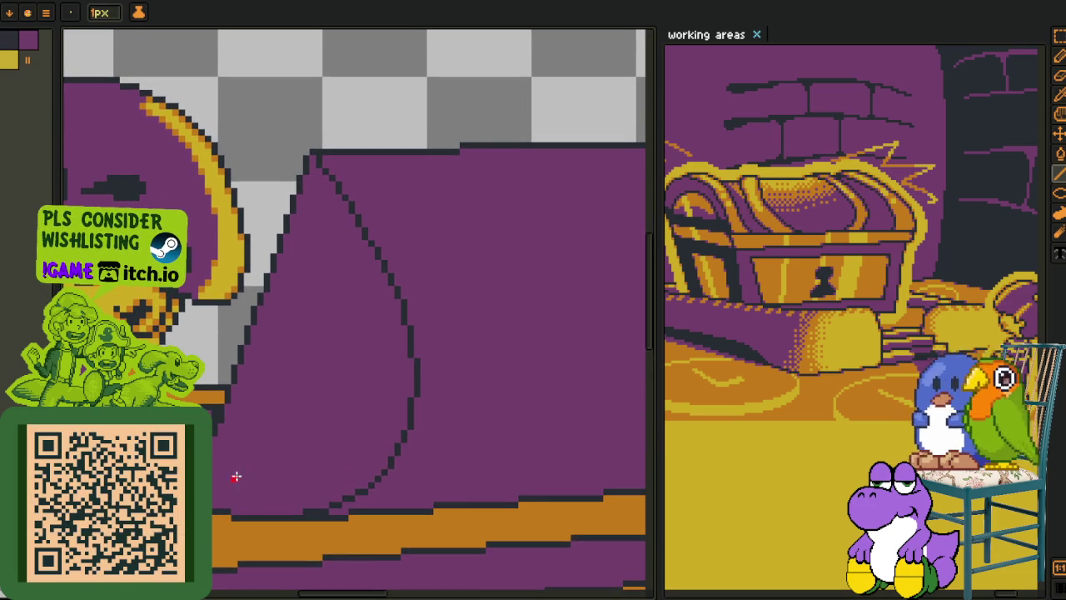
{"action": "left_click_drag", "start_coordinate": [282, 337], "coordinate": [315, 266]}
{"action": "key", "text": "b"}
{"action": "scroll", "coordinate": [226, 490], "scroll_direction": "up", "scroll_amount": 1}
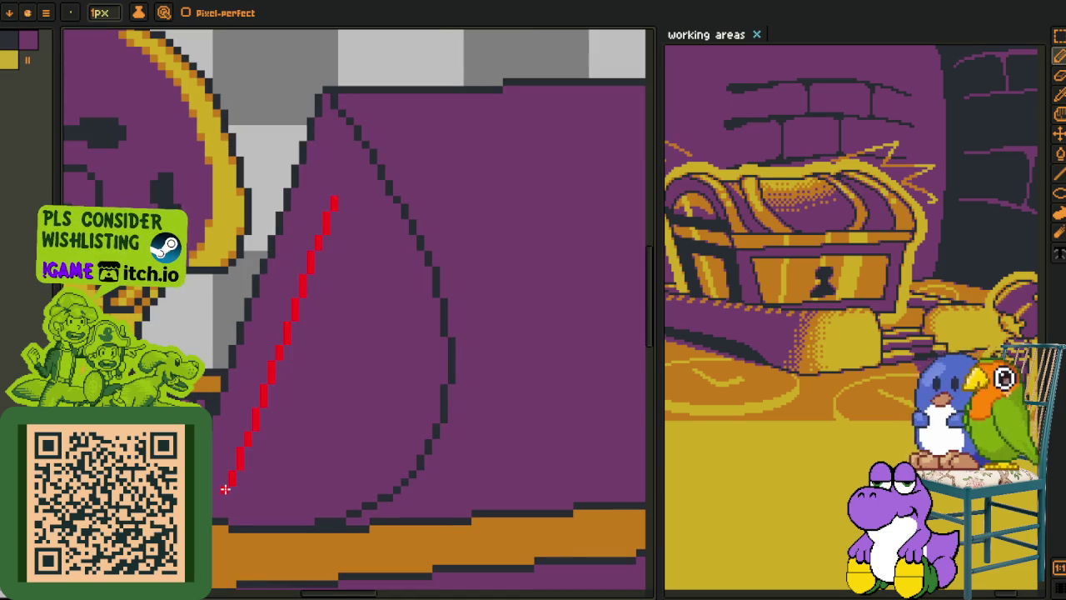
{"action": "key", "text": "l"}
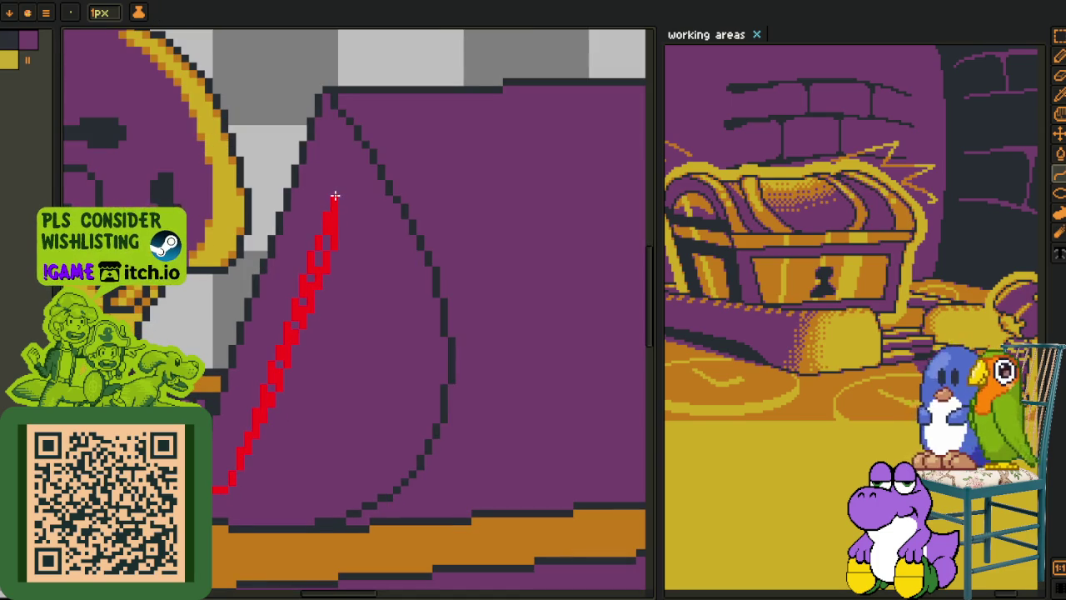
{"action": "key", "text": "ctrl+z"}
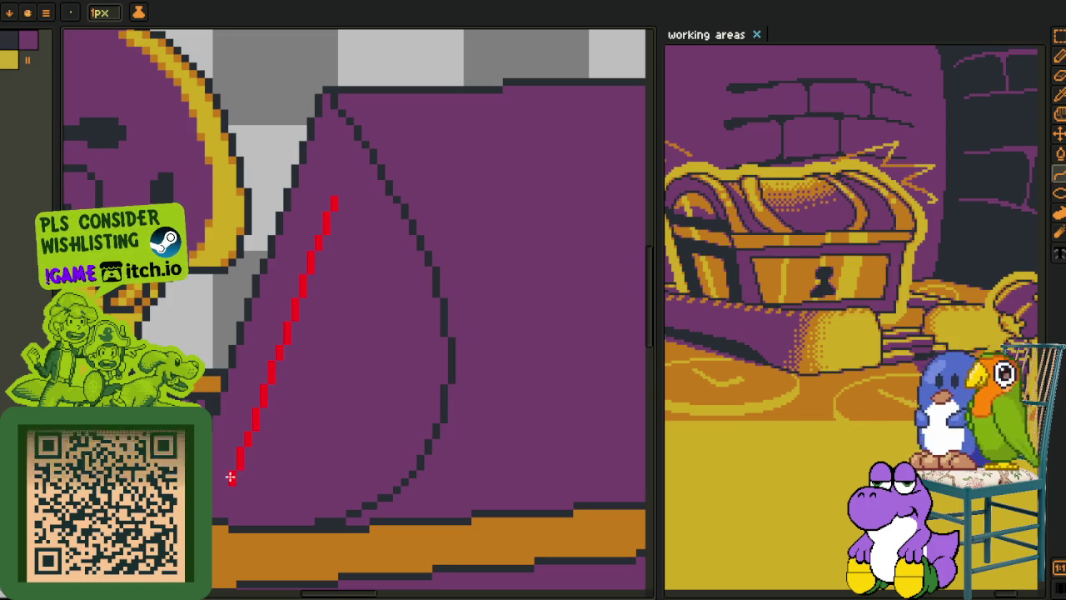
- Drag the red curve's control points into a pointed leaf shape inside the lid
{"action": "left_click_drag", "start_coordinate": [231, 477], "coordinate": [231, 487]}
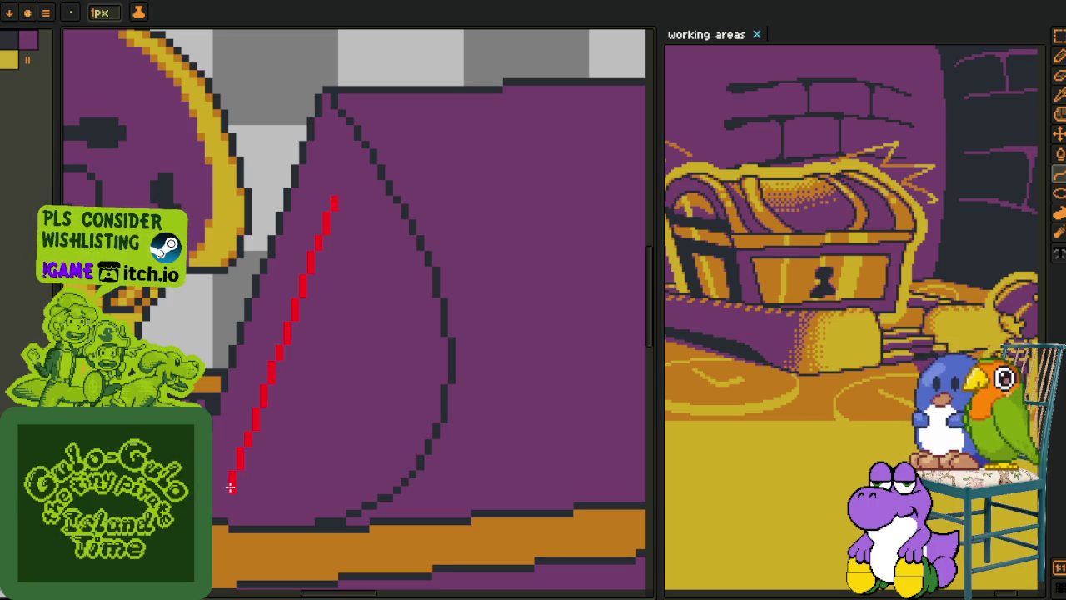
{"action": "left_click_drag", "start_coordinate": [346, 201], "coordinate": [333, 196]}
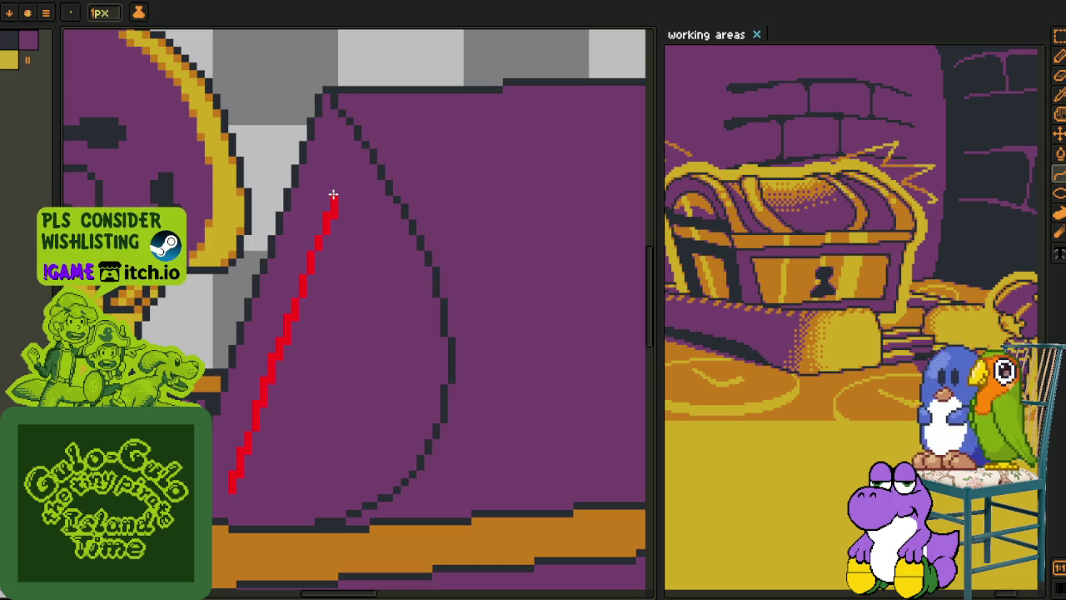
{"action": "left_click_drag", "start_coordinate": [344, 248], "coordinate": [428, 296]}
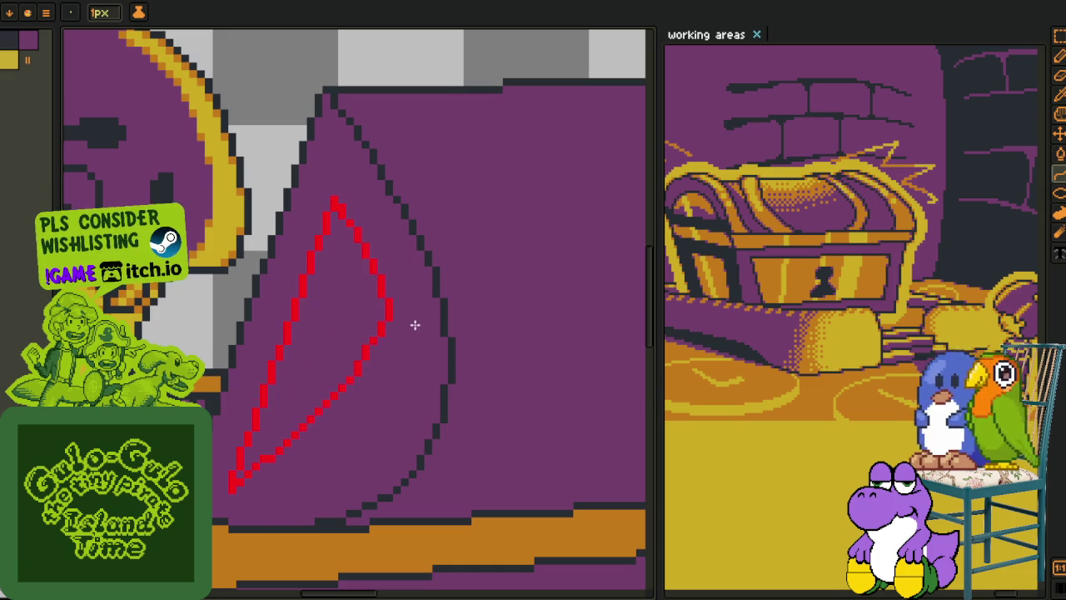
{"action": "mouse_move", "coordinate": [392, 450]}
{"action": "left_mouse_down"}
{"action": "mouse_move", "coordinate": [333, 195]}
{"action": "mouse_move", "coordinate": [258, 370]}
{"action": "left_mouse_up"}
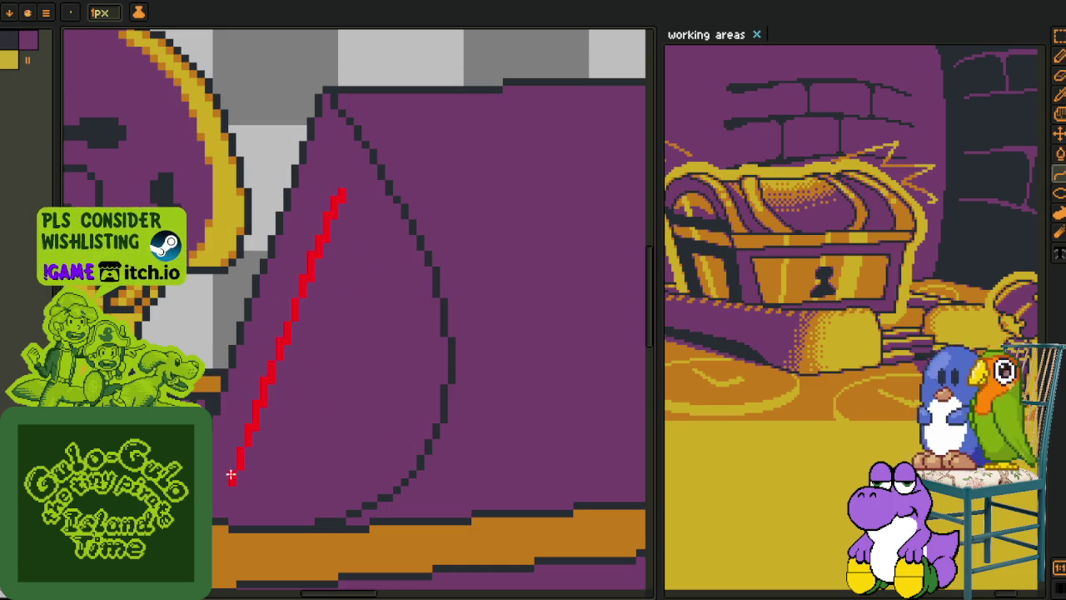
{"action": "left_click_drag", "start_coordinate": [229, 483], "coordinate": [226, 484]}
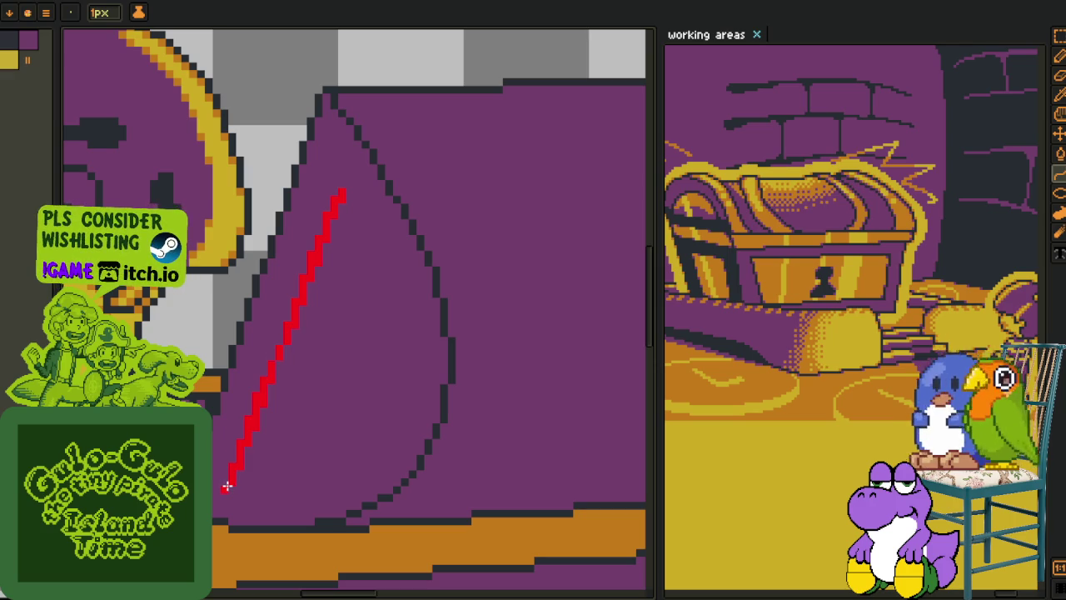
{"action": "left_click_drag", "start_coordinate": [395, 294], "coordinate": [411, 484]}
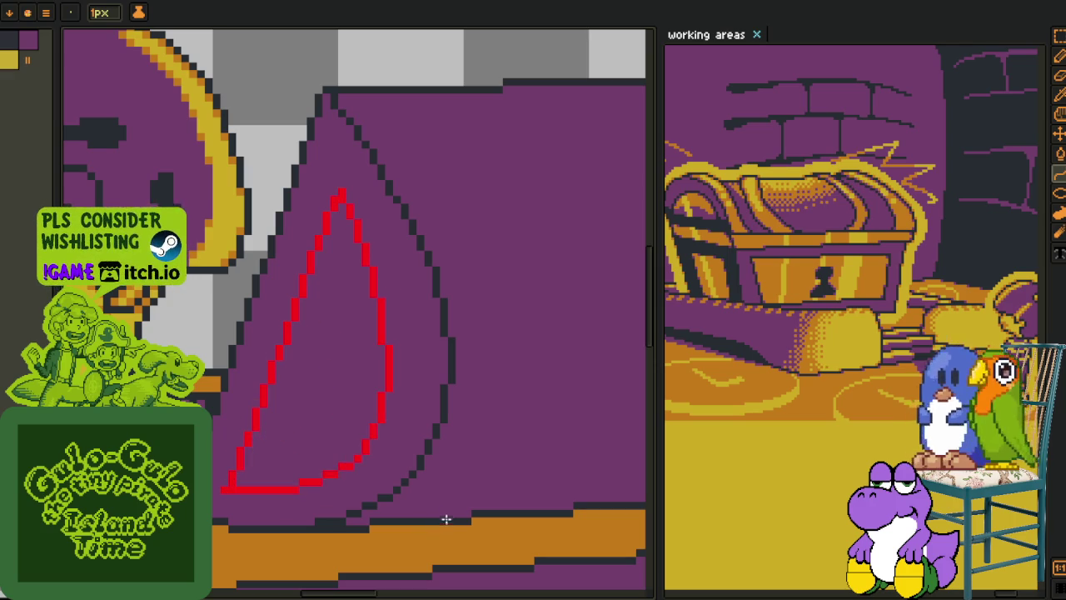
{"action": "left_click_drag", "start_coordinate": [442, 522], "coordinate": [458, 528]}
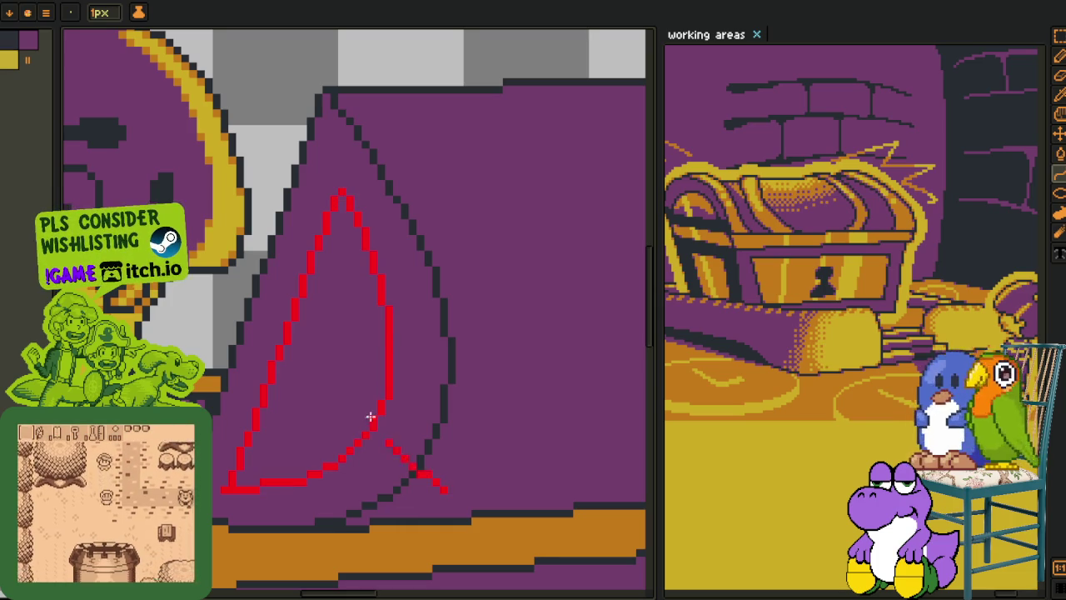
{"action": "scroll", "coordinate": [391, 333], "scroll_direction": "up", "scroll_amount": 3}
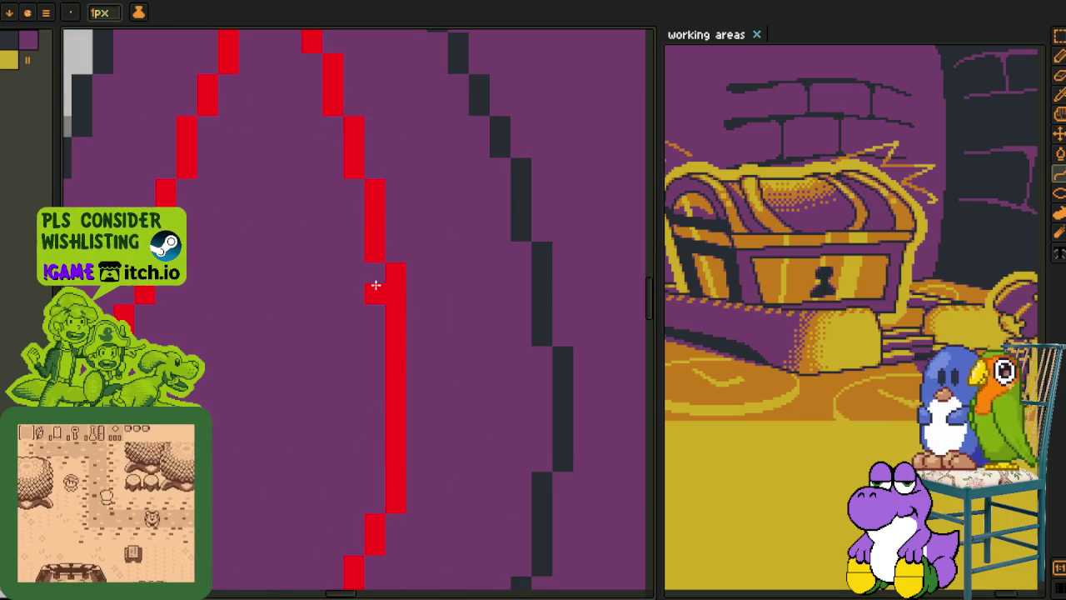
- Switch back to the Pencil and zoom to review the leaf outline
{"action": "key", "text": "b"}
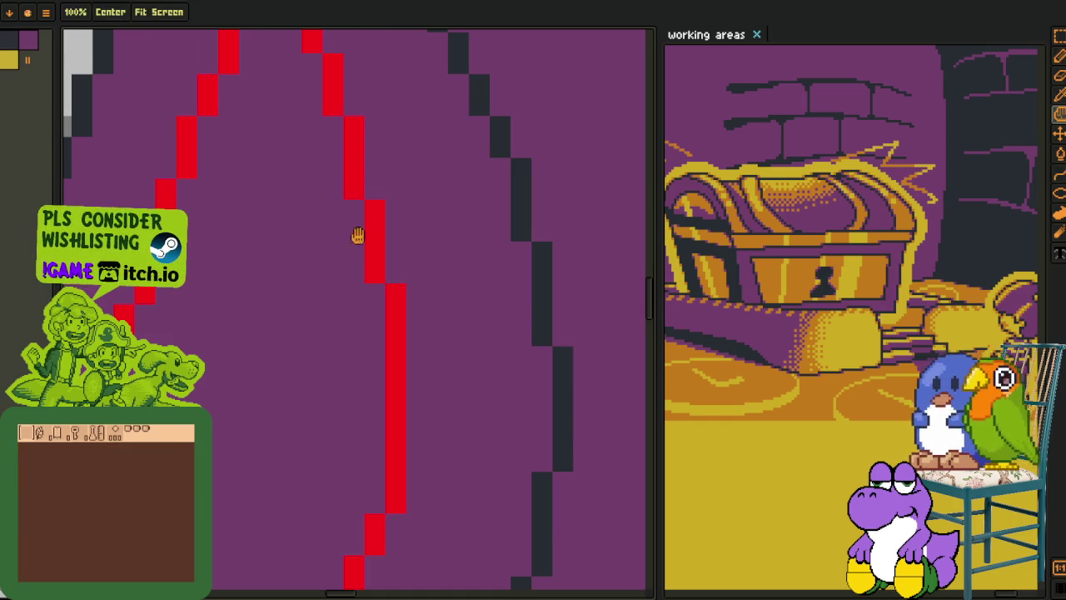
{"action": "scroll", "coordinate": [350, 186], "scroll_direction": "down", "scroll_amount": 2}
{"action": "scroll", "coordinate": [336, 239], "scroll_direction": "down", "scroll_amount": 1}
{"action": "scroll", "coordinate": [361, 317], "scroll_direction": "down", "scroll_amount": 1}
{"action": "scroll", "coordinate": [377, 367], "scroll_direction": "up", "scroll_amount": 3}
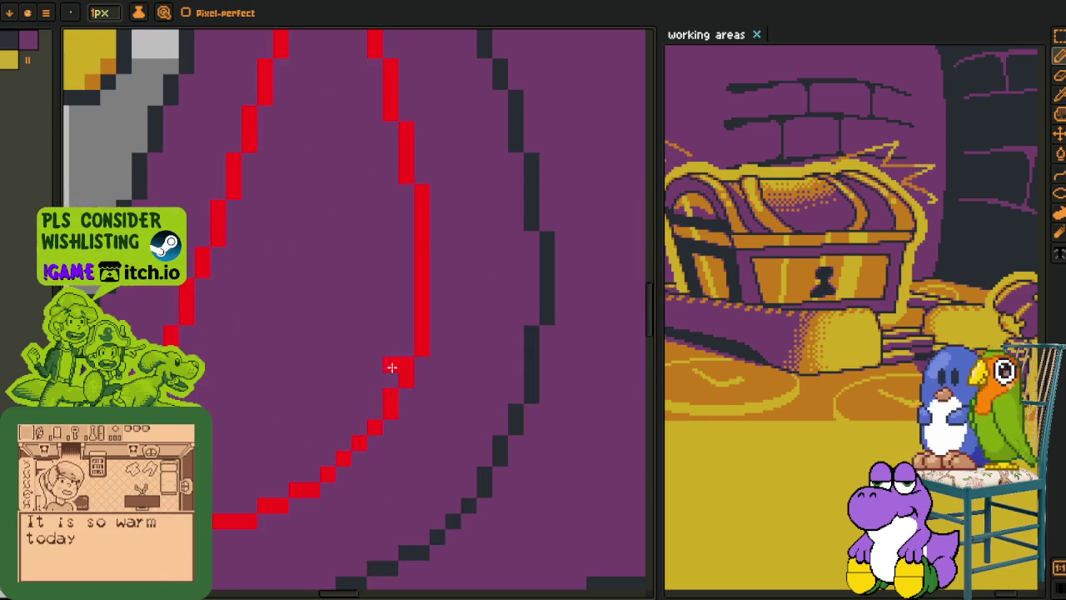
{"action": "scroll", "coordinate": [404, 347], "scroll_direction": "down", "scroll_amount": 3}
{"action": "key", "text": "o"}
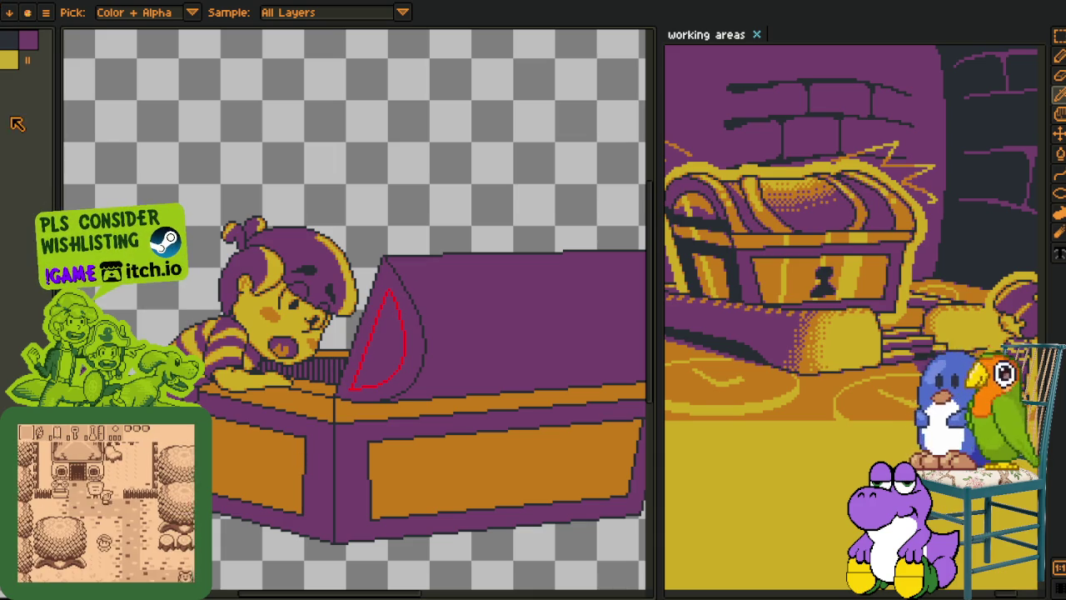
- Create a new 64×64 sprite and paste the copied double-arch lines into it
{"action": "key", "text": "alt+f"}
{"action": "key", "text": "n"}
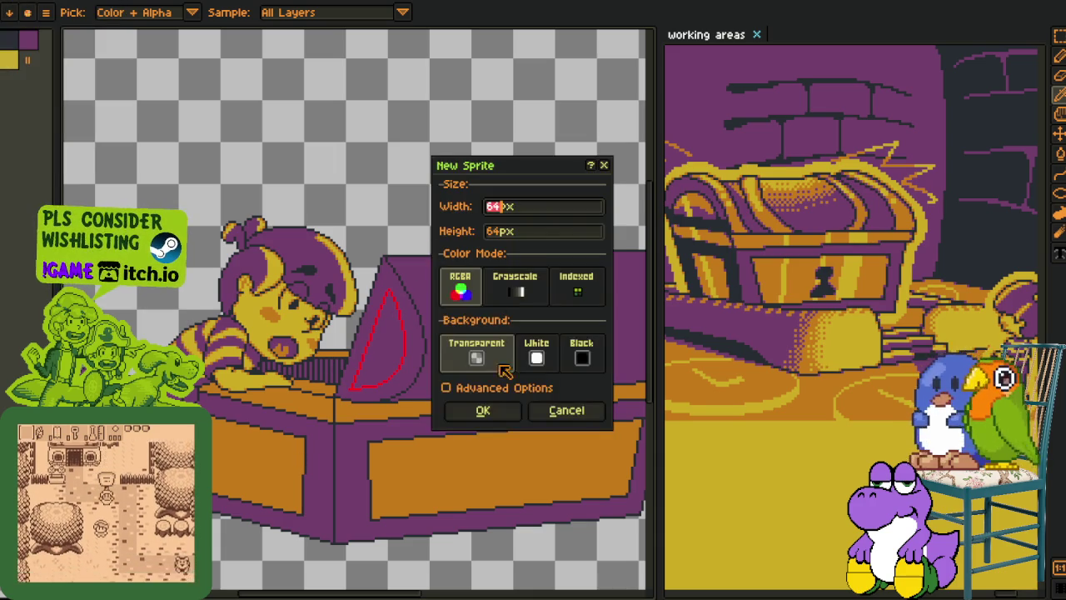
{"action": "key", "text": "Return"}
{"action": "key", "text": "ctrl+v"}
{"action": "key", "text": "Return"}
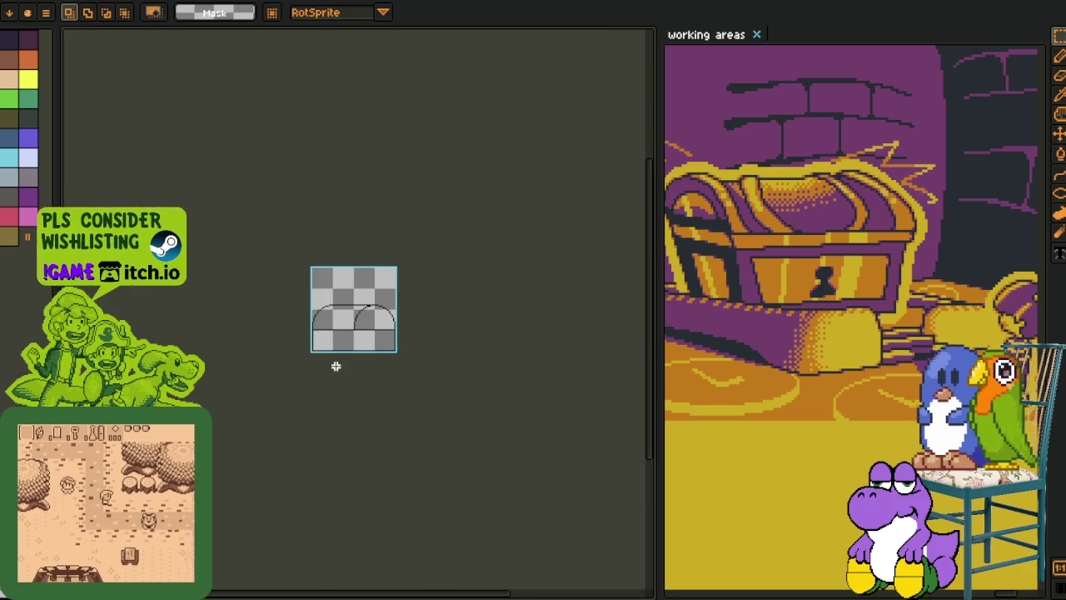
{"action": "scroll", "coordinate": [341, 347], "scroll_direction": "up", "scroll_amount": 3}
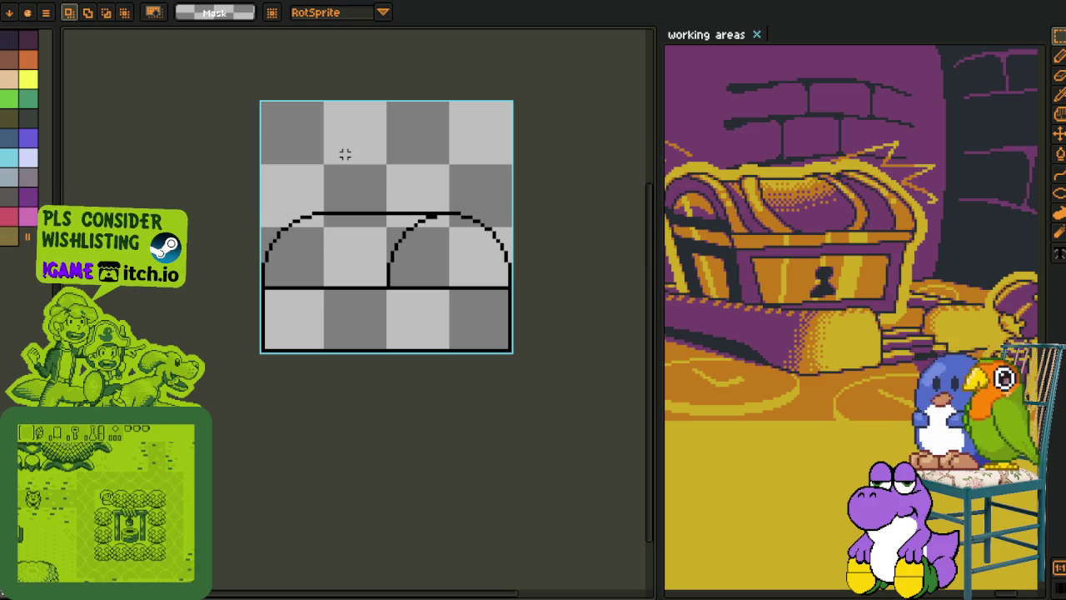
- Use Replace Color to make the background dark purple-brown and the black lines white
{"action": "key", "text": "i"}
{"action": "key", "text": "shift+r"}
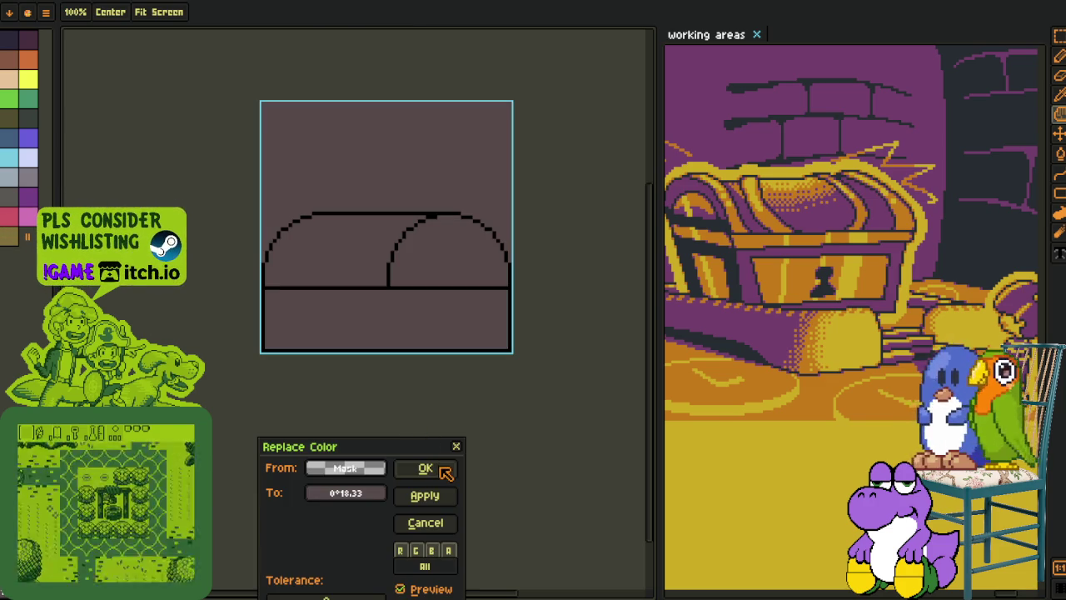
{"action": "left_click", "coordinate": [441, 468]}
{"action": "left_click", "coordinate": [10, 176]}
{"action": "scroll", "coordinate": [392, 274], "scroll_direction": "up", "scroll_amount": 2}
{"action": "key", "text": "shift+r"}
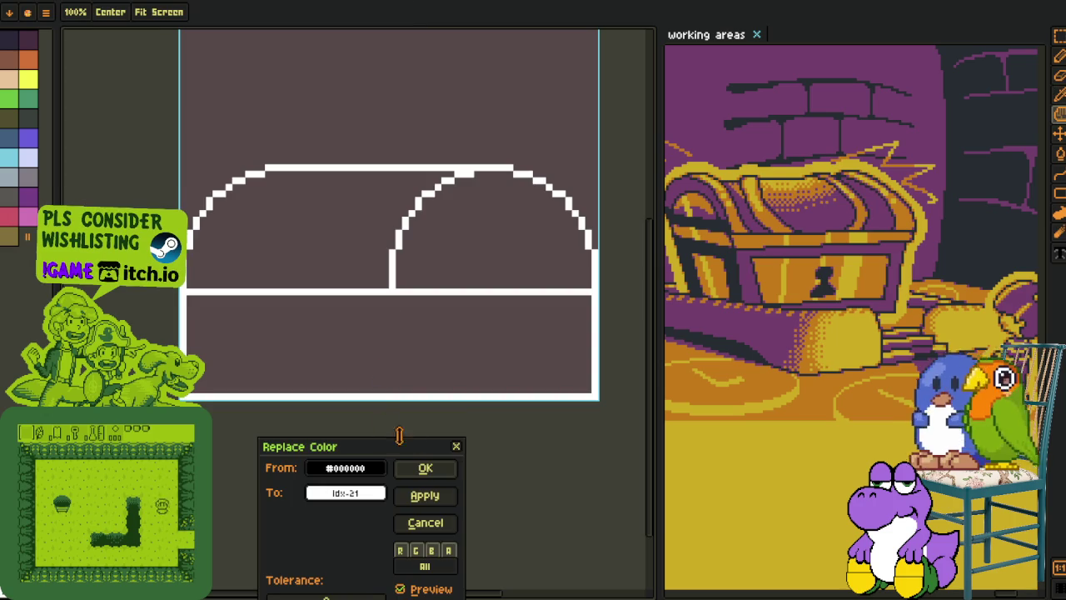
{"action": "left_click", "coordinate": [446, 472]}
{"action": "key", "text": "i"}
{"action": "scroll", "coordinate": [374, 444], "scroll_direction": "down", "scroll_amount": 2}
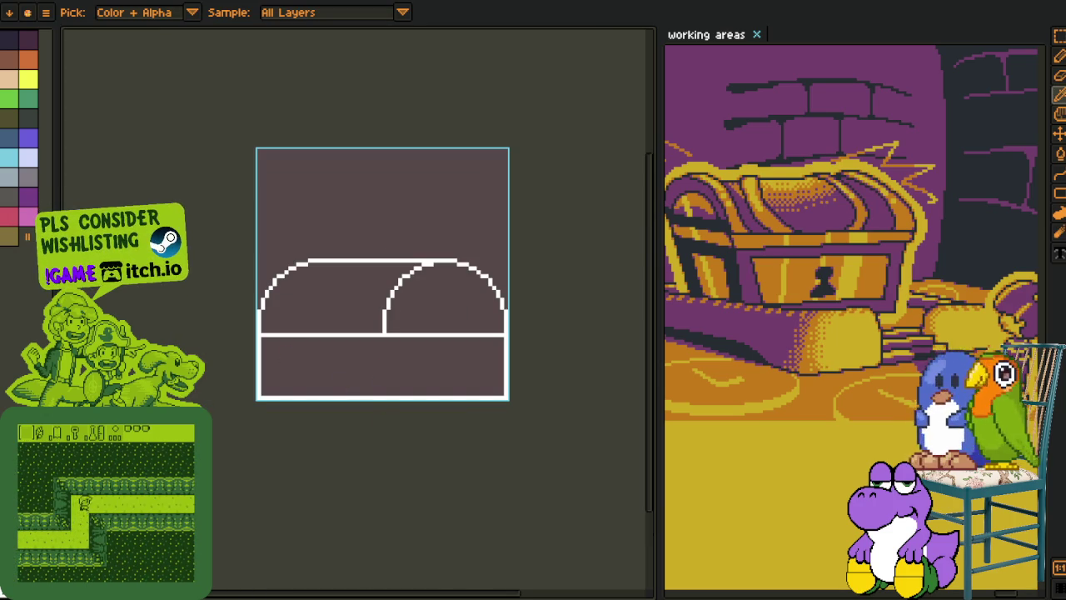
{"action": "scroll", "coordinate": [413, 291], "scroll_direction": "up", "scroll_amount": 1}
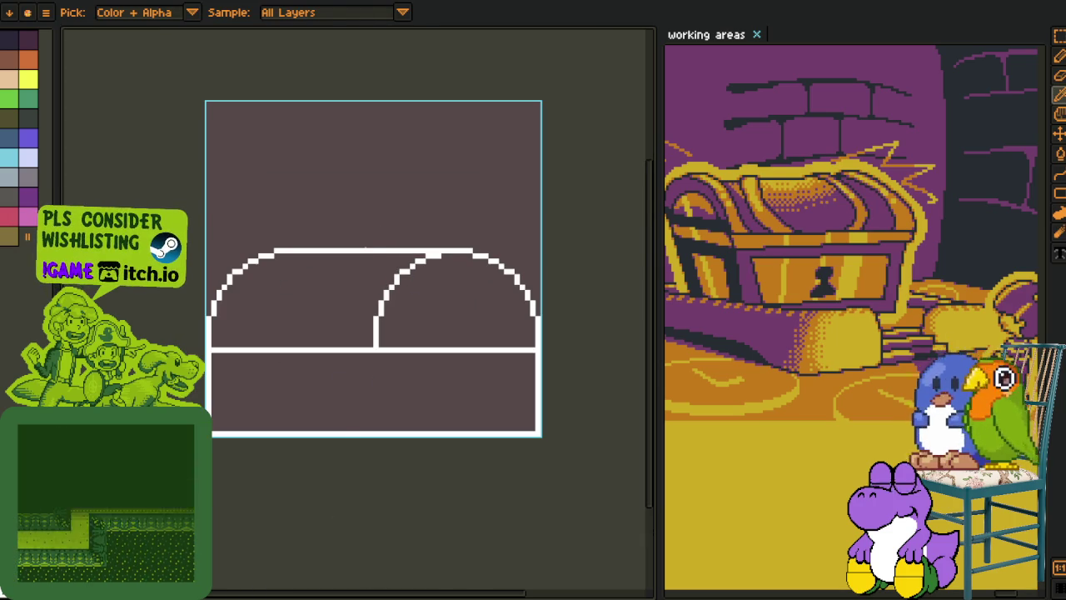
- Make rectangle selections around the arches, deselect, and close the scratch sprite
{"action": "key", "text": "m"}
{"action": "left_click_drag", "start_coordinate": [364, 245], "coordinate": [540, 436]}
{"action": "left_click_drag", "start_coordinate": [205, 209], "coordinate": [345, 391]}
{"action": "key", "text": "ctrl+d"}
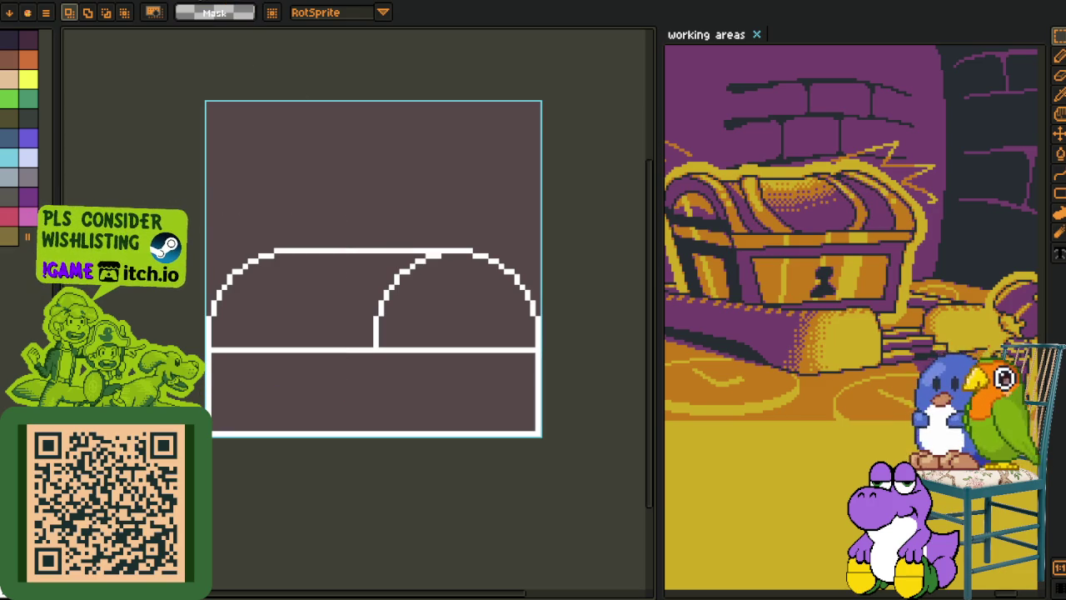
{"action": "key", "text": "ctrl+w"}
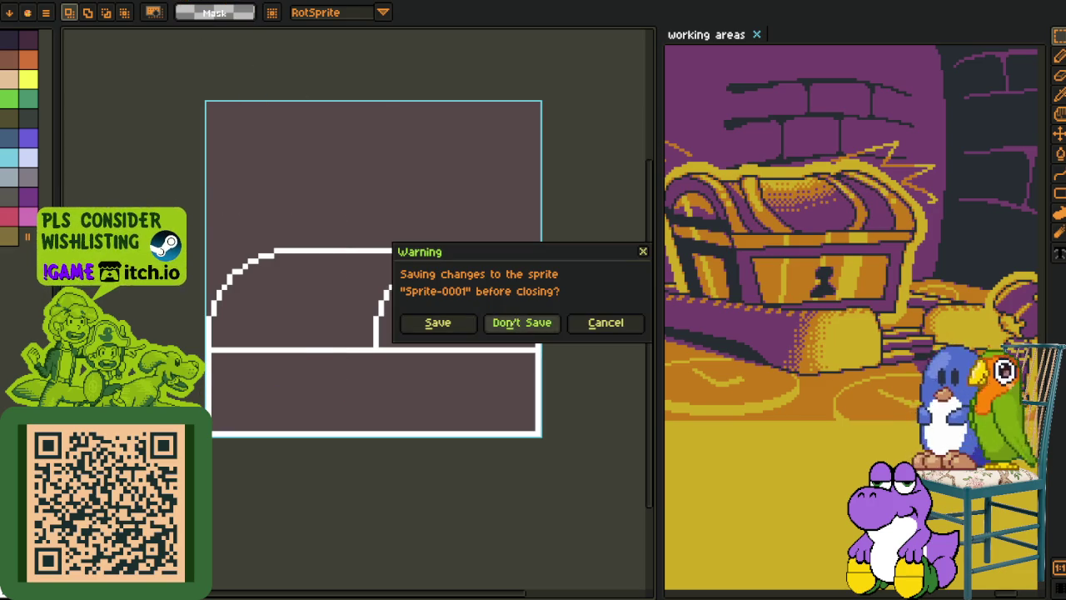
- Discard the scratch sprite without saving
{"action": "left_click", "coordinate": [521, 325]}
{"action": "scroll", "coordinate": [486, 314], "scroll_direction": "down", "scroll_amount": 2}
{"action": "scroll", "coordinate": [457, 350], "scroll_direction": "up", "scroll_amount": 2}
{"action": "scroll", "coordinate": [452, 257], "scroll_direction": "up", "scroll_amount": 2}
{"action": "key", "text": "i"}
{"action": "scroll", "coordinate": [436, 231], "scroll_direction": "up", "scroll_amount": 2}
- Sample a transparent colour and pan the view toward the lid tip
{"action": "key", "text": "b"}
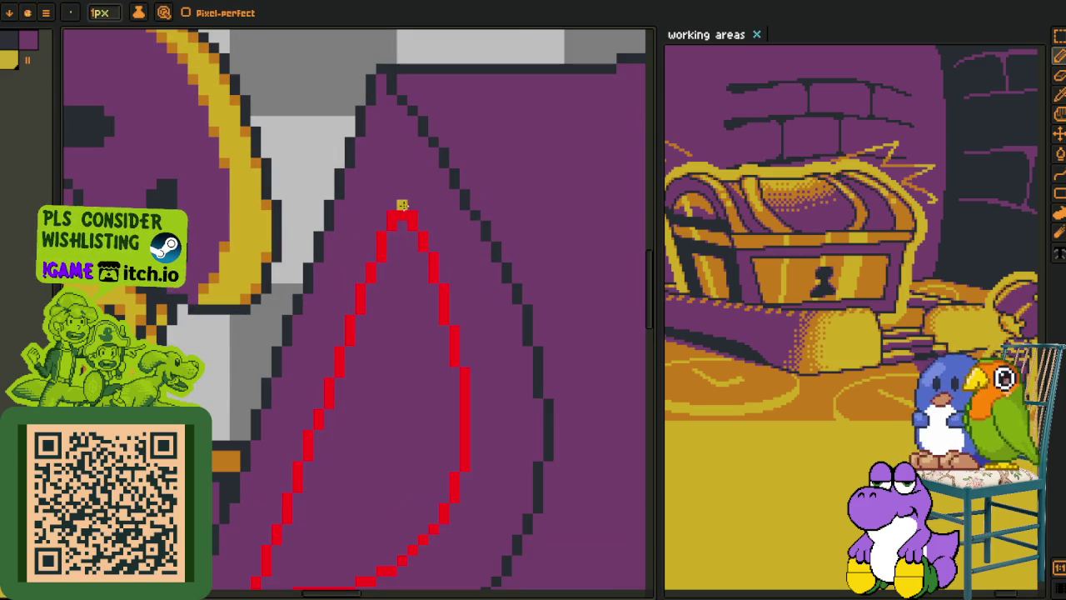
{"action": "key", "text": "i"}
{"action": "left_click", "coordinate": [411, 214]}
{"action": "key", "text": "g"}
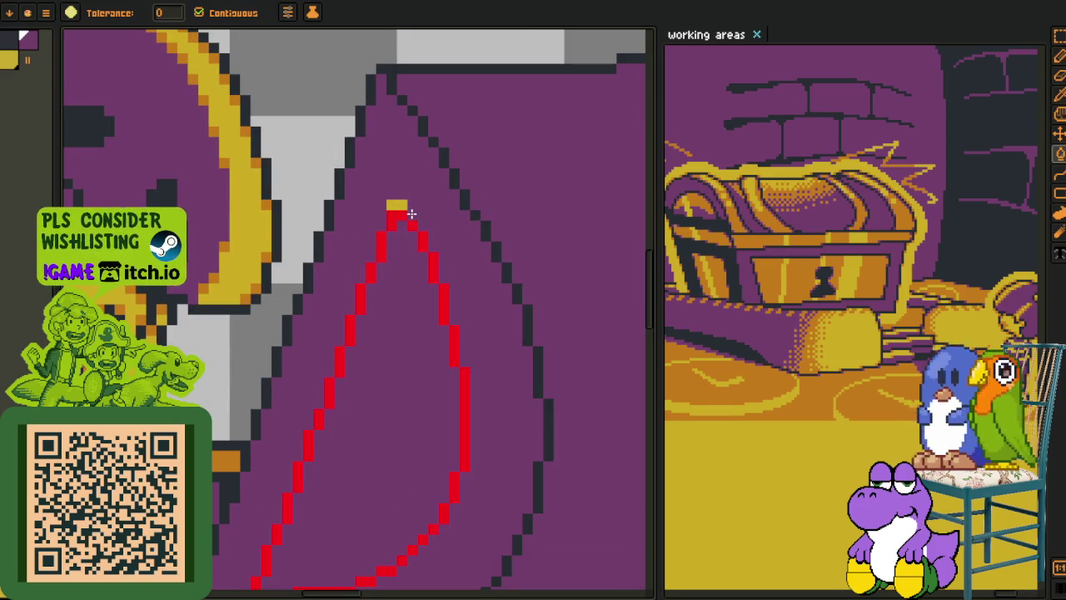
{"action": "left_click_drag", "start_coordinate": [453, 274], "coordinate": [403, 220]}
{"action": "key", "text": "i"}
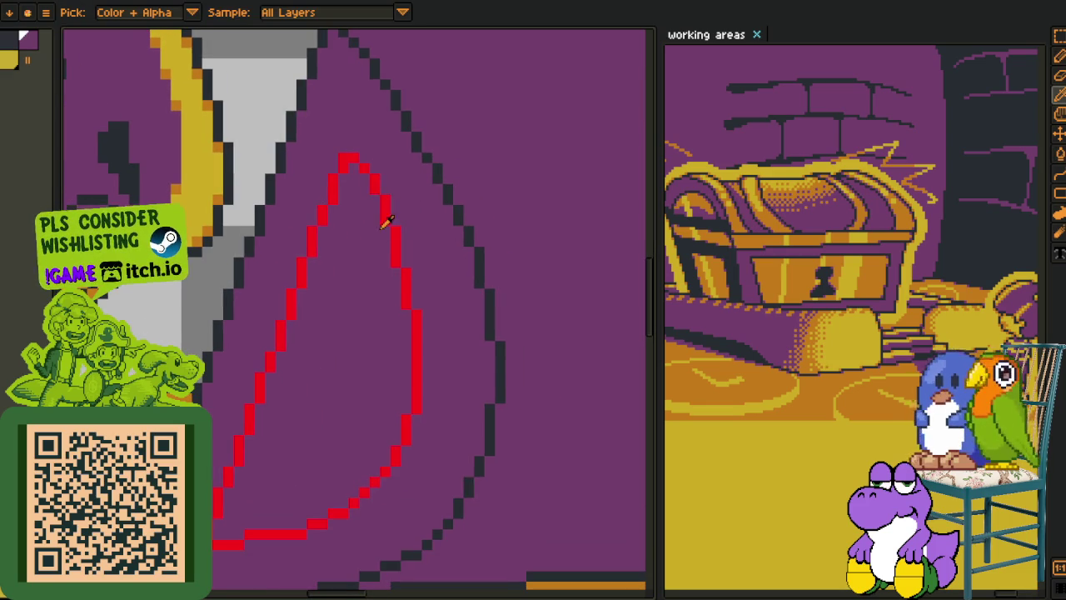
{"action": "scroll", "coordinate": [412, 313], "scroll_direction": "down", "scroll_amount": 4}
{"action": "scroll", "coordinate": [414, 319], "scroll_direction": "down", "scroll_amount": 2}
{"action": "scroll", "coordinate": [410, 320], "scroll_direction": "up", "scroll_amount": 4}
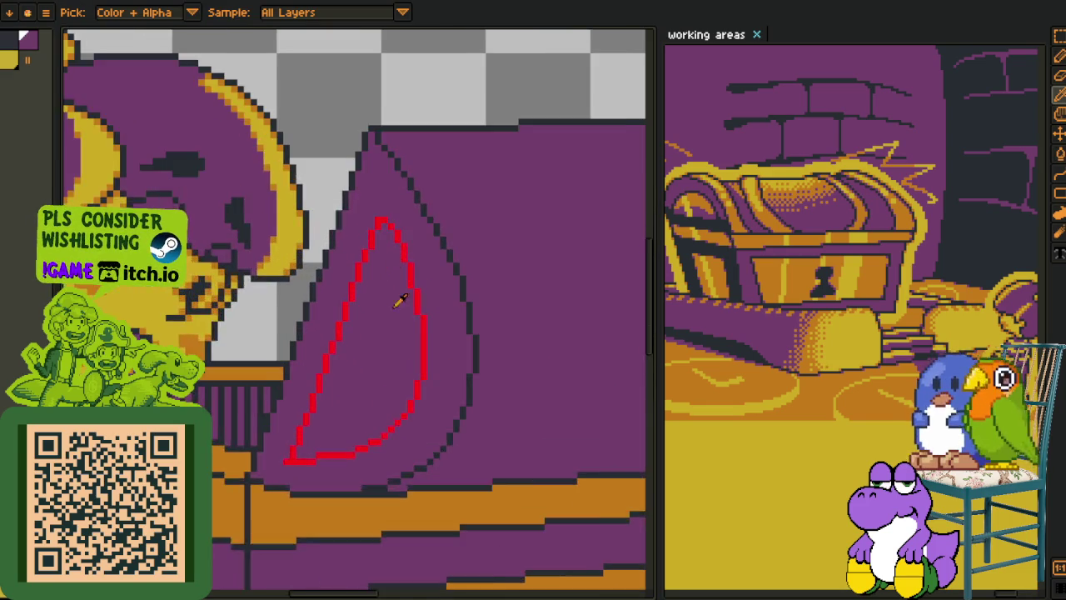
{"action": "scroll", "coordinate": [405, 309], "scroll_direction": "up", "scroll_amount": 1}
{"action": "scroll", "coordinate": [408, 206], "scroll_direction": "up", "scroll_amount": 1}
{"action": "scroll", "coordinate": [400, 219], "scroll_direction": "up", "scroll_amount": 1}
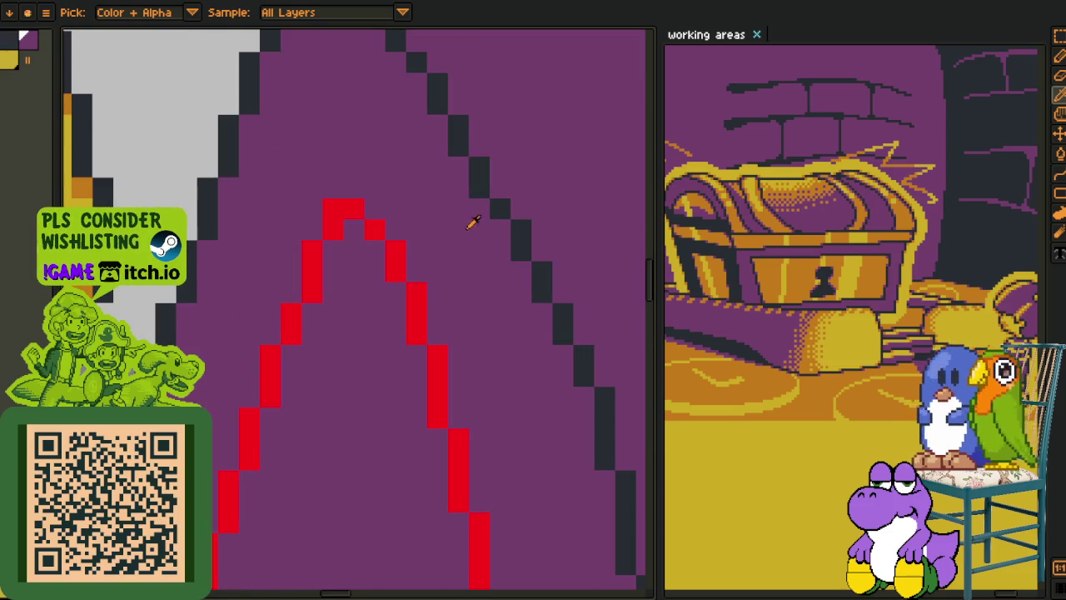
- Recolour the red leaf outline to dark #20282F and bucket-fill its inside orange
{"action": "key", "text": "shift+r"}
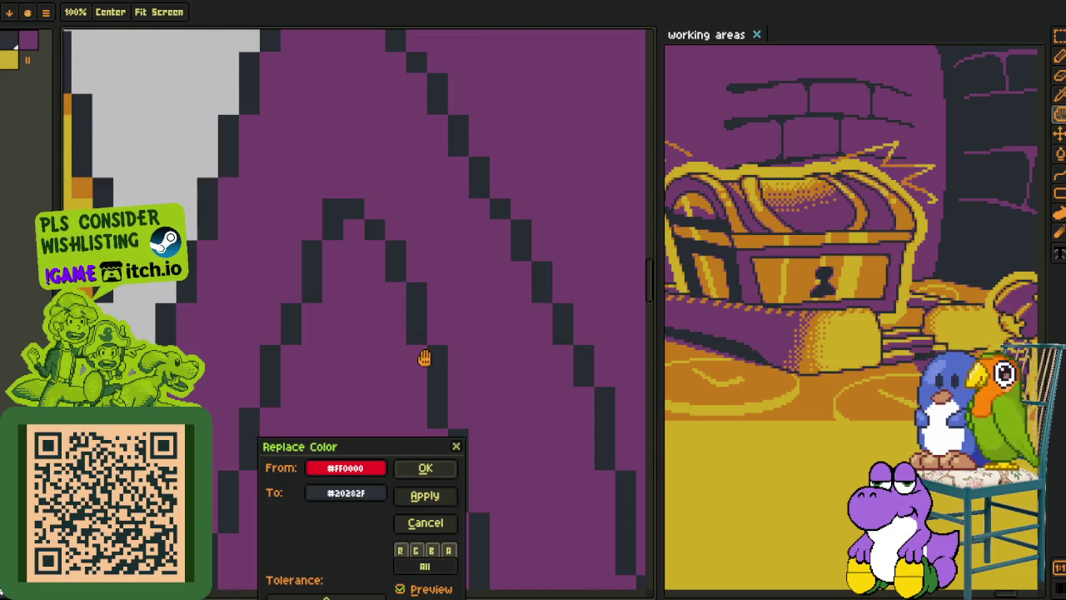
{"action": "left_click", "coordinate": [438, 468]}
{"action": "scroll", "coordinate": [381, 367], "scroll_direction": "down", "scroll_amount": 4}
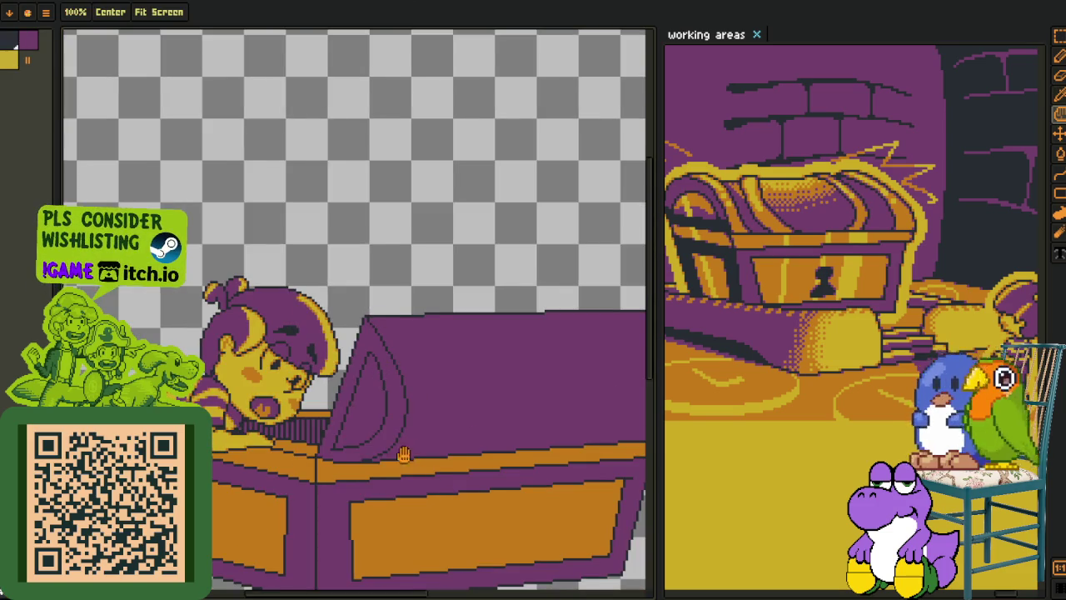
{"action": "scroll", "coordinate": [375, 379], "scroll_direction": "up", "scroll_amount": 1}
{"action": "scroll", "coordinate": [308, 304], "scroll_direction": "up", "scroll_amount": 1}
{"action": "key", "text": "g"}
{"action": "left_click", "coordinate": [315, 301]}
{"action": "scroll", "coordinate": [315, 301], "scroll_direction": "down", "scroll_amount": 3}
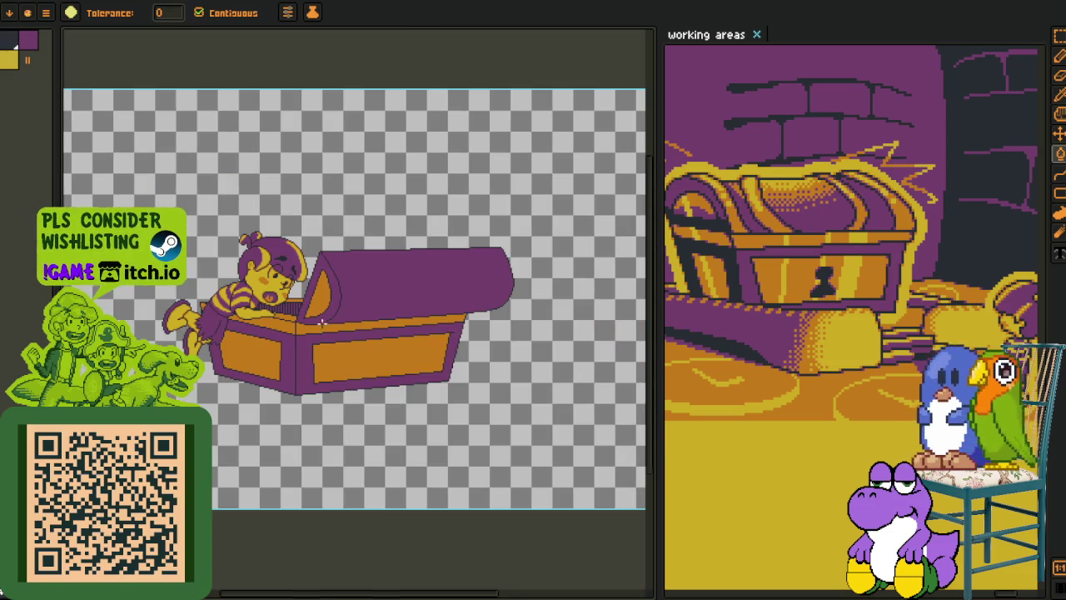
- Toggle between the Pencil and colour picker while zooming in on the lid stripe
{"action": "key", "text": "o"}
{"action": "scroll", "coordinate": [321, 281], "scroll_direction": "up", "scroll_amount": 4}
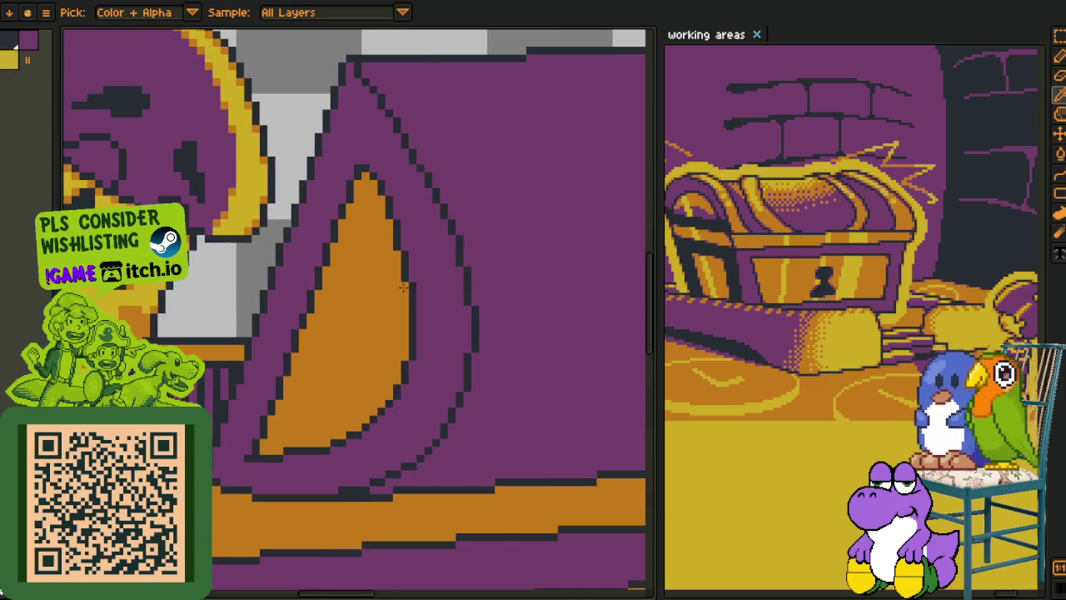
{"action": "scroll", "coordinate": [403, 288], "scroll_direction": "up", "scroll_amount": 2}
{"action": "key", "text": "b"}
{"action": "key", "text": "o"}
{"action": "key", "text": "b"}
{"action": "key", "text": "o"}
{"action": "key", "text": "b"}
- Sample the lid's purple and tidy the orange stripe's edge pixels
{"action": "left_click", "coordinate": [431, 402], "text": "alt"}
{"action": "left_click", "coordinate": [402, 474], "text": "alt"}
{"action": "scroll", "coordinate": [407, 472], "scroll_direction": "down", "scroll_amount": 2}
{"action": "scroll", "coordinate": [400, 483], "scroll_direction": "up", "scroll_amount": 3}
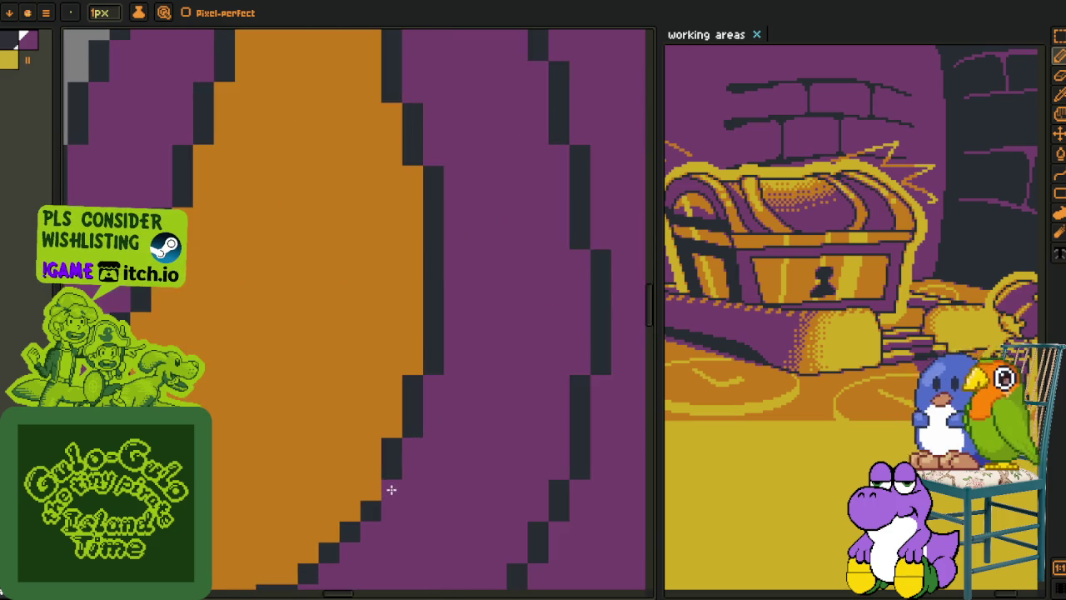
{"action": "left_click", "coordinate": [392, 459], "text": "alt"}
{"action": "scroll", "coordinate": [371, 486], "scroll_direction": "down", "scroll_amount": 3}
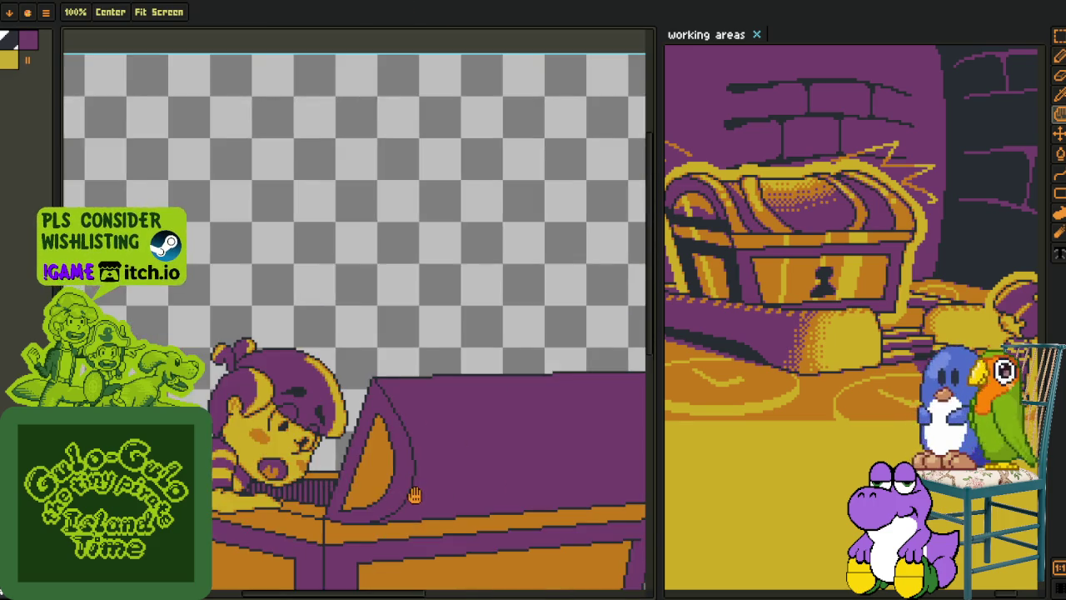
{"action": "left_click_drag", "start_coordinate": [392, 492], "coordinate": [365, 354]}
{"action": "key", "text": "alt"}
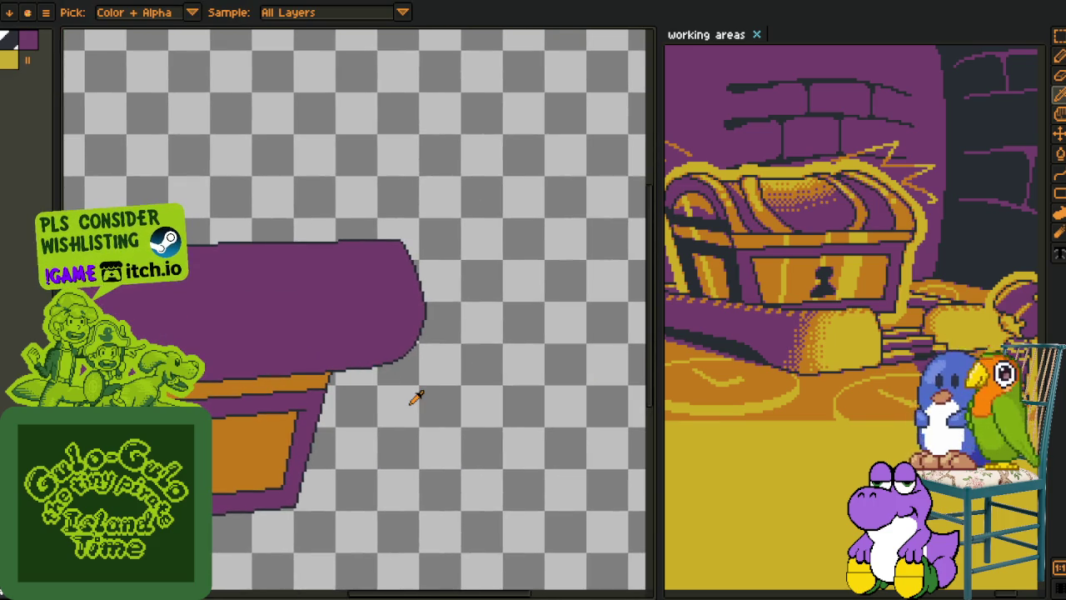
- Zoom in and out to review the chest and leaning character
{"action": "scroll", "coordinate": [325, 391], "scroll_direction": "down", "scroll_amount": 1}
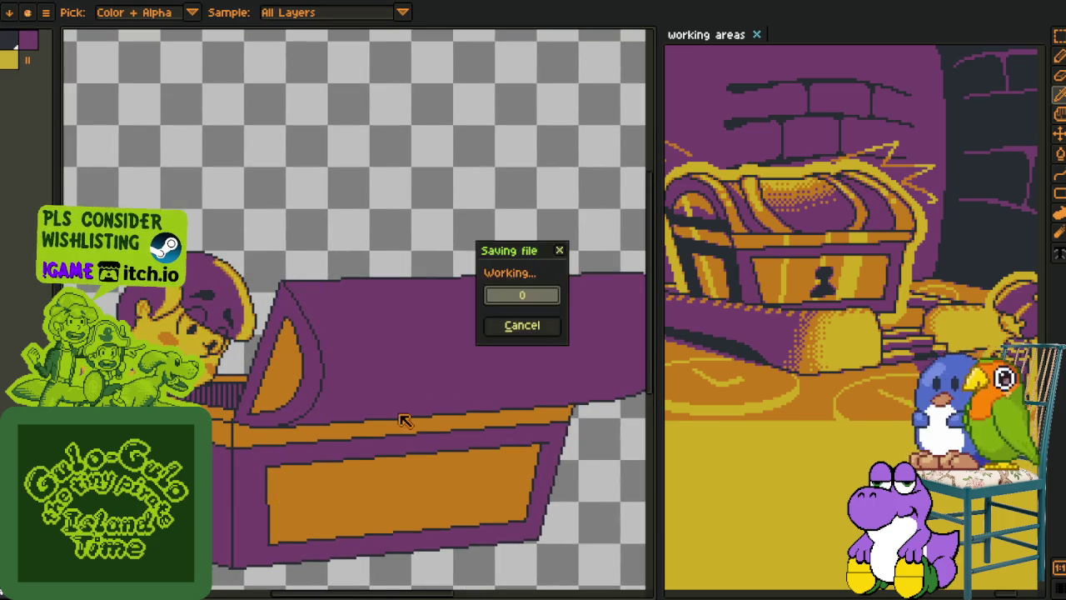
{"action": "scroll", "coordinate": [391, 405], "scroll_direction": "down", "scroll_amount": 1}
{"action": "scroll", "coordinate": [353, 371], "scroll_direction": "up", "scroll_amount": 1}
{"action": "scroll", "coordinate": [341, 350], "scroll_direction": "up", "scroll_amount": 1}
{"action": "scroll", "coordinate": [335, 338], "scroll_direction": "down", "scroll_amount": 1}
{"action": "scroll", "coordinate": [299, 323], "scroll_direction": "up", "scroll_amount": 1}
{"action": "scroll", "coordinate": [299, 323], "scroll_direction": "down", "scroll_amount": 1}
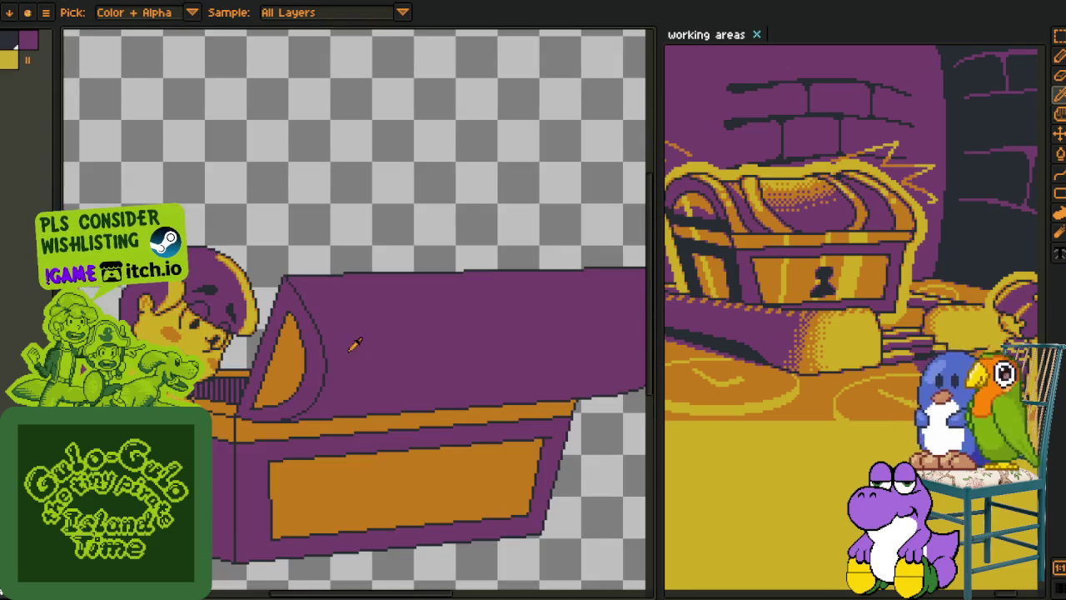
{"action": "scroll", "coordinate": [373, 375], "scroll_direction": "up", "scroll_amount": 1}
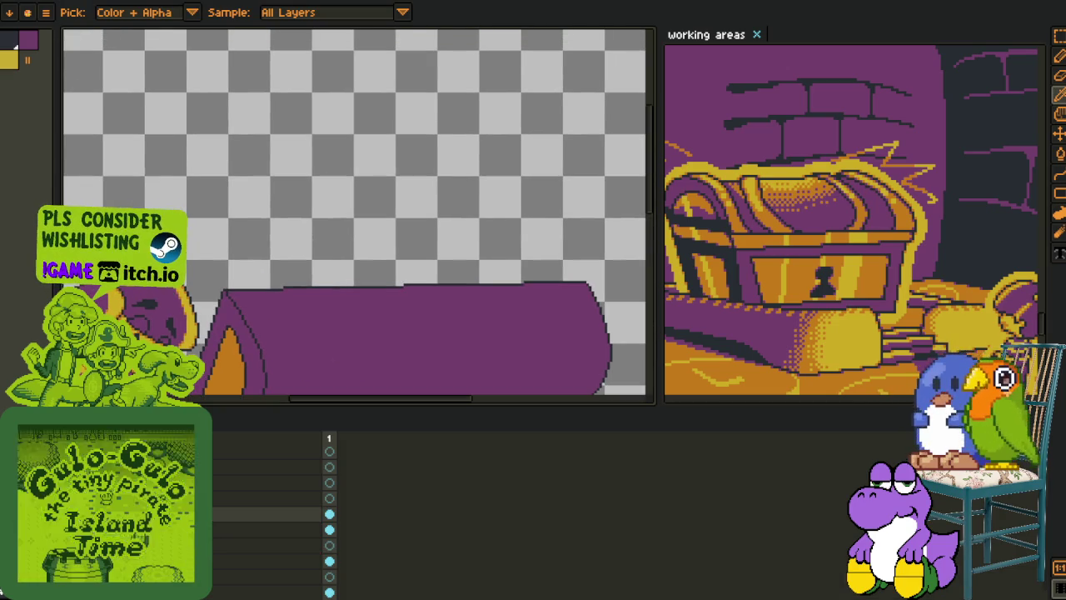
- Move the current layer down one step and add a new empty layer
{"action": "right_click", "coordinate": [192, 514]}
{"action": "left_click", "coordinate": [227, 581]}
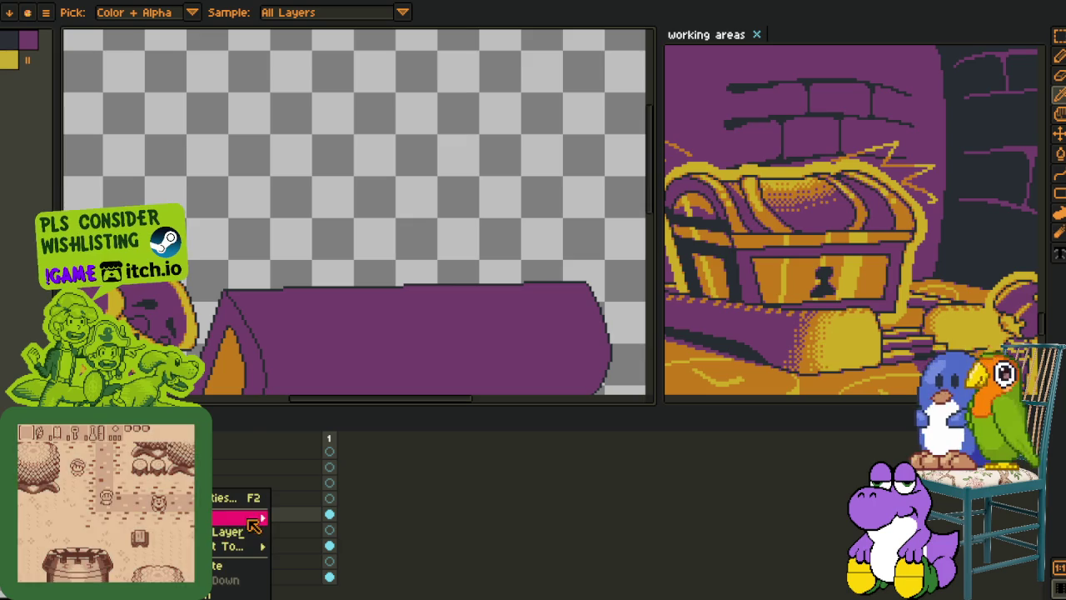
{"action": "left_click", "coordinate": [301, 518]}
{"action": "right_click", "coordinate": [227, 526]}
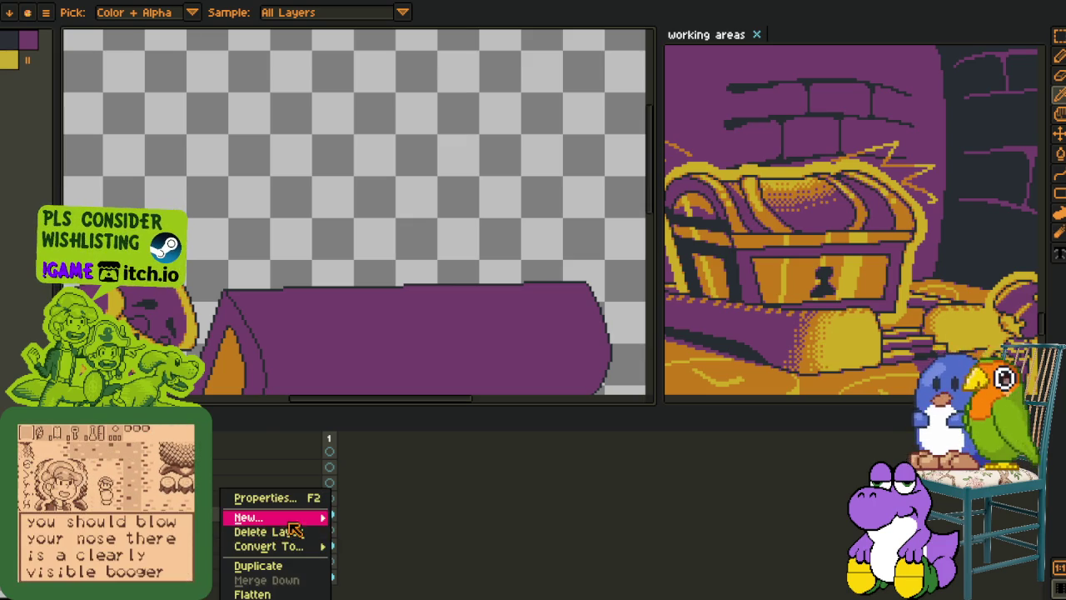
{"action": "left_click", "coordinate": [367, 513]}
{"action": "key", "text": "ctrl+z"}
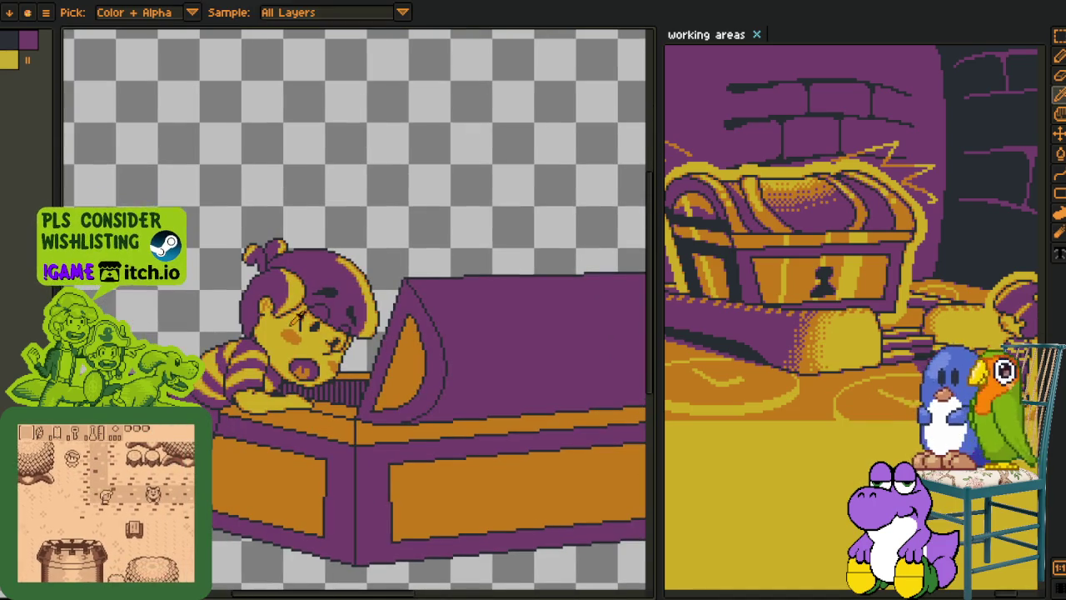
- Begin the blue band with pencil strokes along the lid's inner edge and thick top
{"action": "key", "text": "m"}
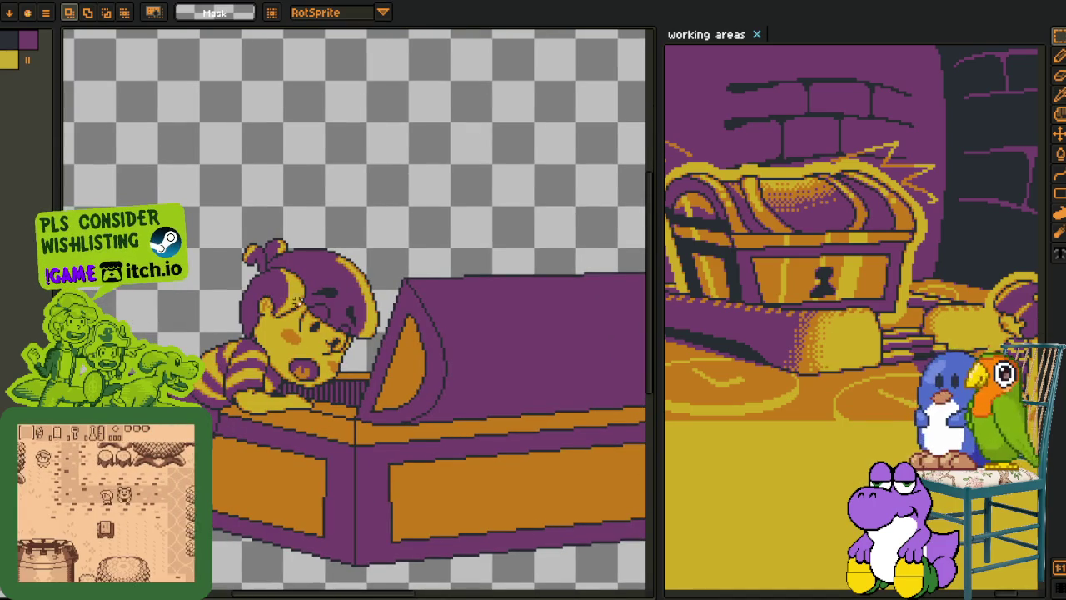
{"action": "scroll", "coordinate": [275, 298], "scroll_direction": "down", "scroll_amount": 3}
{"action": "key", "text": "ctrl+y"}
{"action": "scroll", "coordinate": [332, 335], "scroll_direction": "up", "scroll_amount": 3}
{"action": "scroll", "coordinate": [333, 335], "scroll_direction": "up", "scroll_amount": 1}
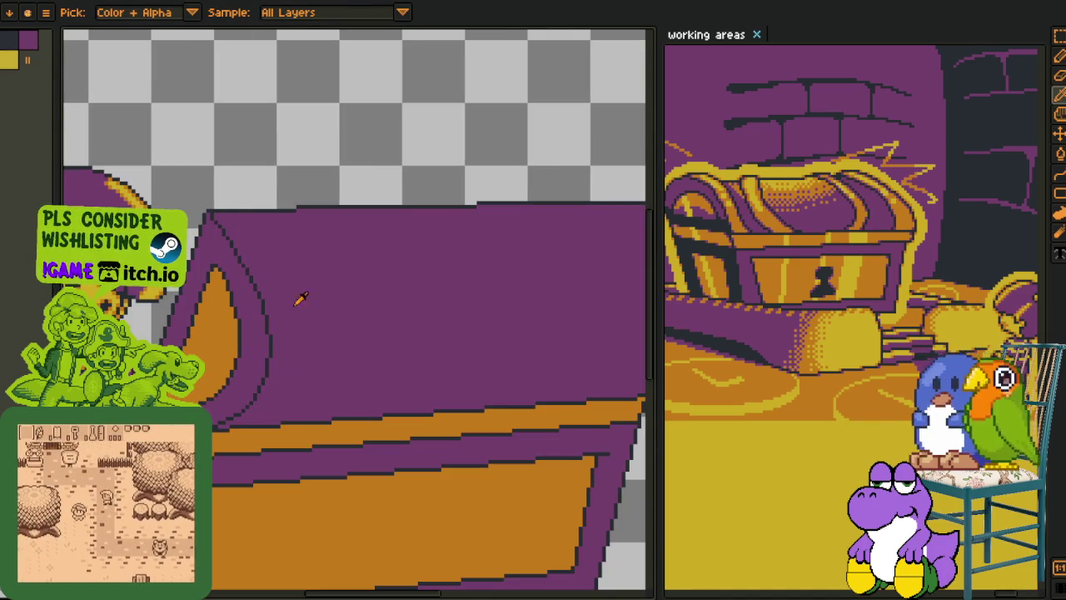
{"action": "scroll", "coordinate": [258, 259], "scroll_direction": "up", "scroll_amount": 1}
{"action": "scroll", "coordinate": [208, 191], "scroll_direction": "up", "scroll_amount": 1}
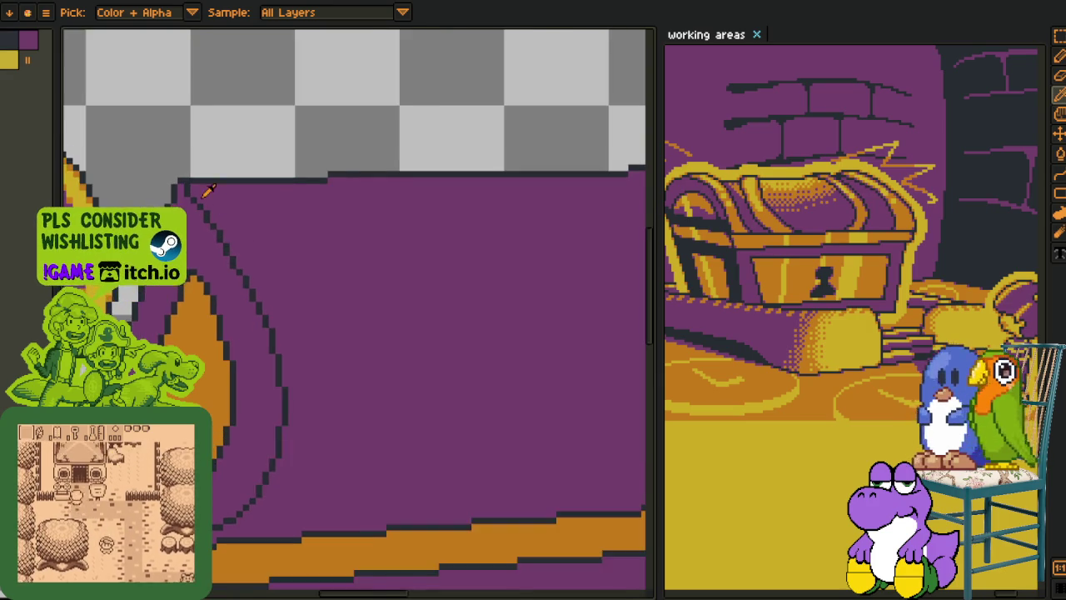
{"action": "scroll", "coordinate": [191, 187], "scroll_direction": "up", "scroll_amount": 1}
{"action": "key", "text": "b"}
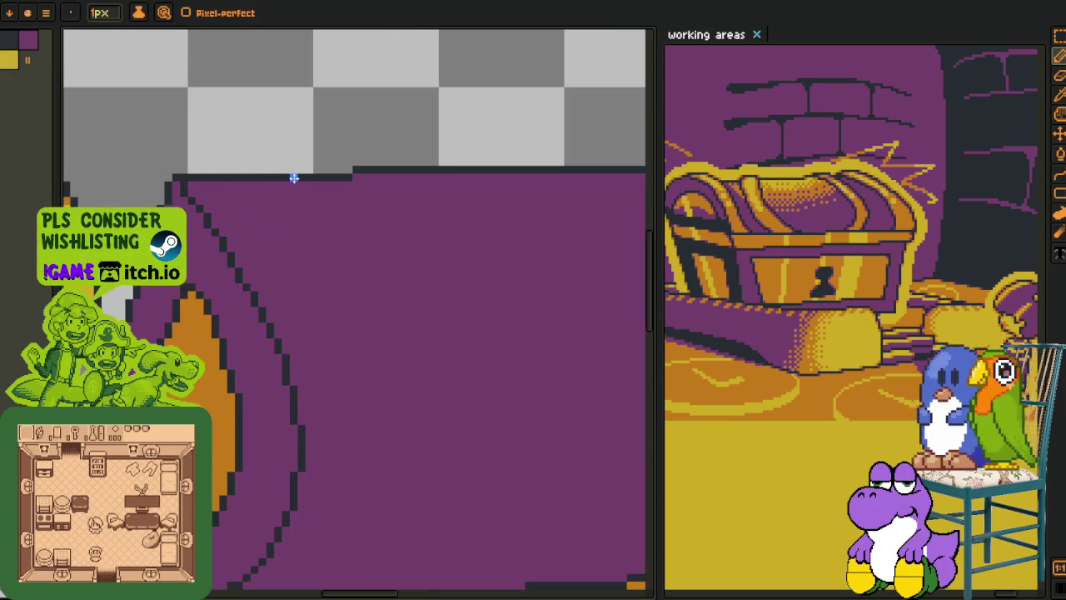
{"action": "mouse_move", "coordinate": [307, 182]}
{"action": "left_mouse_down"}
{"action": "mouse_move", "coordinate": [293, 199]}
{"action": "mouse_move", "coordinate": [290, 295]}
{"action": "mouse_move", "coordinate": [298, 231]}
{"action": "left_mouse_up"}
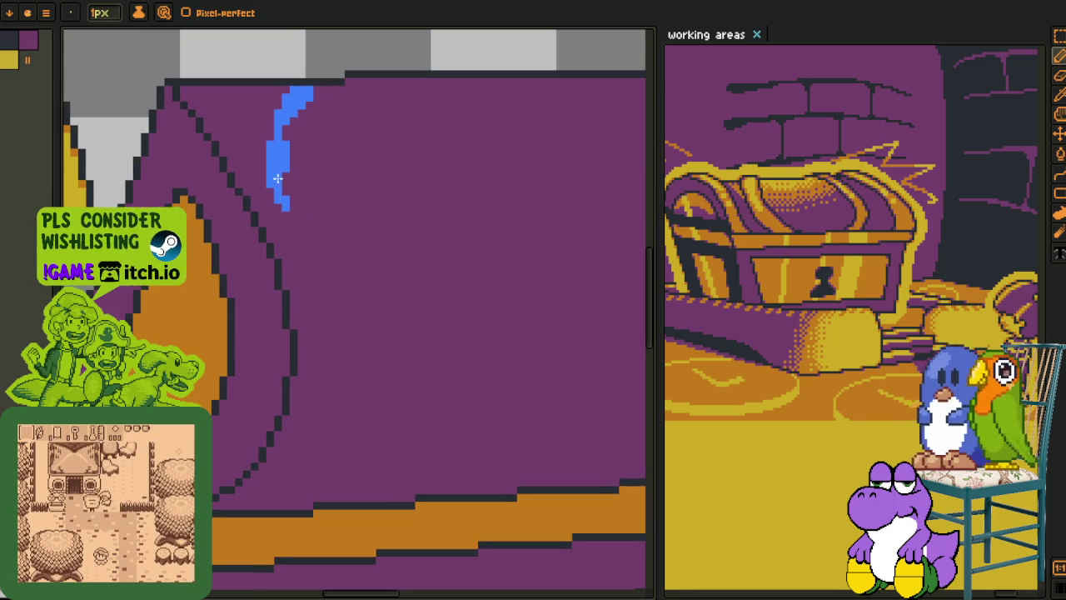
{"action": "mouse_move", "coordinate": [321, 90]}
{"action": "left_mouse_down"}
{"action": "mouse_move", "coordinate": [292, 116]}
{"action": "mouse_move", "coordinate": [288, 137]}
{"action": "mouse_move", "coordinate": [287, 125]}
{"action": "left_mouse_up"}
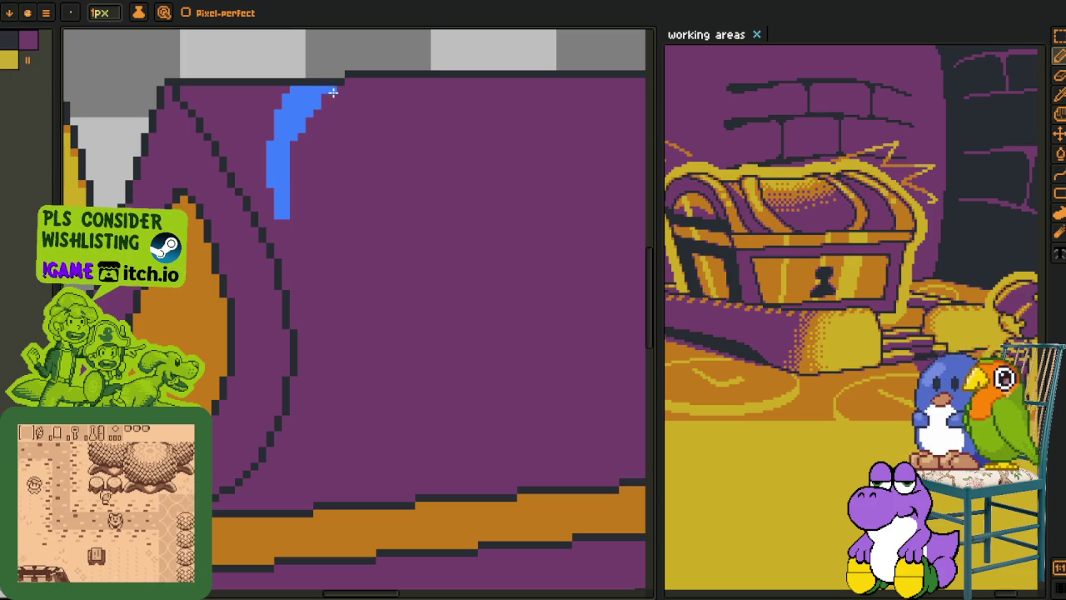
{"action": "left_click_drag", "start_coordinate": [342, 90], "coordinate": [321, 113]}
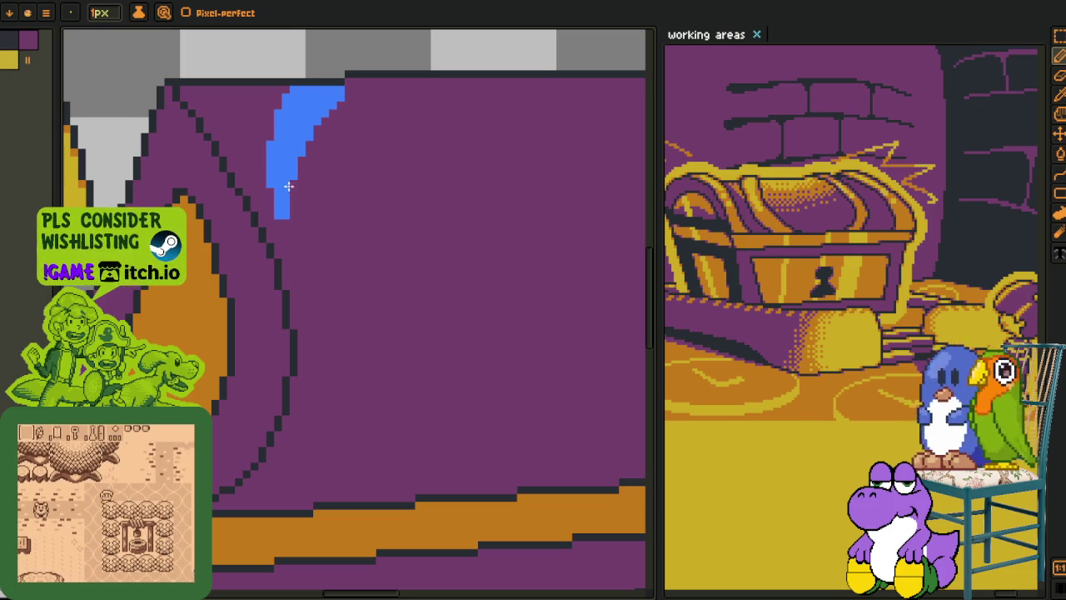
- Extend the blue curve down the inside of the lid to the orange trim
{"action": "mouse_move", "coordinate": [292, 181]}
{"action": "left_mouse_down"}
{"action": "mouse_move", "coordinate": [309, 281]}
{"action": "mouse_move", "coordinate": [348, 348]}
{"action": "left_mouse_up"}
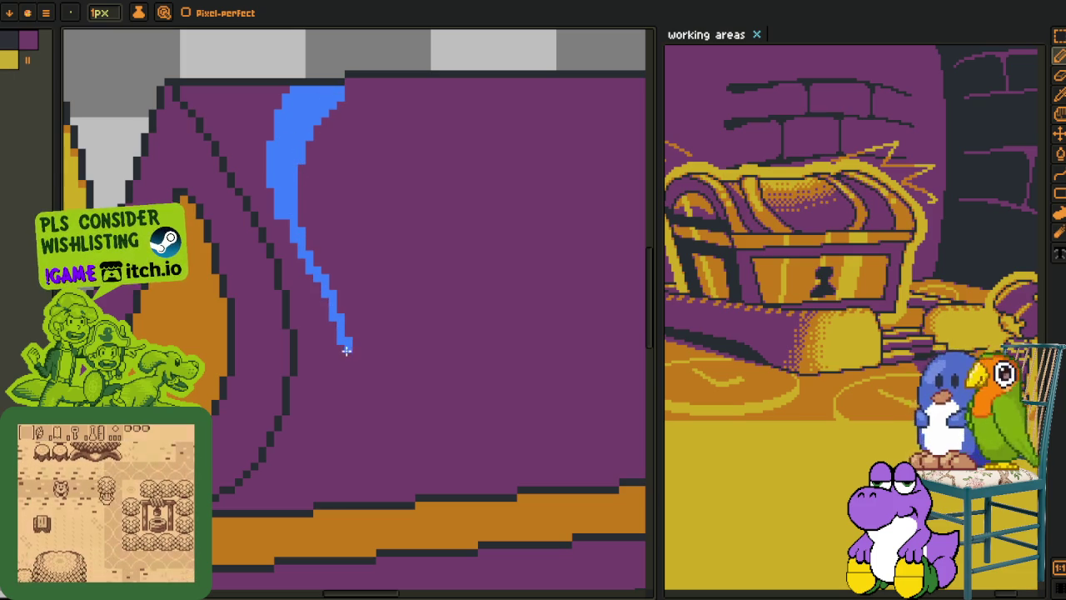
{"action": "left_click_drag", "start_coordinate": [317, 291], "coordinate": [333, 384]}
{"action": "left_click_drag", "start_coordinate": [308, 227], "coordinate": [333, 383]}
{"action": "left_click_drag", "start_coordinate": [332, 271], "coordinate": [336, 393]}
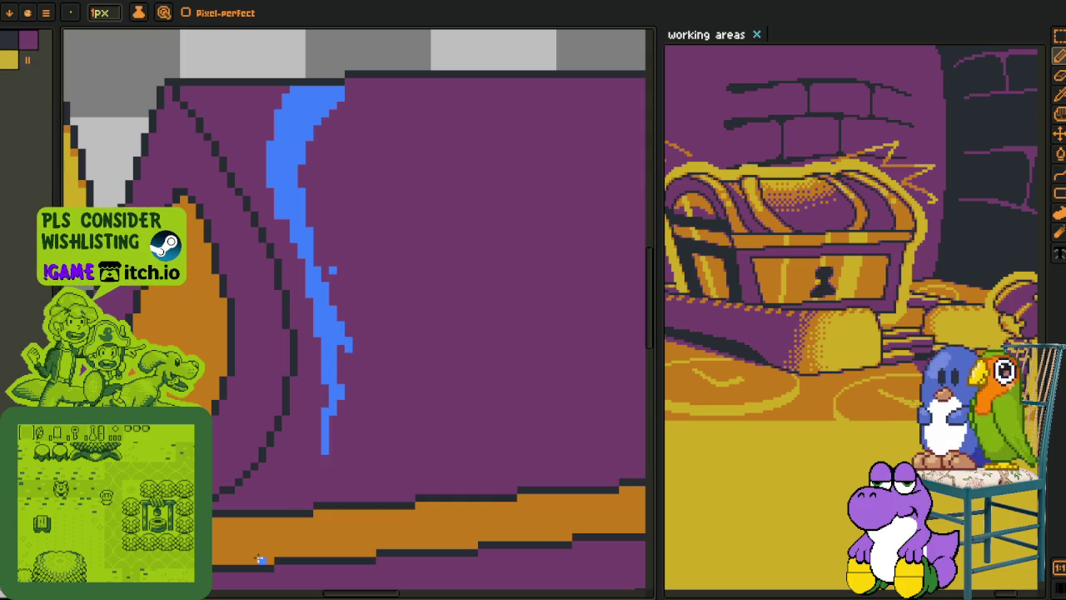
{"action": "scroll", "coordinate": [244, 511], "scroll_direction": "up", "scroll_amount": 1}
{"action": "scroll", "coordinate": [217, 481], "scroll_direction": "up", "scroll_amount": 1}
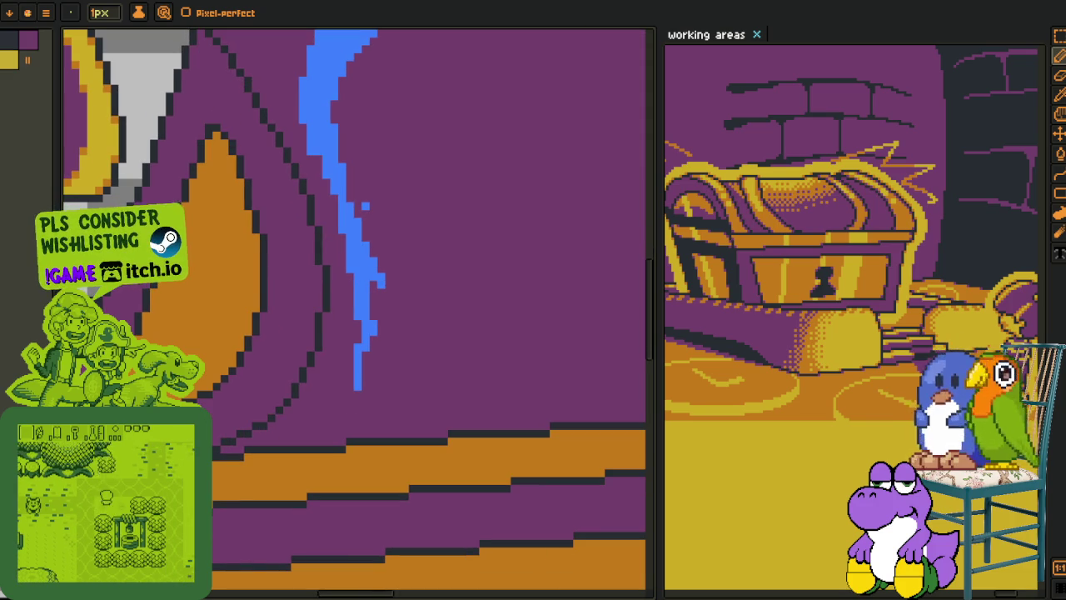
{"action": "left_click_drag", "start_coordinate": [213, 471], "coordinate": [281, 471]}
{"action": "key", "text": "ctrl+z"}
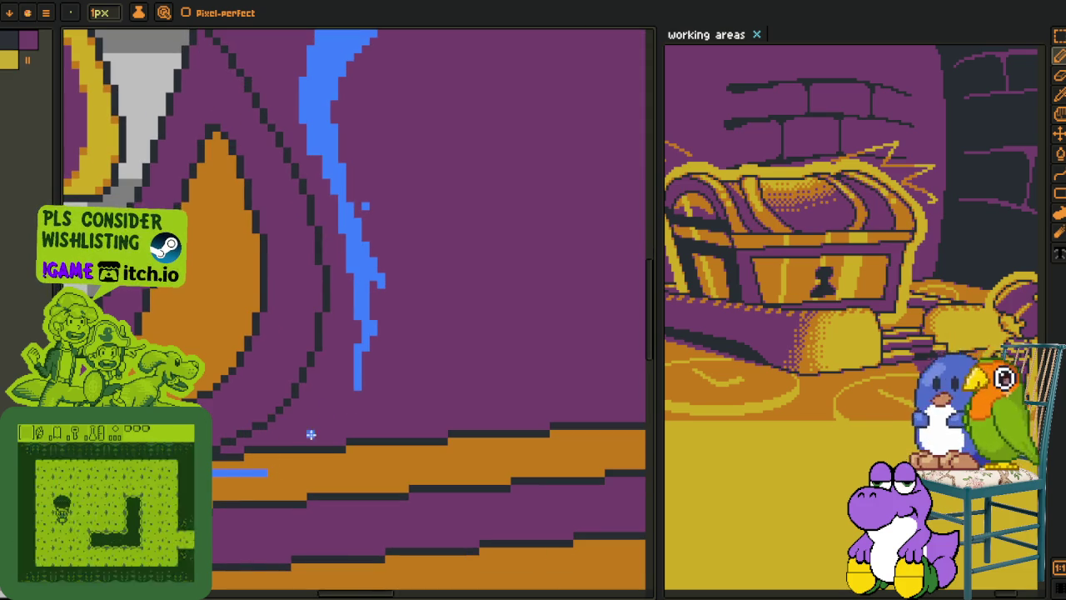
{"action": "mouse_move", "coordinate": [374, 287]}
{"action": "left_mouse_down"}
{"action": "mouse_move", "coordinate": [373, 359]}
{"action": "mouse_move", "coordinate": [323, 445]}
{"action": "mouse_move", "coordinate": [218, 482]}
{"action": "left_mouse_up"}
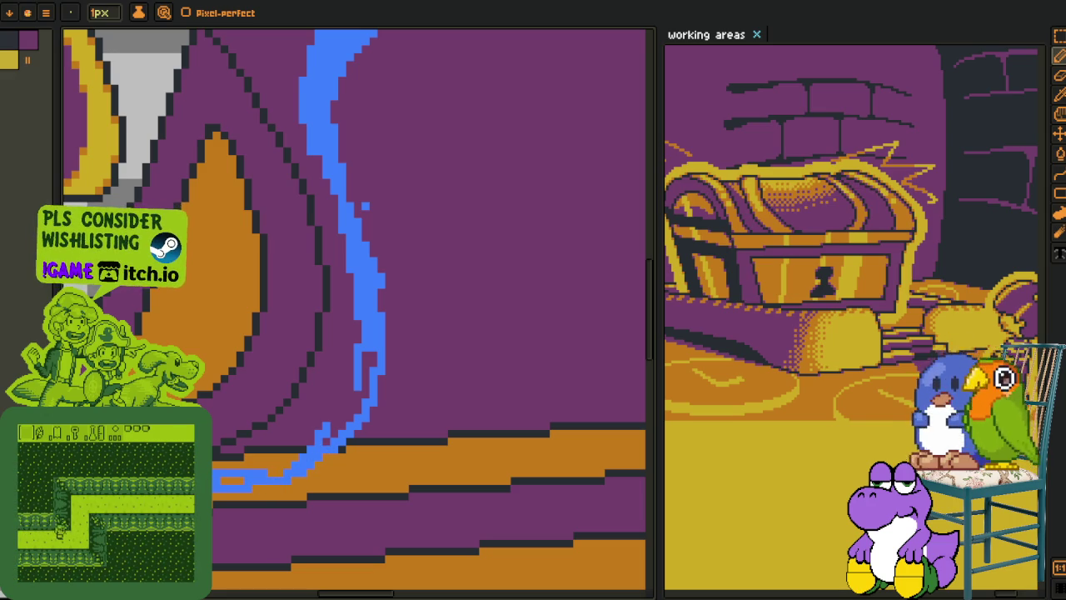
{"action": "left_click", "coordinate": [246, 478]}
- Bucket-fill the purple band and dark bottom line beside the blue curve with blue
{"action": "scroll", "coordinate": [248, 477], "scroll_direction": "down", "scroll_amount": 1}
{"action": "scroll", "coordinate": [250, 477], "scroll_direction": "up", "scroll_amount": 1}
{"action": "scroll", "coordinate": [250, 477], "scroll_direction": "up", "scroll_amount": 1}
{"action": "scroll", "coordinate": [251, 477], "scroll_direction": "up", "scroll_amount": 1}
{"action": "key", "text": "g"}
{"action": "left_click_drag", "start_coordinate": [219, 474], "coordinate": [269, 472]}
{"action": "key", "text": "b"}
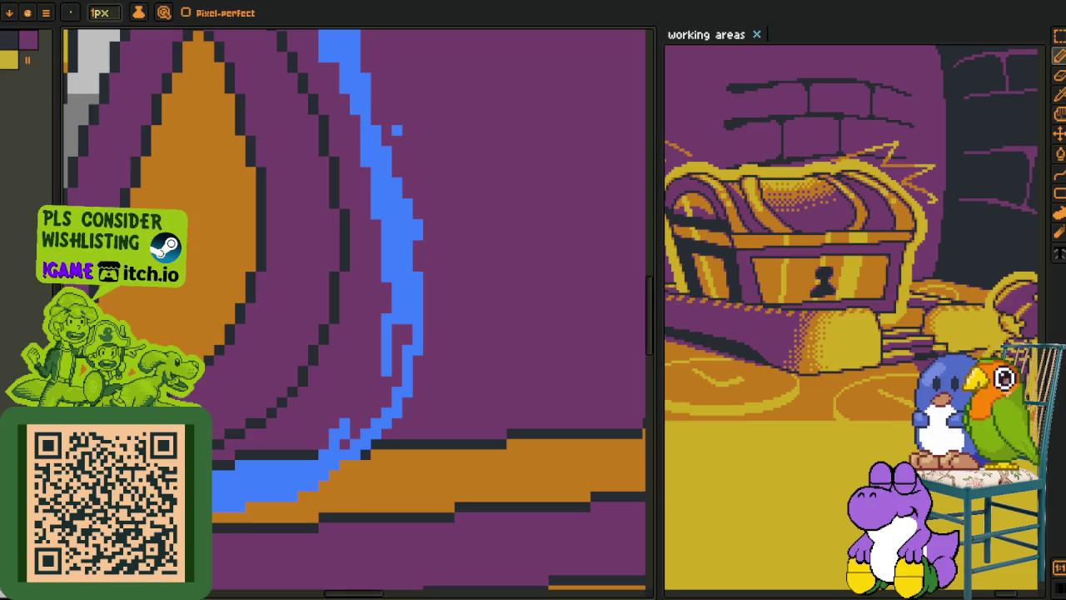
{"action": "key", "text": "g"}
{"action": "left_click", "coordinate": [241, 446]}
{"action": "left_click", "coordinate": [261, 453]}
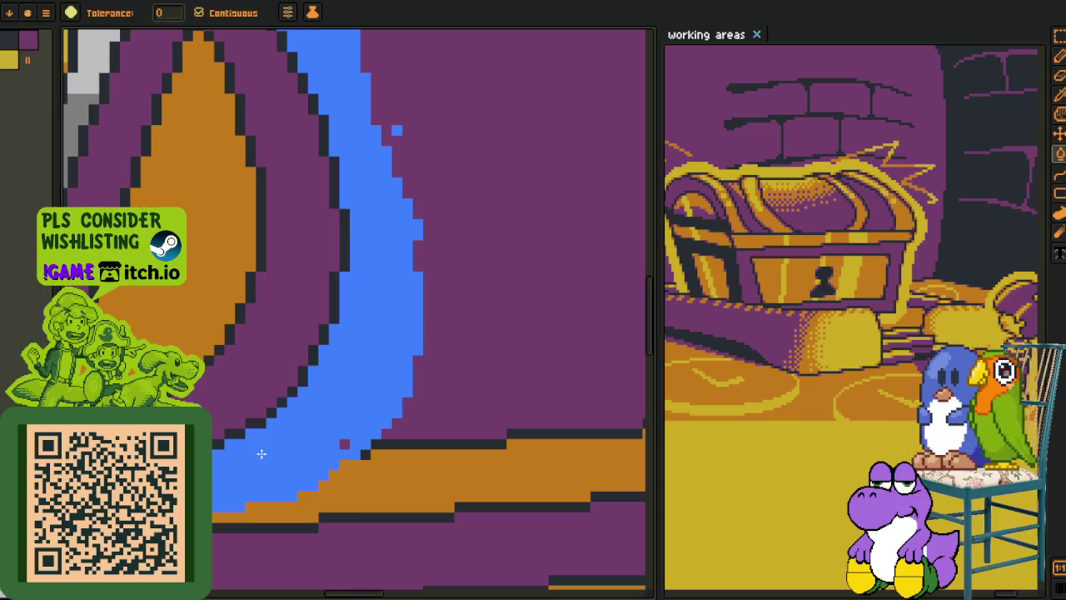
{"action": "left_click_drag", "start_coordinate": [384, 325], "coordinate": [369, 400]}
{"action": "key", "text": "b"}
{"action": "left_click_drag", "start_coordinate": [390, 506], "coordinate": [365, 335]}
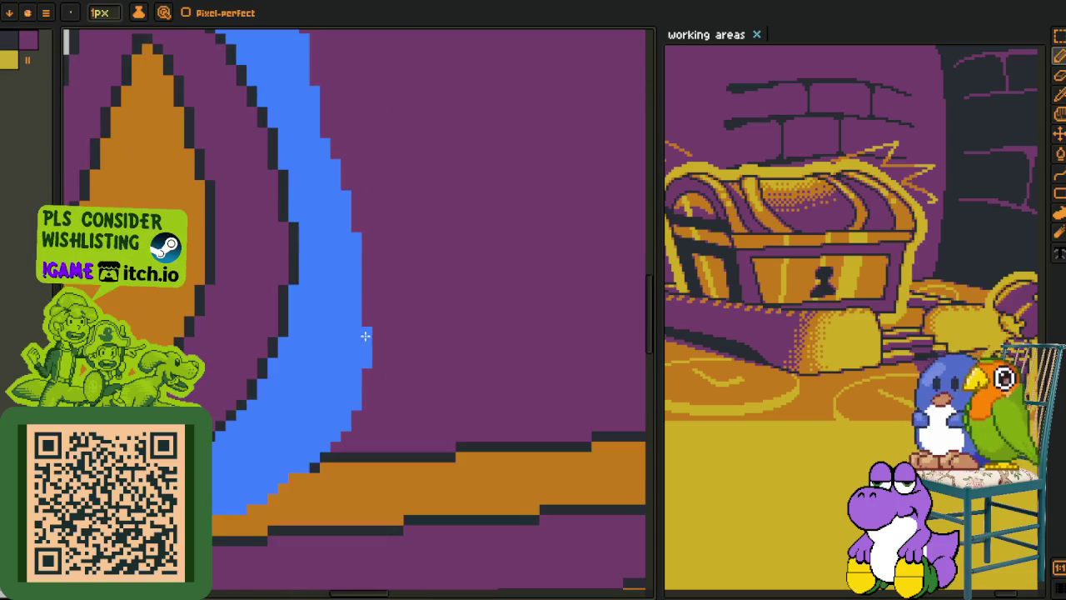
- Draw a blue pencil curve along the lid's rounded end
{"action": "scroll", "coordinate": [267, 497], "scroll_direction": "down", "scroll_amount": 3}
{"action": "scroll", "coordinate": [267, 497], "scroll_direction": "down", "scroll_amount": 2}
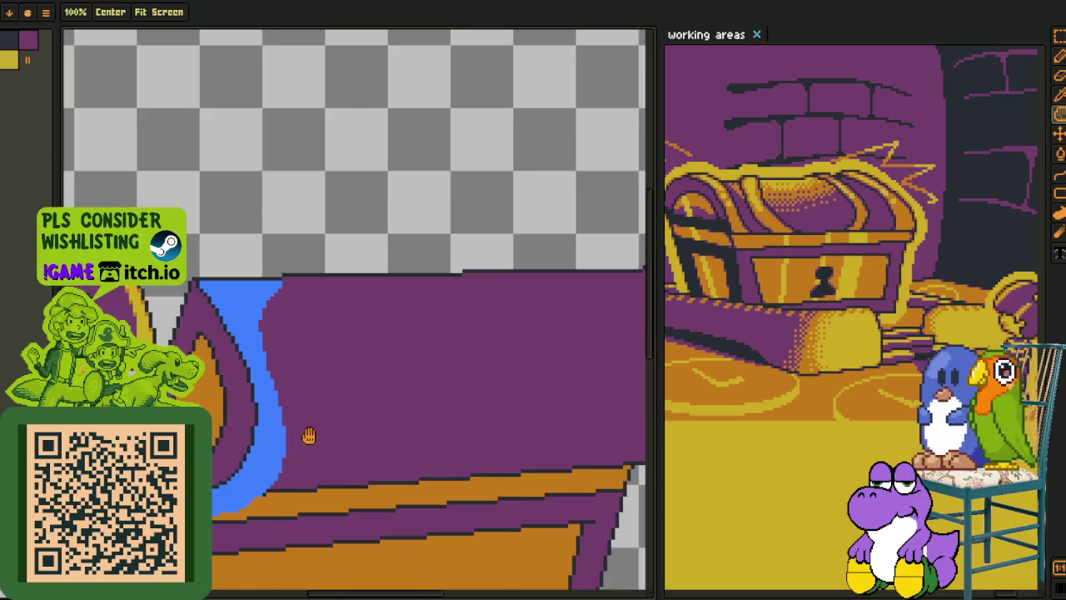
{"action": "scroll", "coordinate": [309, 436], "scroll_direction": "down", "scroll_amount": 2}
{"action": "scroll", "coordinate": [466, 385], "scroll_direction": "up", "scroll_amount": 2}
{"action": "scroll", "coordinate": [467, 386], "scroll_direction": "up", "scroll_amount": 1}
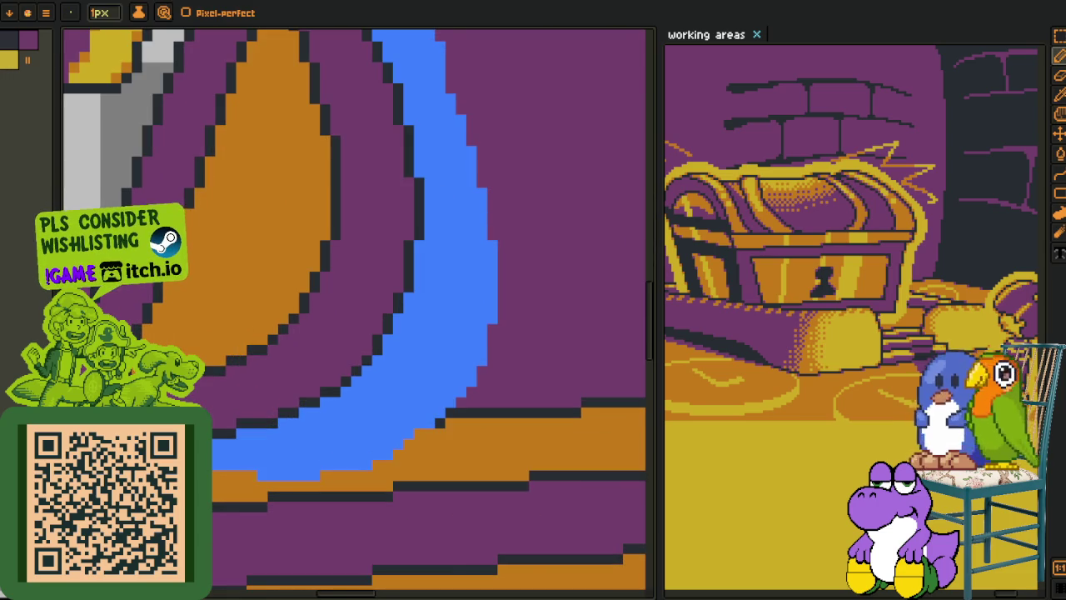
{"action": "scroll", "coordinate": [467, 386], "scroll_direction": "down", "scroll_amount": 2}
{"action": "scroll", "coordinate": [466, 386], "scroll_direction": "up", "scroll_amount": 2}
{"action": "scroll", "coordinate": [232, 380], "scroll_direction": "down", "scroll_amount": 2}
{"action": "key", "text": "b"}
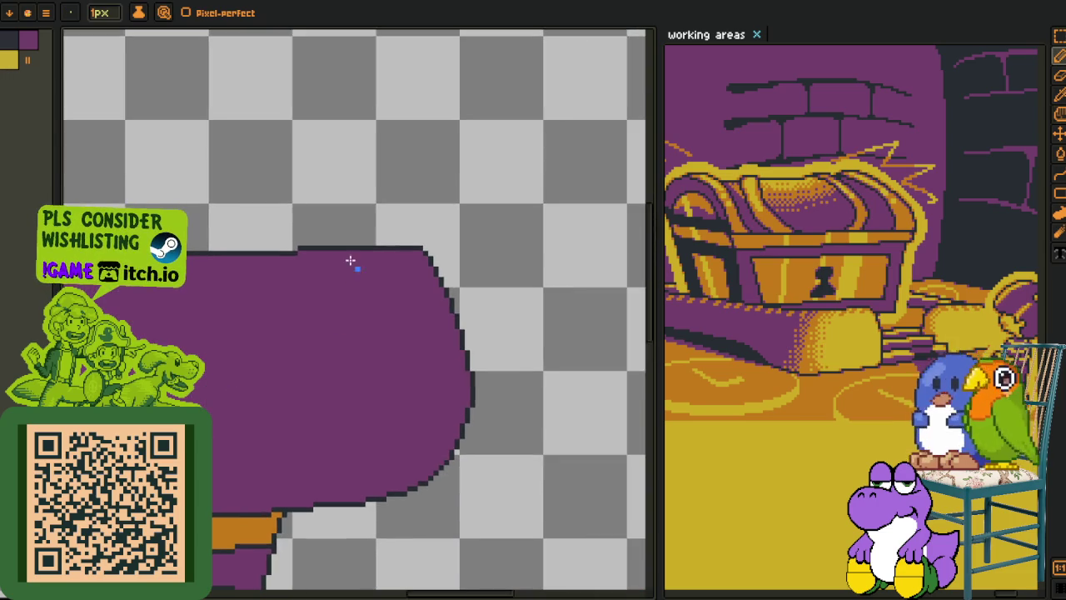
{"action": "scroll", "coordinate": [355, 257], "scroll_direction": "up", "scroll_amount": 2}
{"action": "mouse_move", "coordinate": [347, 250]}
{"action": "left_mouse_down"}
{"action": "mouse_move", "coordinate": [368, 255]}
{"action": "mouse_move", "coordinate": [419, 331]}
{"action": "left_mouse_up"}
{"action": "key", "text": "ctrl+z"}
{"action": "key", "text": "z"}
{"action": "key", "text": "b"}
{"action": "scroll", "coordinate": [426, 381], "scroll_direction": "down", "scroll_amount": 2}
{"action": "scroll", "coordinate": [428, 246], "scroll_direction": "up", "scroll_amount": 1}
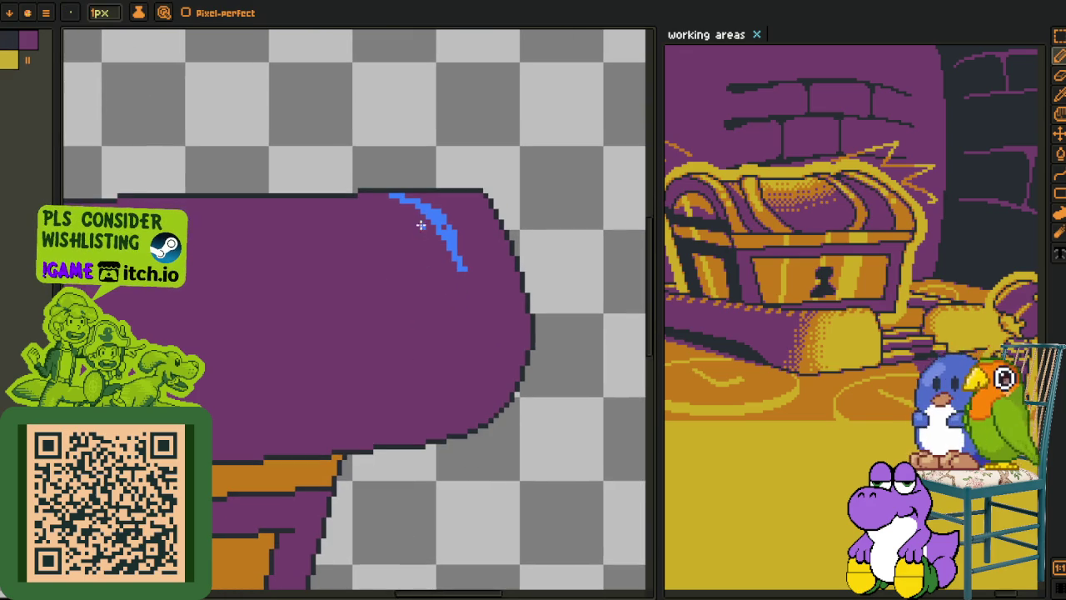
{"action": "mouse_move", "coordinate": [397, 204]}
{"action": "left_mouse_down"}
{"action": "mouse_move", "coordinate": [478, 309]}
{"action": "mouse_move", "coordinate": [486, 364]}
{"action": "mouse_move", "coordinate": [469, 412]}
{"action": "mouse_move", "coordinate": [433, 442]}
{"action": "left_mouse_up"}
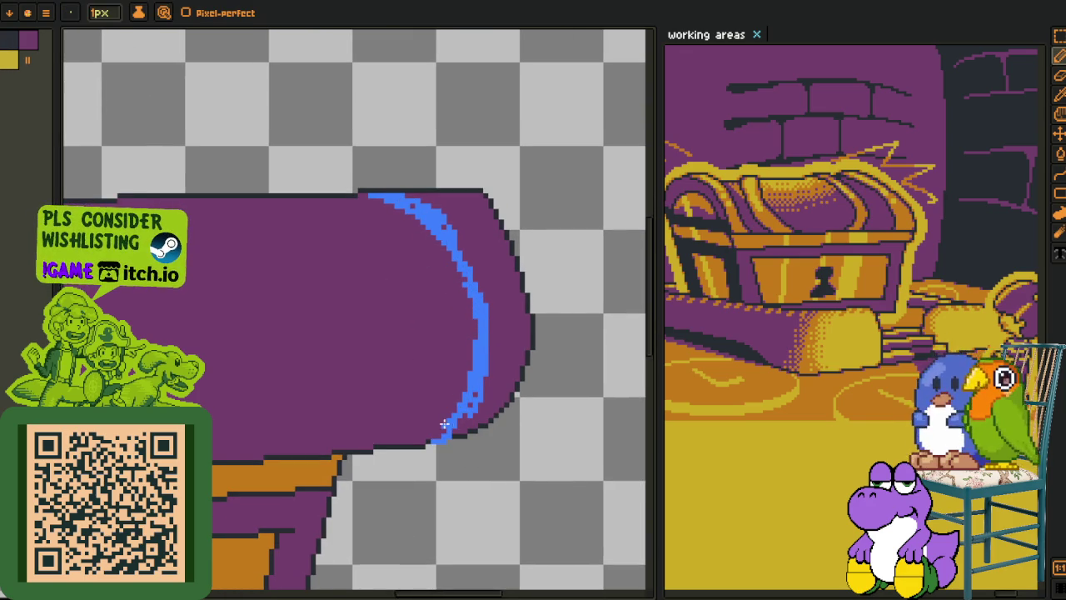
{"action": "scroll", "coordinate": [446, 425], "scroll_direction": "up", "scroll_amount": 1}
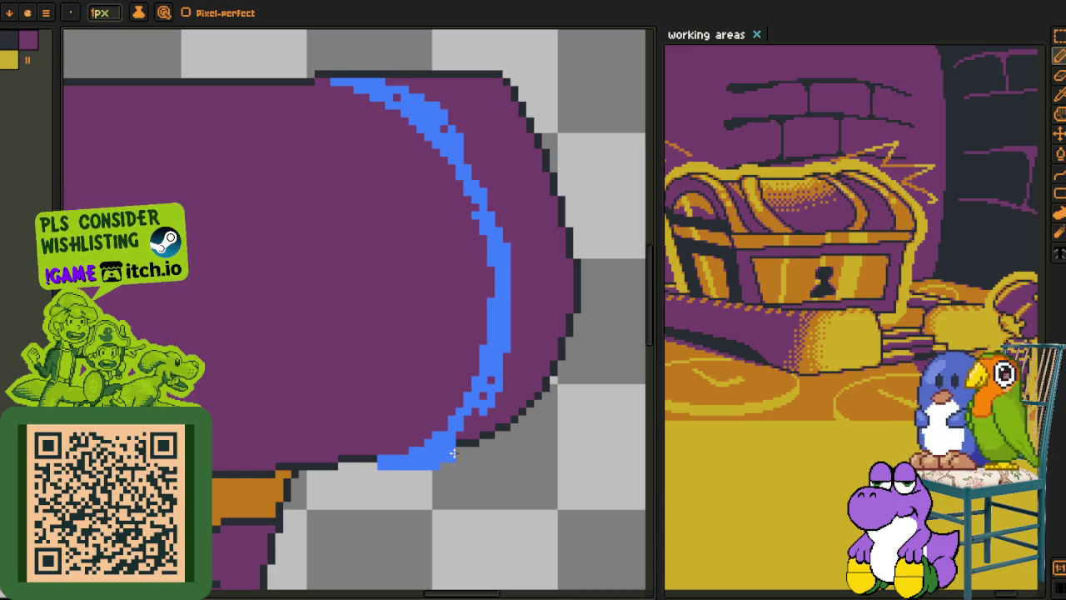
{"action": "scroll", "coordinate": [450, 454], "scroll_direction": "up", "scroll_amount": 1}
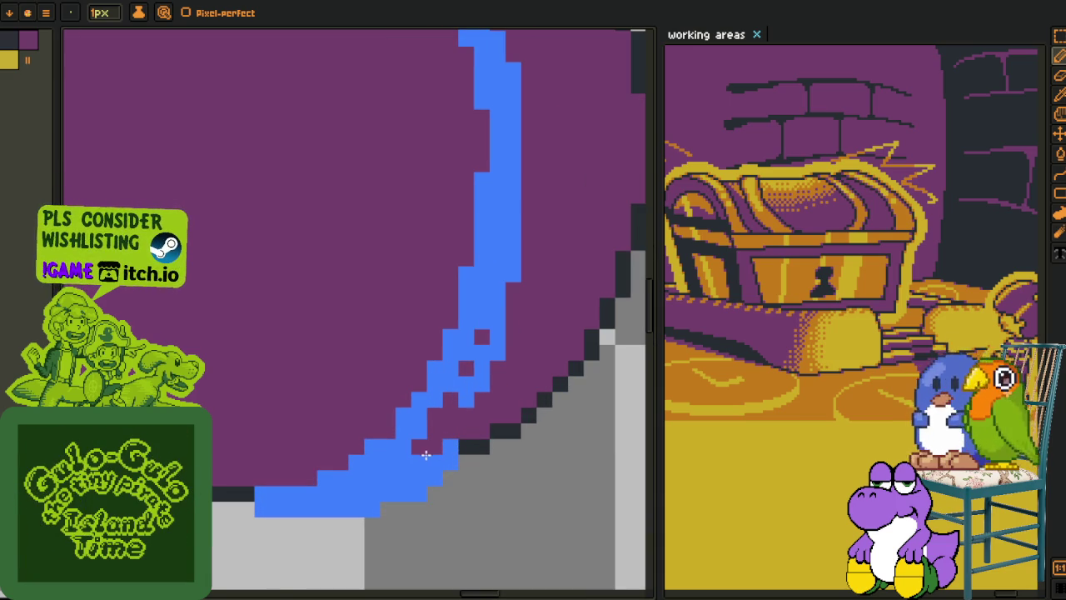
- Bucket-fill the purple strip beside the curve and a stray purple pixel with blue
{"action": "key", "text": "g"}
{"action": "left_click", "coordinate": [456, 405]}
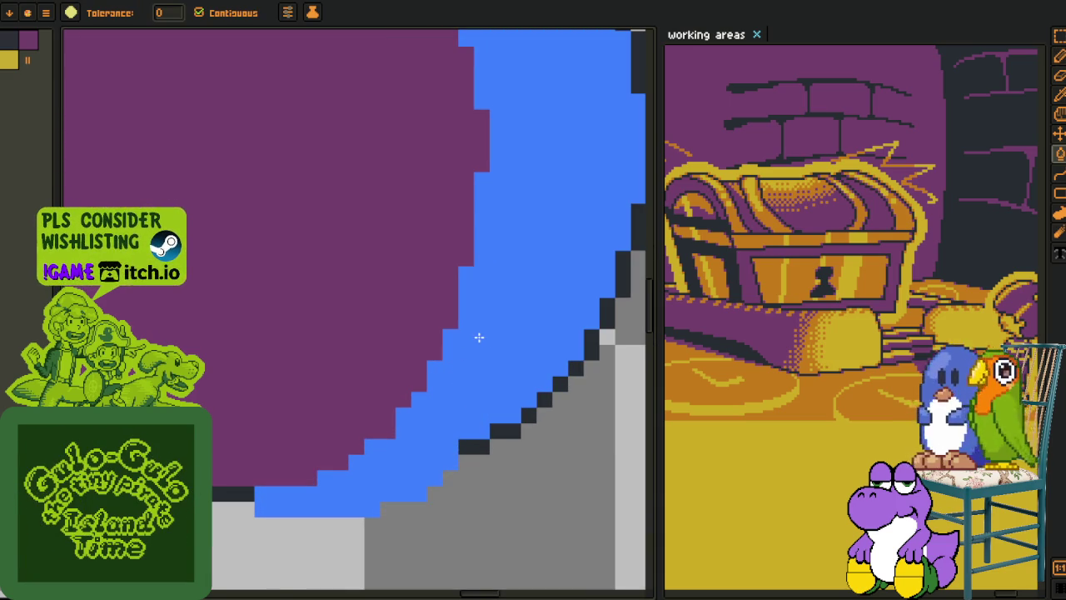
{"action": "scroll", "coordinate": [479, 338], "scroll_direction": "down", "scroll_amount": 2}
{"action": "scroll", "coordinate": [464, 203], "scroll_direction": "up", "scroll_amount": 1}
{"action": "scroll", "coordinate": [440, 183], "scroll_direction": "up", "scroll_amount": 1}
{"action": "left_click", "coordinate": [372, 143]}
{"action": "key", "text": "b"}
{"action": "scroll", "coordinate": [479, 289], "scroll_direction": "down", "scroll_amount": 2}
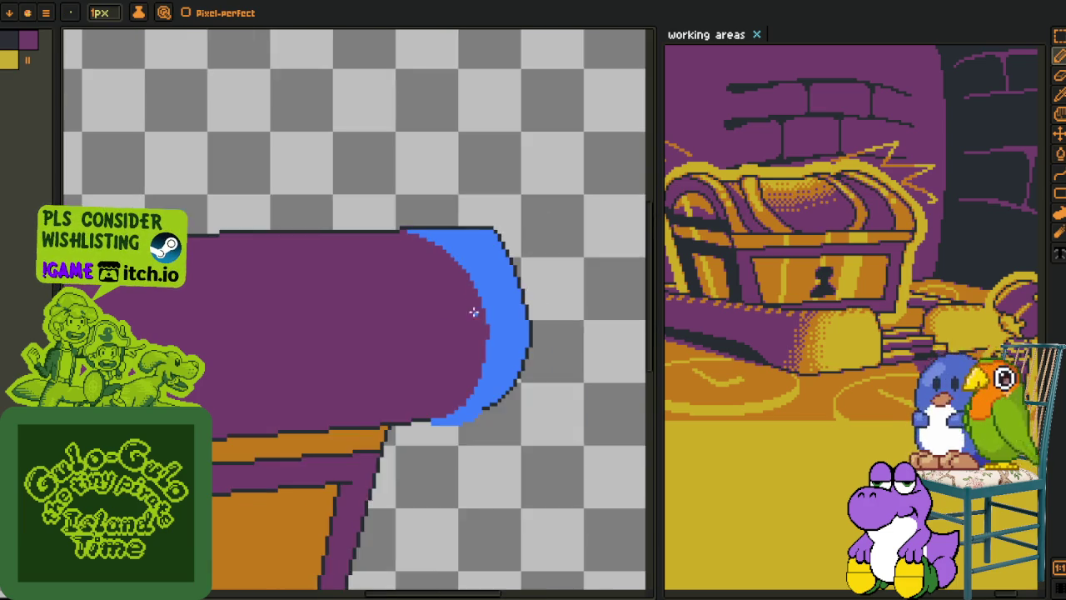
- Draw a pair of blue curves across the lid down to the orange band
{"action": "left_click_drag", "start_coordinate": [476, 302], "coordinate": [524, 339]}
{"action": "scroll", "coordinate": [291, 250], "scroll_direction": "up", "scroll_amount": 1}
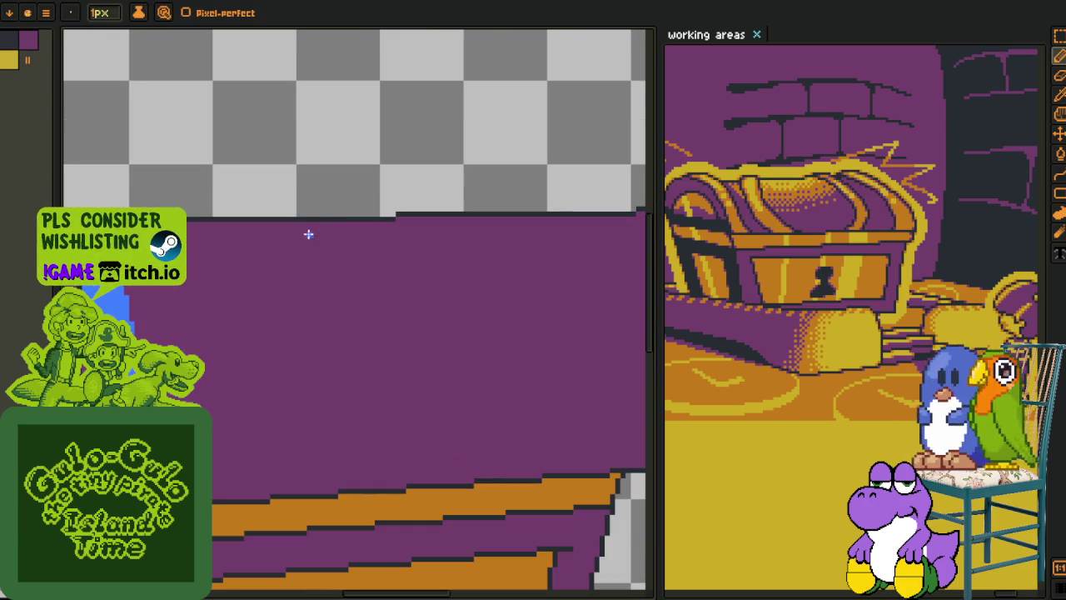
{"action": "mouse_move", "coordinate": [343, 223]}
{"action": "left_mouse_down"}
{"action": "mouse_move", "coordinate": [281, 298]}
{"action": "mouse_move", "coordinate": [316, 412]}
{"action": "left_mouse_up"}
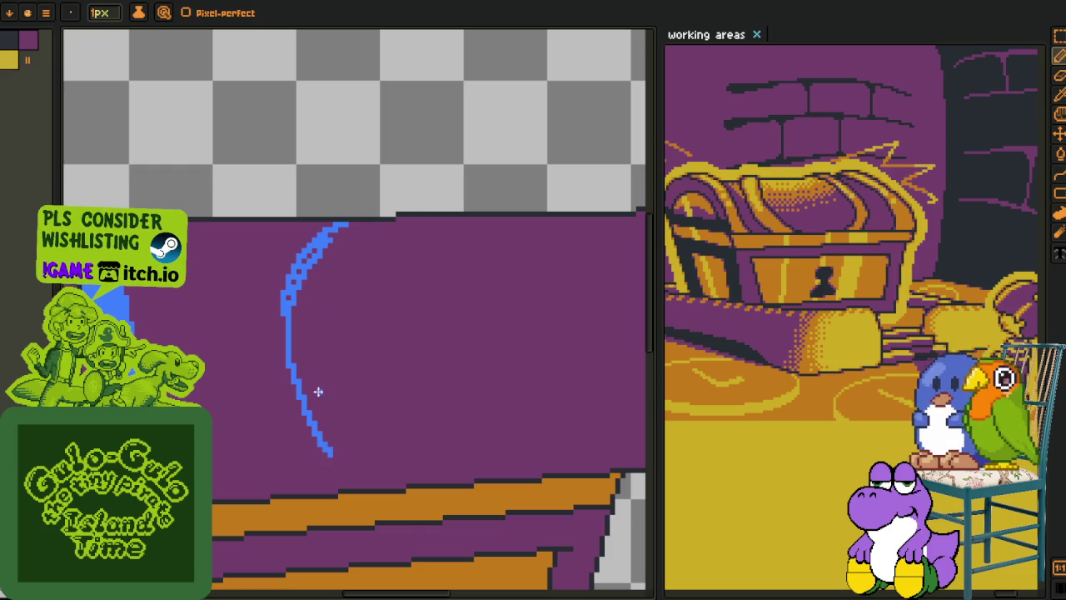
{"action": "key", "text": "ctrl+z"}
{"action": "mouse_move", "coordinate": [340, 498]}
{"action": "left_mouse_down"}
{"action": "mouse_move", "coordinate": [291, 390]}
{"action": "mouse_move", "coordinate": [333, 260]}
{"action": "mouse_move", "coordinate": [379, 203]}
{"action": "left_mouse_up"}
{"action": "scroll", "coordinate": [333, 260], "scroll_direction": "up", "scroll_amount": 1}
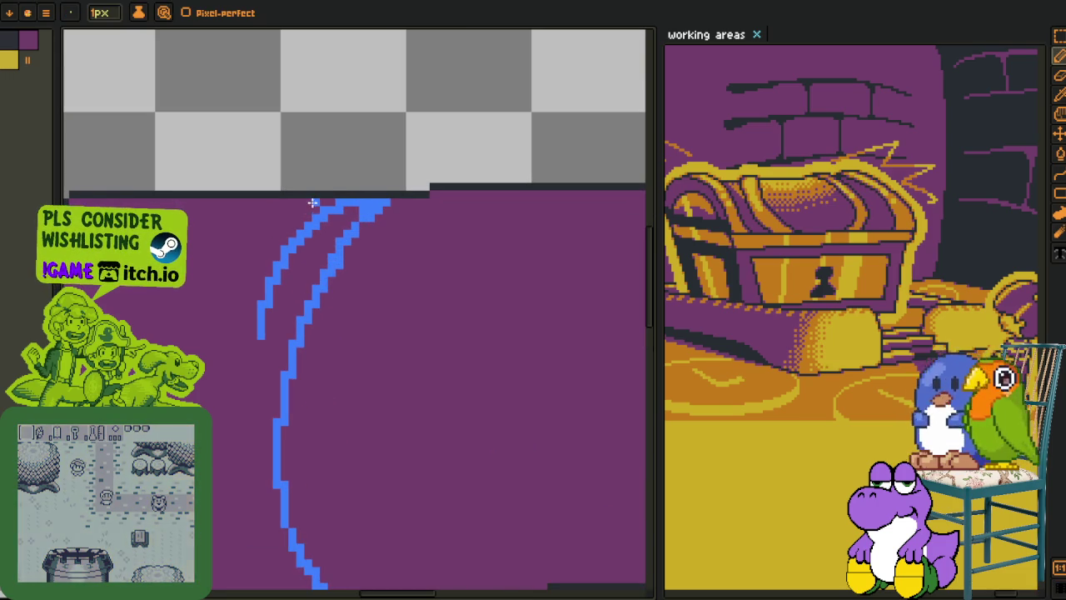
{"action": "left_click_drag", "start_coordinate": [306, 207], "coordinate": [247, 416]}
{"action": "scroll", "coordinate": [264, 333], "scroll_direction": "down", "scroll_amount": 5}
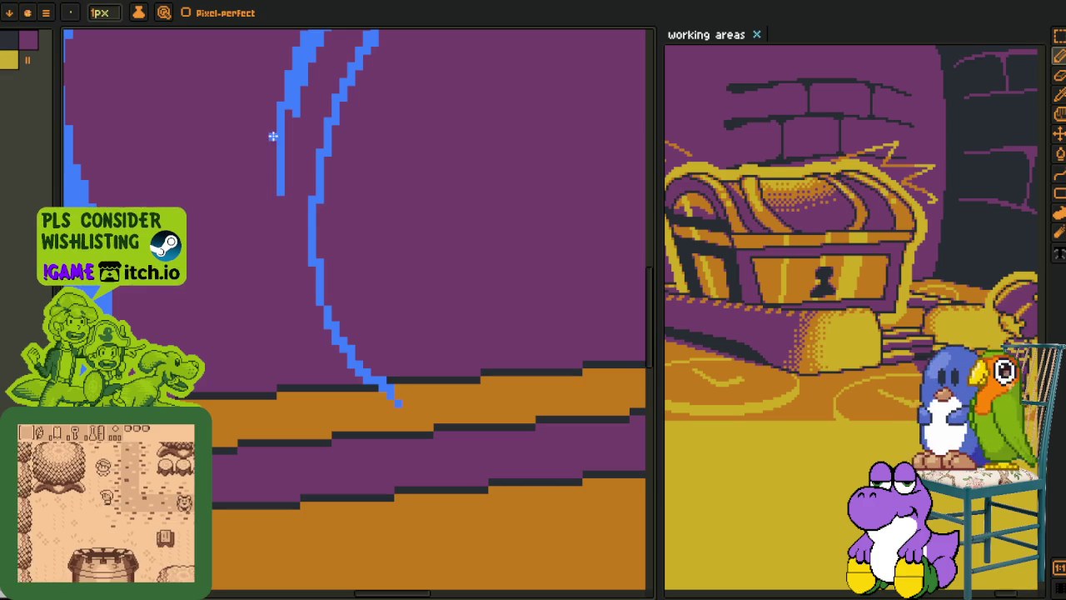
{"action": "left_click_drag", "start_coordinate": [272, 136], "coordinate": [326, 383]}
{"action": "scroll", "coordinate": [326, 383], "scroll_direction": "up", "scroll_amount": 1}
{"action": "mouse_move", "coordinate": [288, 337]}
{"action": "left_mouse_down"}
{"action": "mouse_move", "coordinate": [402, 413]}
{"action": "mouse_move", "coordinate": [337, 401]}
{"action": "mouse_move", "coordinate": [345, 373]}
{"action": "left_mouse_up"}
{"action": "scroll", "coordinate": [402, 413], "scroll_direction": "up", "scroll_amount": 1}
{"action": "scroll", "coordinate": [321, 373], "scroll_direction": "down", "scroll_amount": 2}
{"action": "scroll", "coordinate": [307, 355], "scroll_direction": "down", "scroll_amount": 2}
- Paint the purple notch at the top of the new band blue
{"action": "key", "text": "p"}
{"action": "scroll", "coordinate": [347, 331], "scroll_direction": "up", "scroll_amount": 3}
{"action": "key", "text": "b"}
{"action": "scroll", "coordinate": [256, 223], "scroll_direction": "up", "scroll_amount": 2}
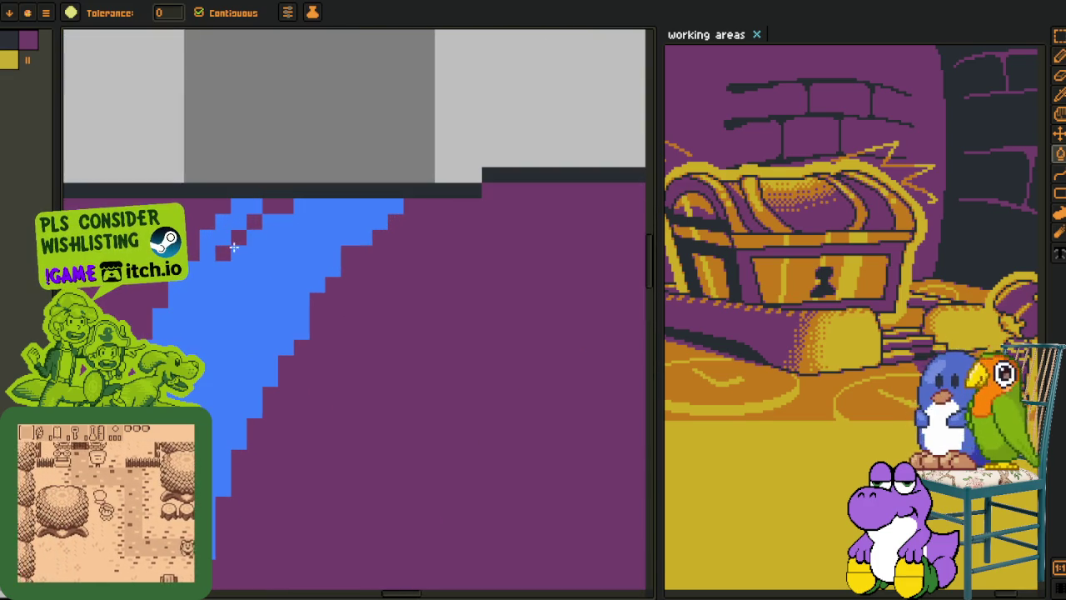
{"action": "left_click_drag", "start_coordinate": [256, 223], "coordinate": [264, 219]}
{"action": "scroll", "coordinate": [273, 253], "scroll_direction": "down", "scroll_amount": 2}
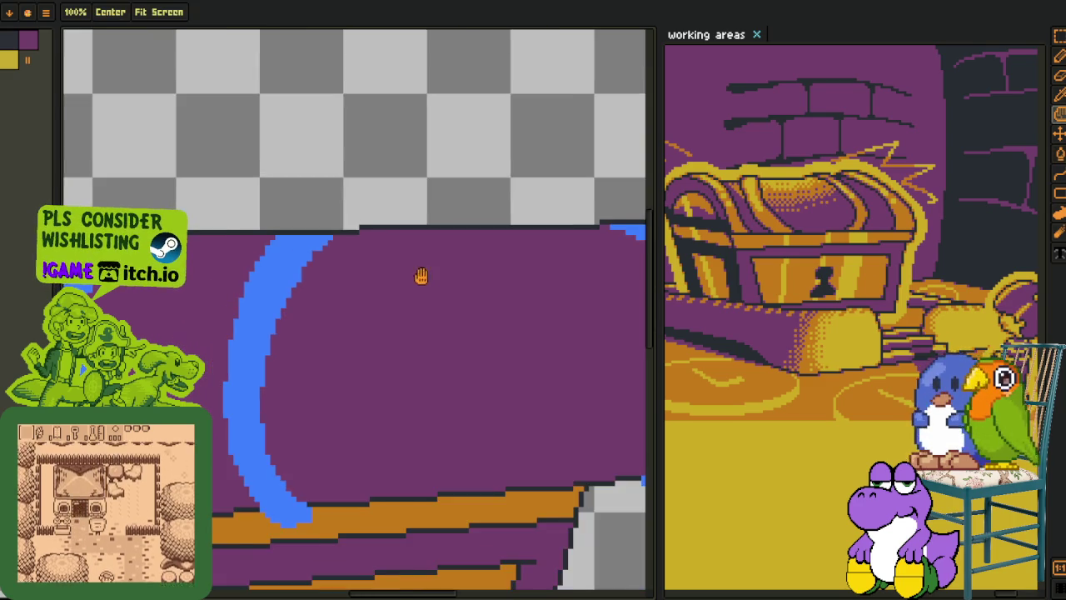
{"action": "scroll", "coordinate": [309, 245], "scroll_direction": "down", "scroll_amount": 1}
- Add blue strokes on the lid's right end and bucket-fill the space between them
{"action": "key", "text": "b"}
{"action": "mouse_move", "coordinate": [353, 236]}
{"action": "left_mouse_down"}
{"action": "mouse_move", "coordinate": [386, 253]}
{"action": "mouse_move", "coordinate": [425, 406]}
{"action": "mouse_move", "coordinate": [395, 476]}
{"action": "left_mouse_up"}
{"action": "scroll", "coordinate": [425, 424], "scroll_direction": "down", "scroll_amount": 2}
{"action": "scroll", "coordinate": [395, 476], "scroll_direction": "up", "scroll_amount": 1}
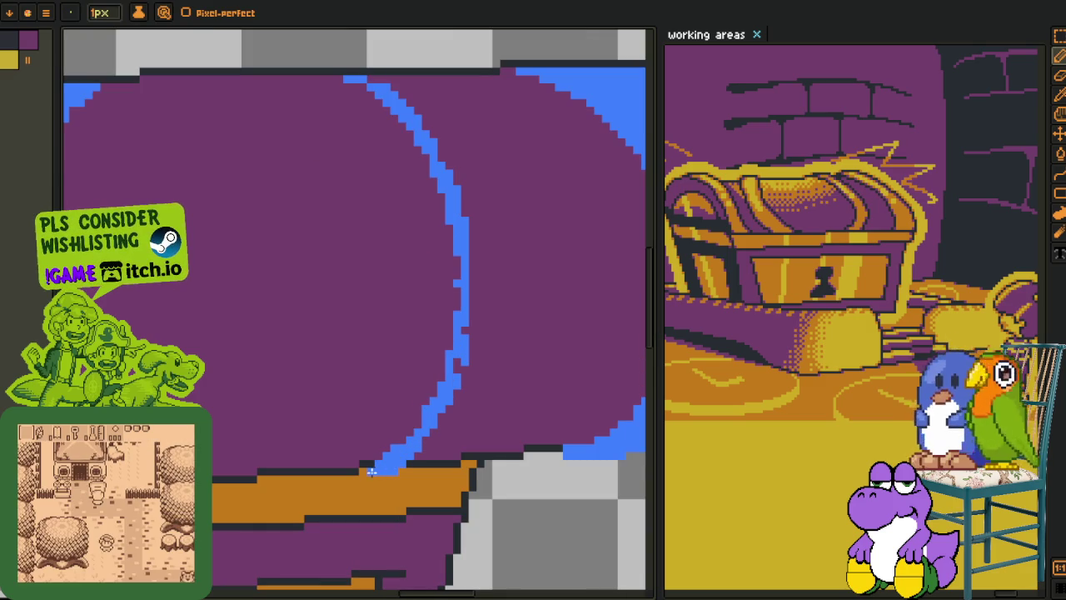
{"action": "left_click_drag", "start_coordinate": [459, 429], "coordinate": [431, 460]}
{"action": "mouse_move", "coordinate": [441, 105]}
{"action": "left_mouse_down"}
{"action": "mouse_move", "coordinate": [400, 159]}
{"action": "mouse_move", "coordinate": [490, 315]}
{"action": "mouse_move", "coordinate": [450, 456]}
{"action": "mouse_move", "coordinate": [385, 515]}
{"action": "left_mouse_up"}
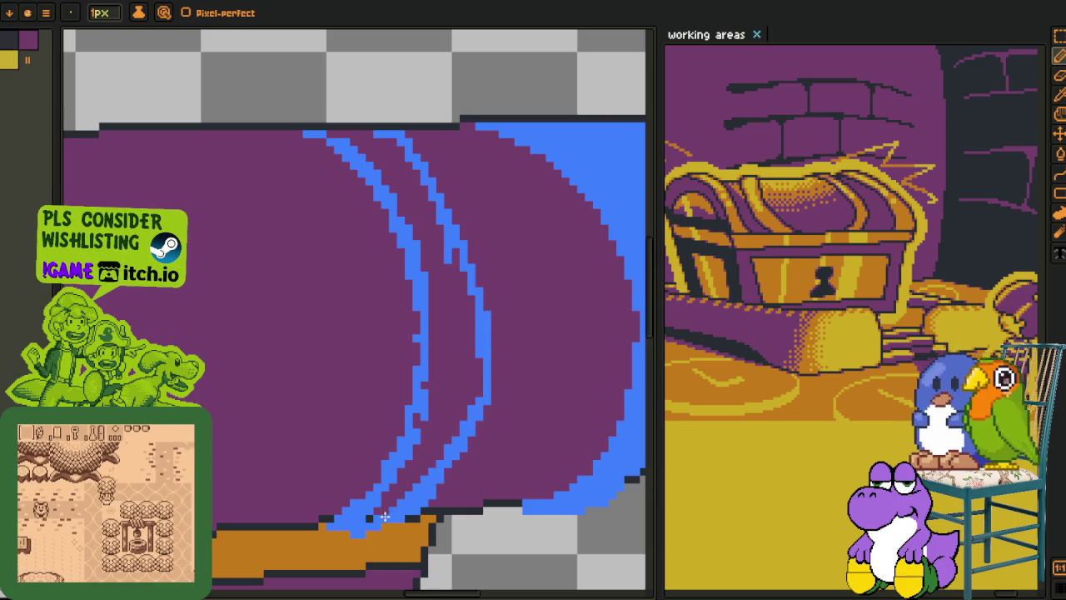
{"action": "key", "text": "g"}
{"action": "left_click", "coordinate": [404, 482]}
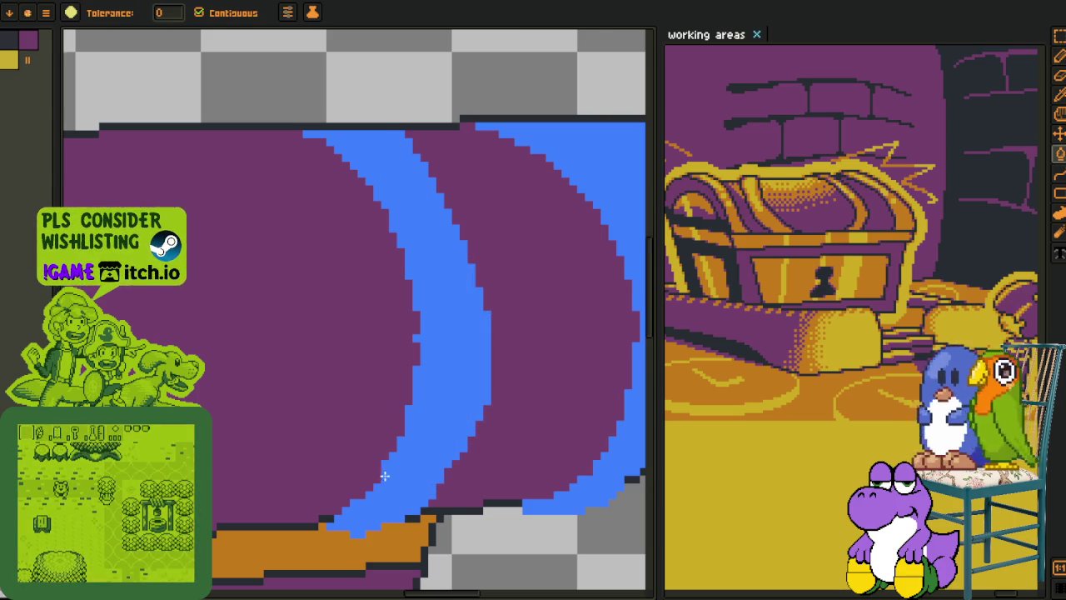
{"action": "scroll", "coordinate": [389, 452], "scroll_direction": "down", "scroll_amount": 3}
{"action": "scroll", "coordinate": [379, 416], "scroll_direction": "down", "scroll_amount": 2}
{"action": "key", "text": "i"}
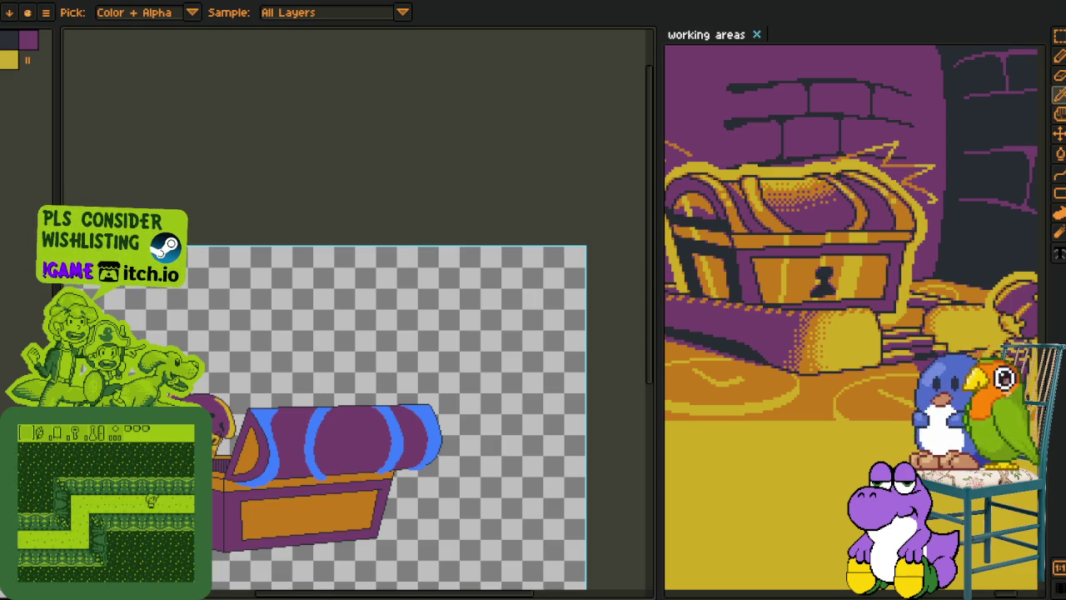
- Flip the whole canvas horizontally via the Sprite menu
{"action": "left_click", "coordinate": [46, 12]}
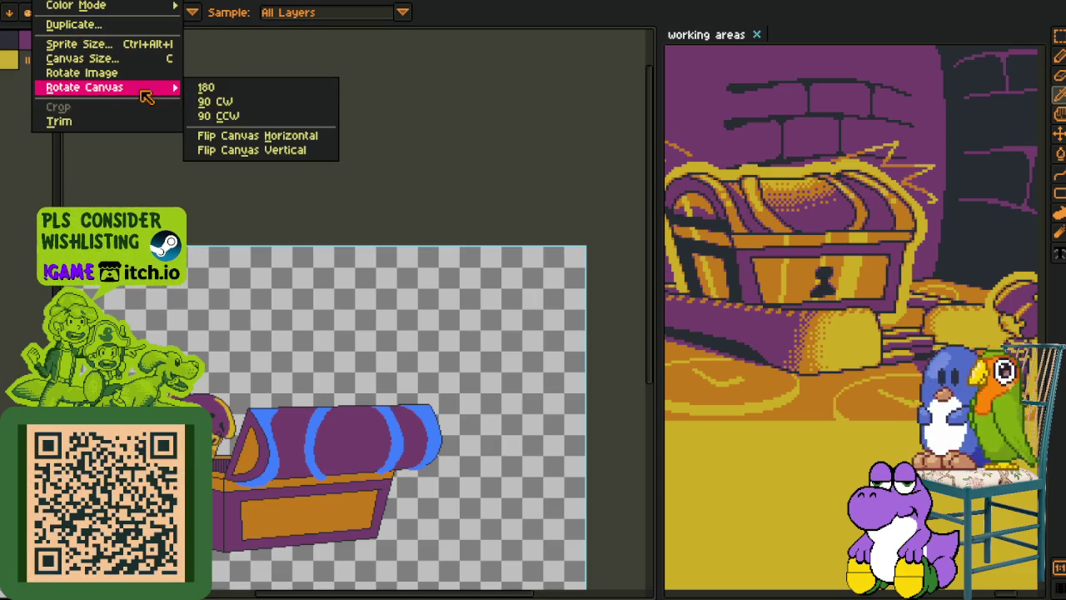
{"action": "left_click", "coordinate": [260, 133]}
{"action": "left_click_drag", "start_coordinate": [358, 357], "coordinate": [404, 324]}
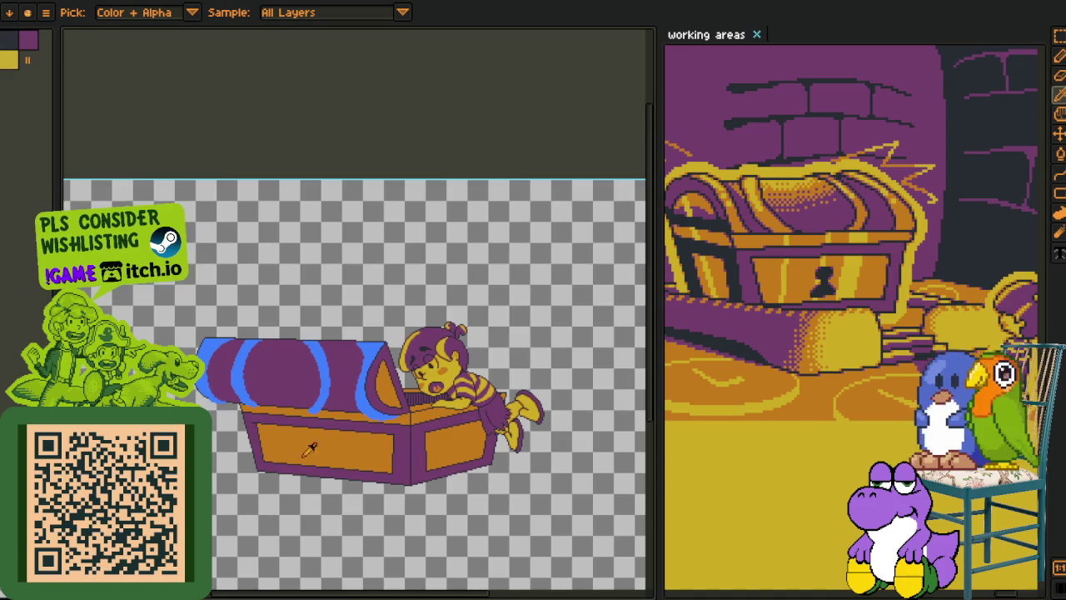
{"action": "scroll", "coordinate": [314, 343], "scroll_direction": "up", "scroll_amount": 4}
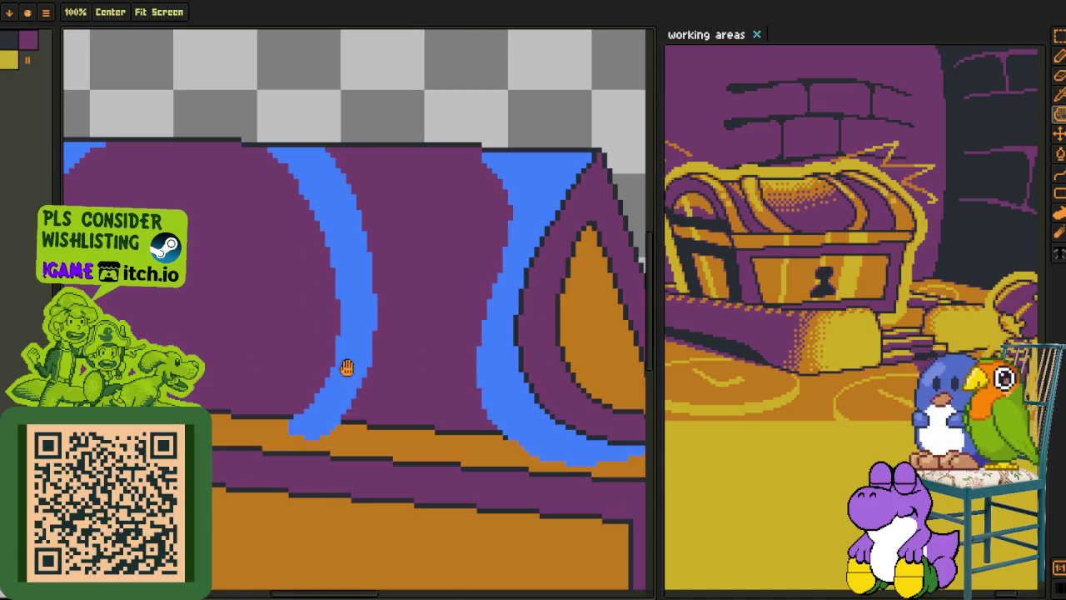
{"action": "scroll", "coordinate": [314, 457], "scroll_direction": "up", "scroll_amount": 2}
- Touch up the blue band's edges with the Pencil, thickening and straightening its right side
{"action": "key", "text": "b"}
{"action": "left_click_drag", "start_coordinate": [321, 442], "coordinate": [395, 346]}
{"action": "mouse_move", "coordinate": [366, 379]}
{"action": "left_mouse_down"}
{"action": "mouse_move", "coordinate": [401, 310]}
{"action": "mouse_move", "coordinate": [396, 230]}
{"action": "mouse_move", "coordinate": [395, 375]}
{"action": "left_mouse_up"}
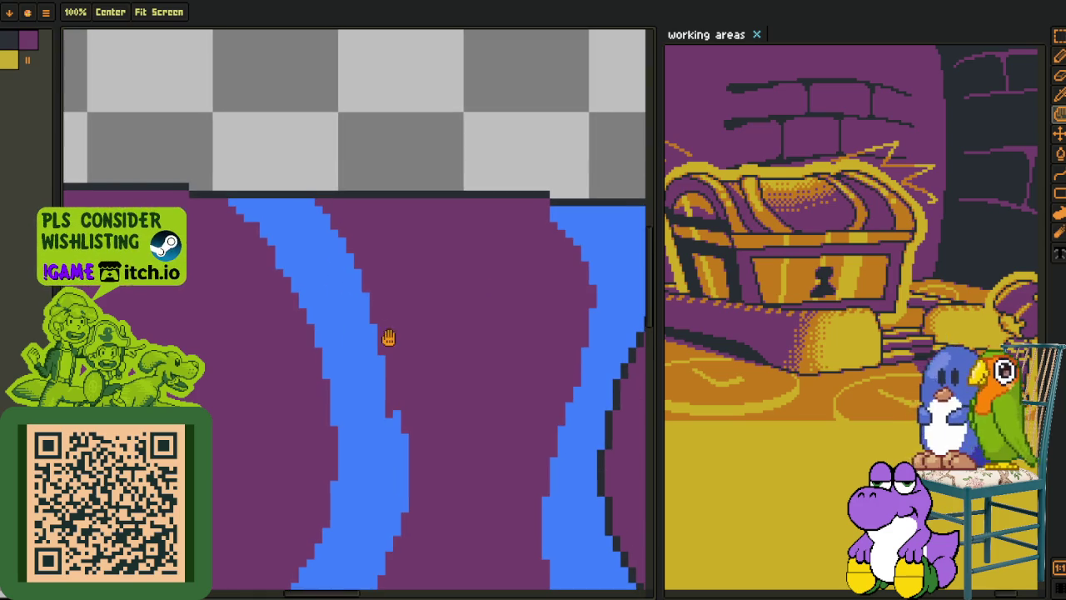
{"action": "left_click_drag", "start_coordinate": [327, 207], "coordinate": [408, 437]}
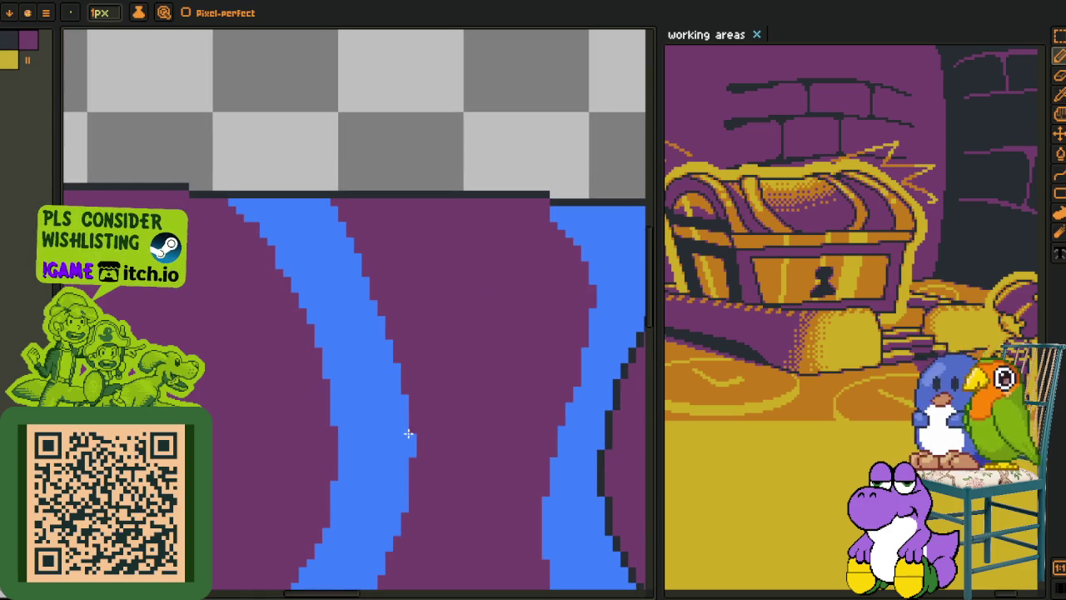
{"action": "left_click_drag", "start_coordinate": [419, 471], "coordinate": [419, 481]}
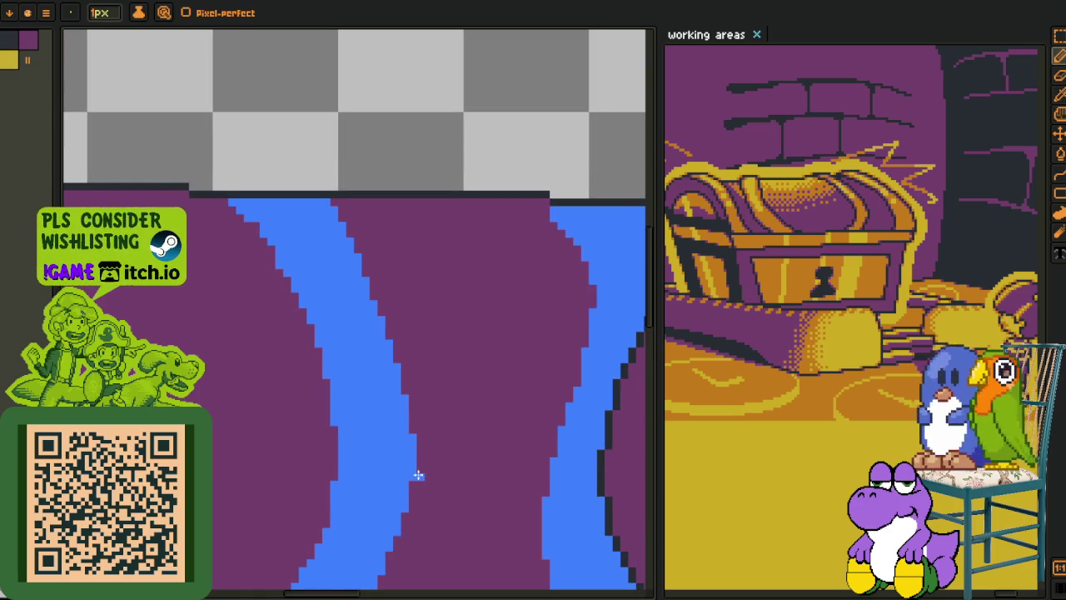
{"action": "scroll", "coordinate": [393, 409], "scroll_direction": "down", "scroll_amount": 2}
{"action": "scroll", "coordinate": [369, 374], "scroll_direction": "down", "scroll_amount": 2}
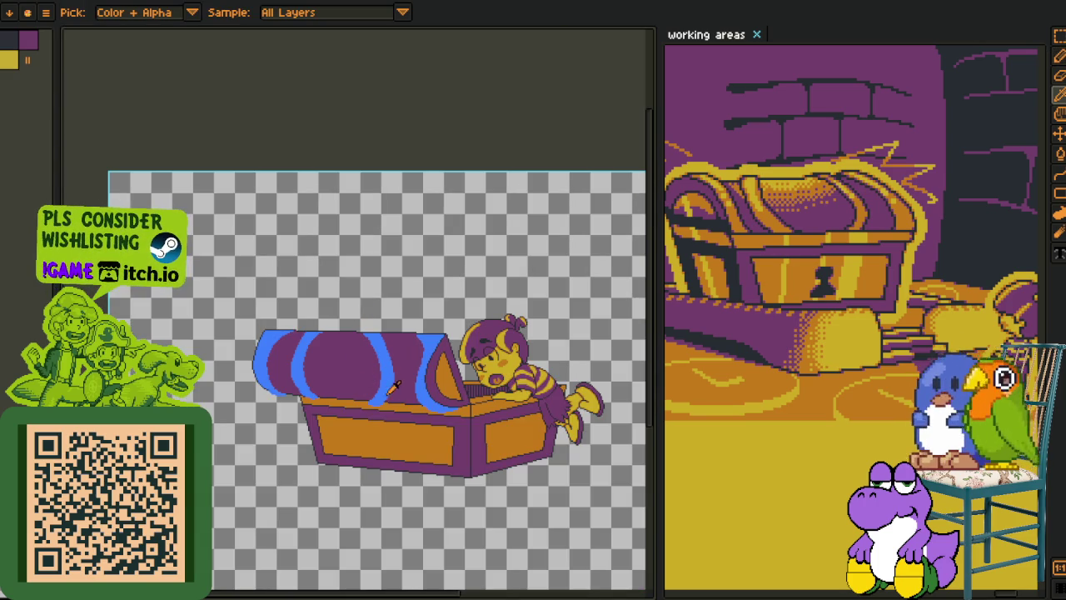
{"action": "scroll", "coordinate": [390, 386], "scroll_direction": "up", "scroll_amount": 4}
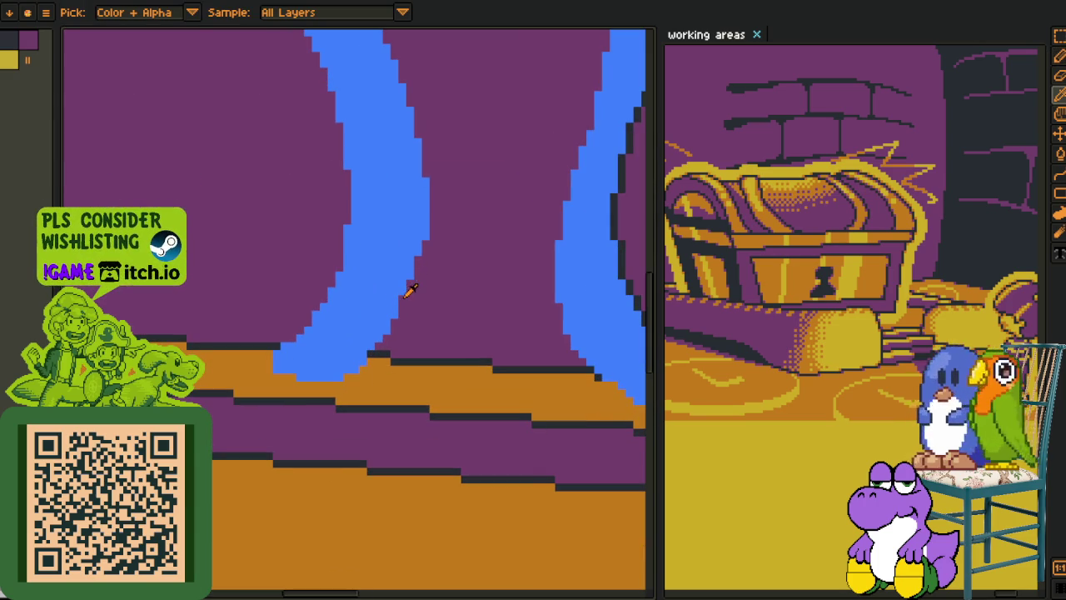
{"action": "key", "text": "b"}
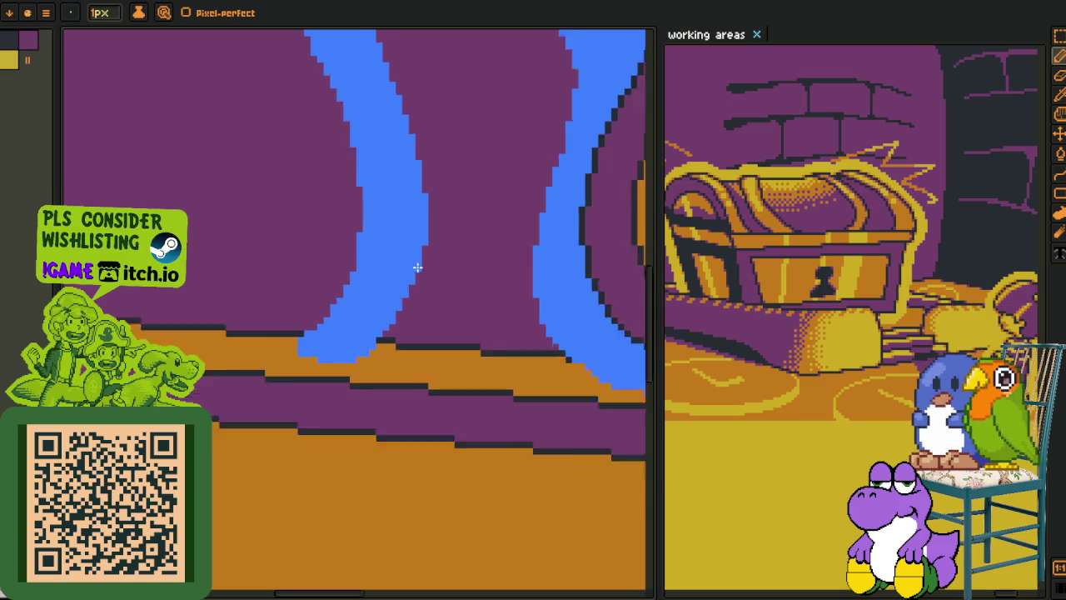
{"action": "scroll", "coordinate": [417, 265], "scroll_direction": "down", "scroll_amount": 2}
{"action": "scroll", "coordinate": [411, 234], "scroll_direction": "down", "scroll_amount": 2}
{"action": "key", "text": "i"}
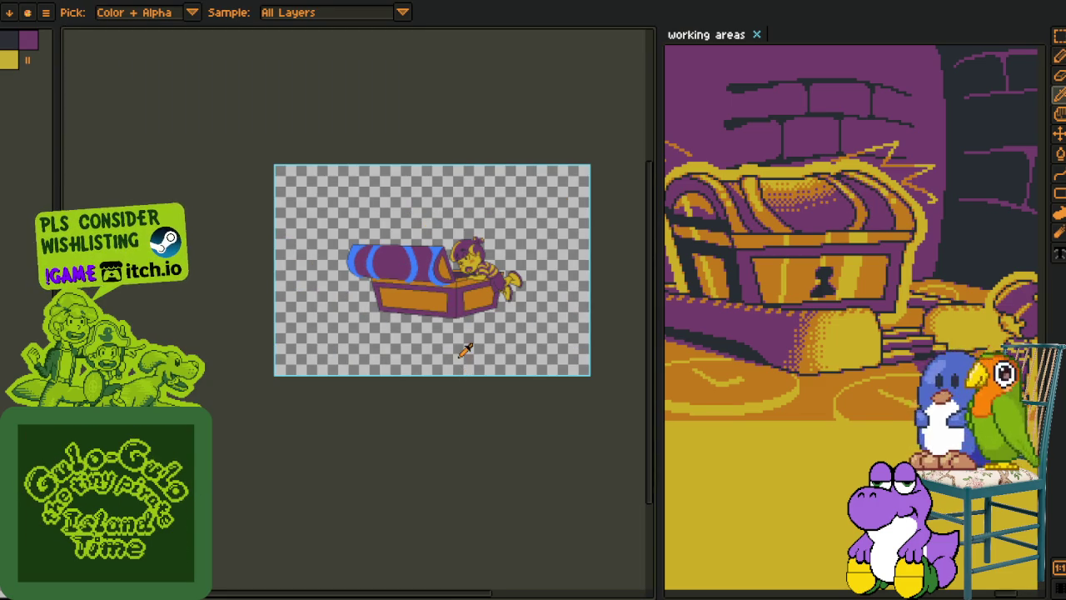
{"action": "scroll", "coordinate": [442, 288], "scroll_direction": "up", "scroll_amount": 3}
{"action": "key", "text": "z"}
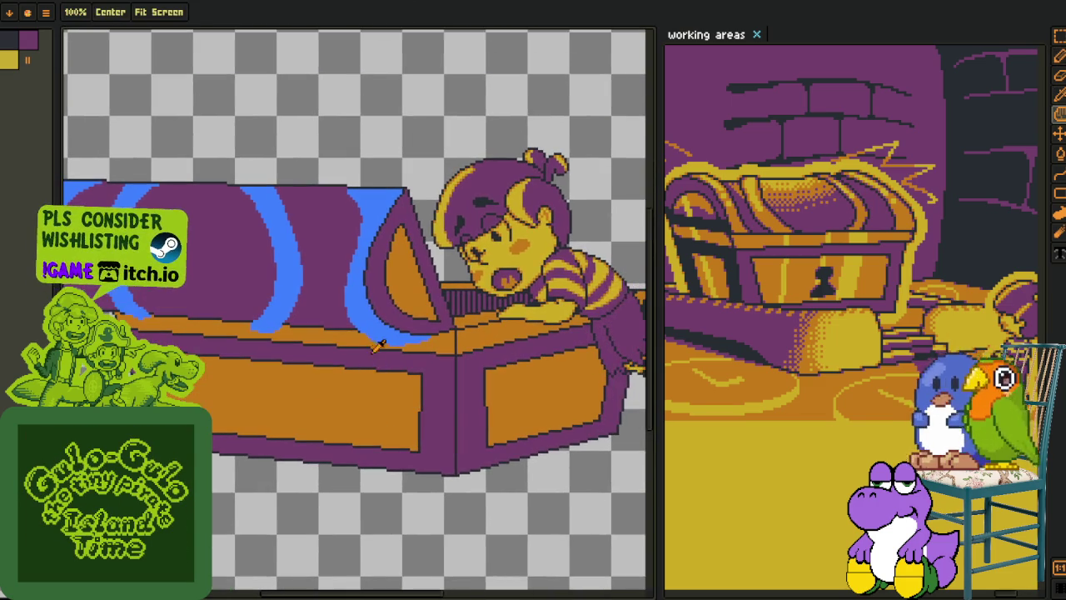
{"action": "key", "text": "i"}
{"action": "scroll", "coordinate": [368, 392], "scroll_direction": "down", "scroll_amount": 2}
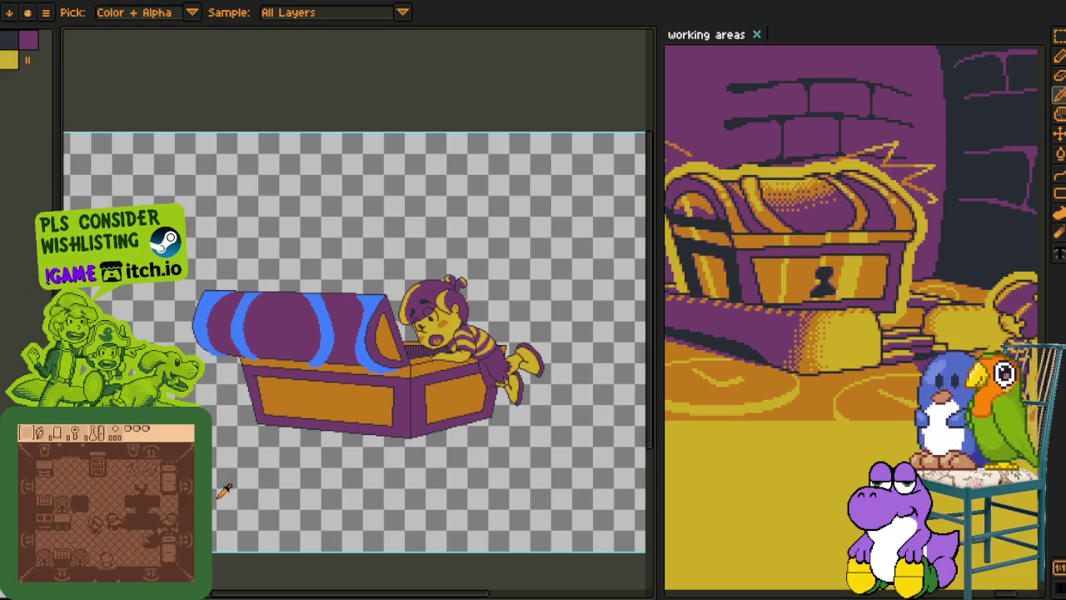
{"action": "scroll", "coordinate": [183, 287], "scroll_direction": "up", "scroll_amount": 4}
- Lasso-select the lid's left edge, then deselect and paint the rim's bottom dark pixels blue
{"action": "scroll", "coordinate": [183, 287], "scroll_direction": "up", "scroll_amount": 1}
{"action": "key", "text": "m"}
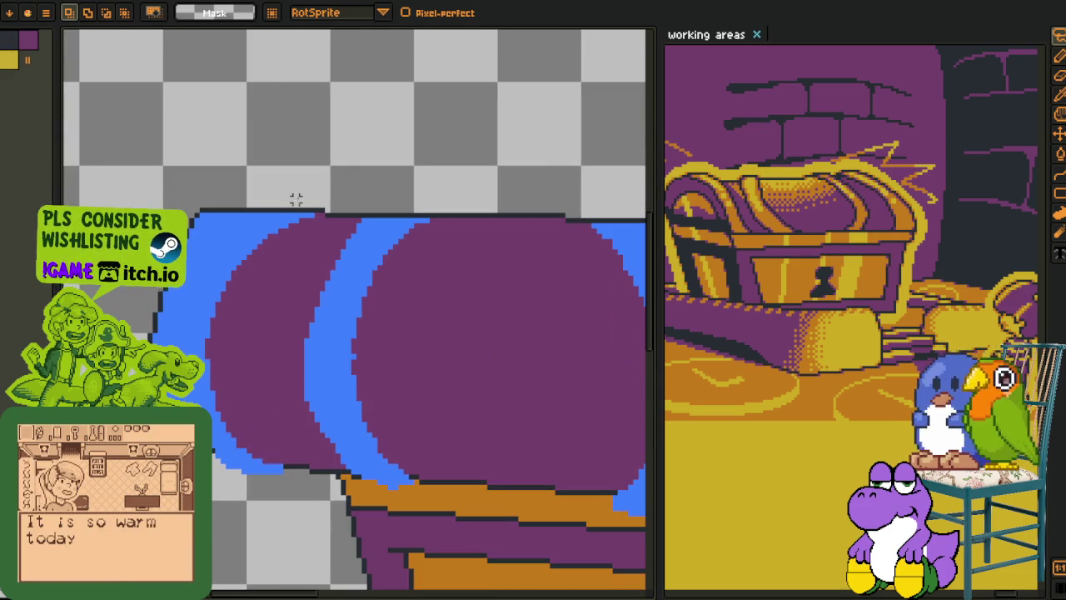
{"action": "left_click_drag", "start_coordinate": [263, 212], "coordinate": [185, 341]}
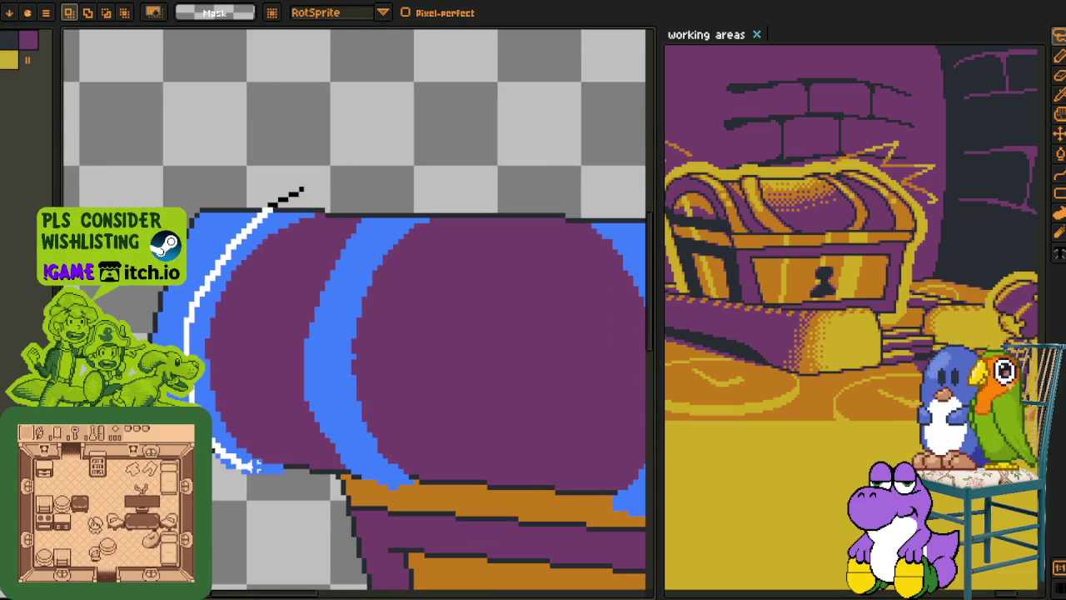
{"action": "left_click_drag", "start_coordinate": [254, 444], "coordinate": [304, 204]}
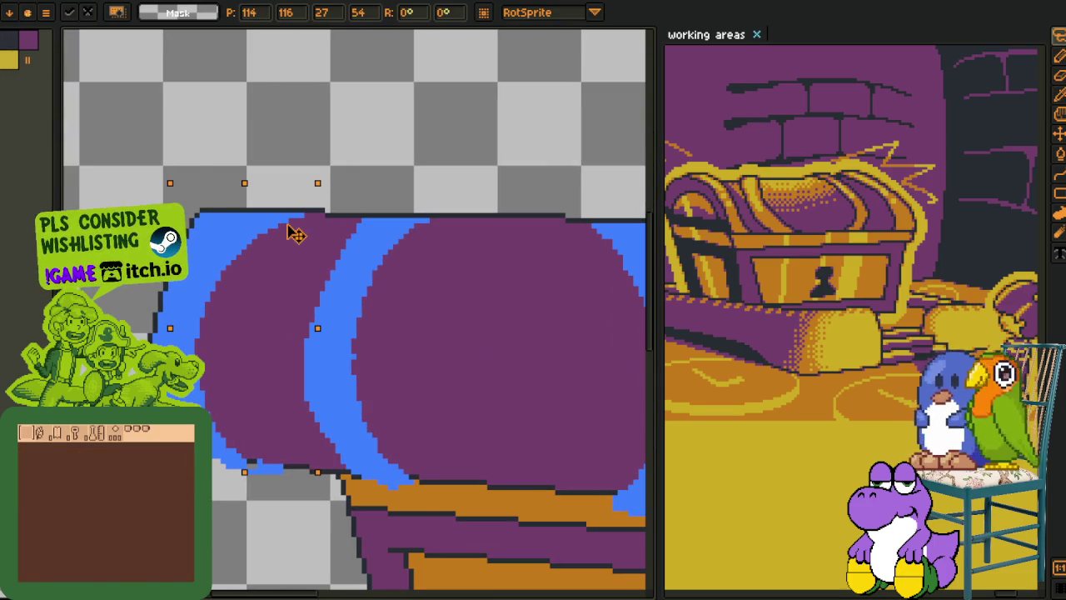
{"action": "scroll", "coordinate": [228, 423], "scroll_direction": "up", "scroll_amount": 2}
{"action": "scroll", "coordinate": [248, 498], "scroll_direction": "up", "scroll_amount": 2}
{"action": "key", "text": "b"}
{"action": "mouse_move", "coordinate": [248, 498]}
{"action": "left_mouse_down"}
{"action": "mouse_move", "coordinate": [344, 521]}
{"action": "mouse_move", "coordinate": [254, 460]}
{"action": "mouse_move", "coordinate": [290, 497]}
{"action": "left_mouse_up"}
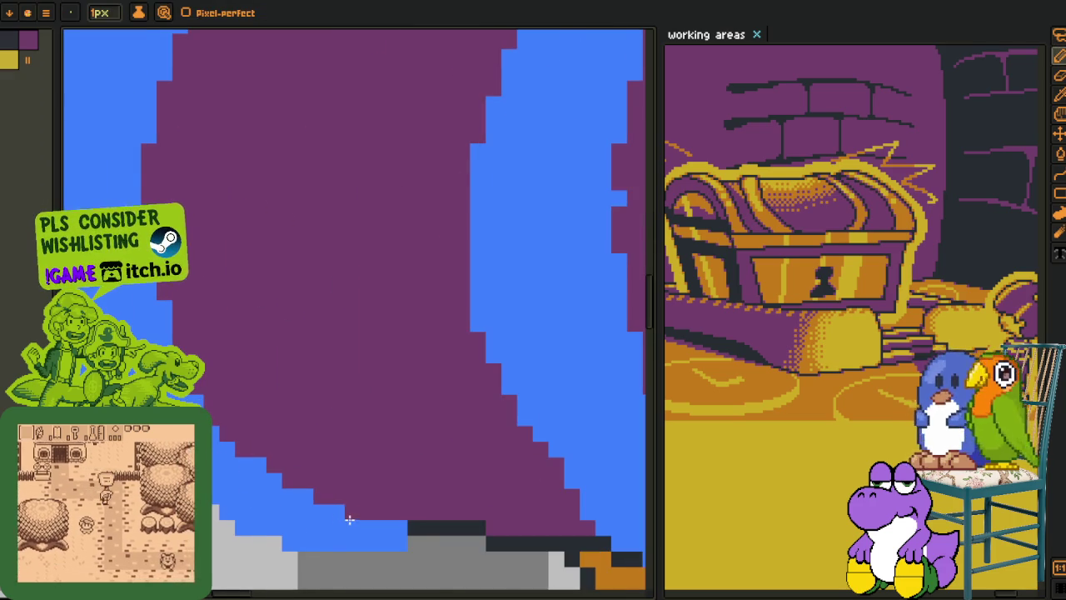
- Inspect the repaired rim and save the file with Ctrl+S
{"action": "scroll", "coordinate": [349, 520], "scroll_direction": "down", "scroll_amount": 2}
{"action": "scroll", "coordinate": [250, 374], "scroll_direction": "up", "scroll_amount": 1}
{"action": "scroll", "coordinate": [178, 289], "scroll_direction": "up", "scroll_amount": 1}
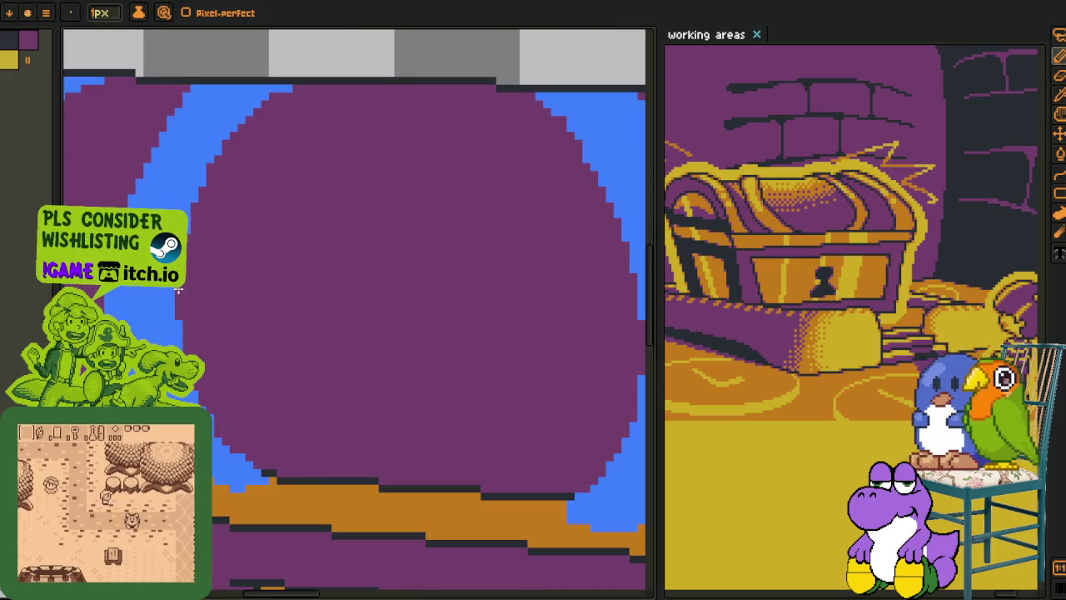
{"action": "scroll", "coordinate": [249, 483], "scroll_direction": "up", "scroll_amount": 1}
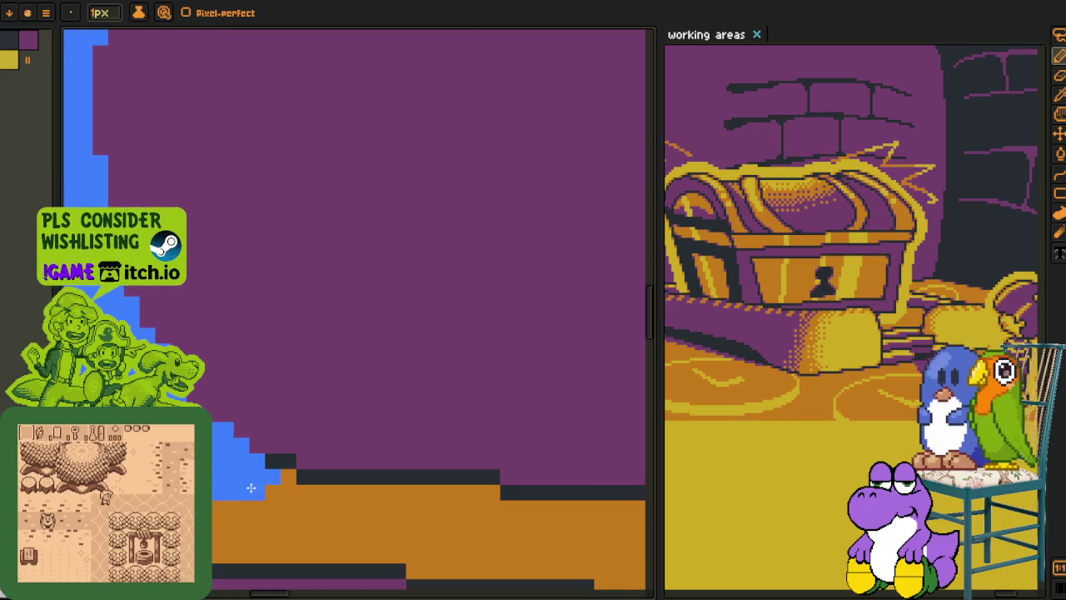
{"action": "scroll", "coordinate": [371, 421], "scroll_direction": "down", "scroll_amount": 2}
{"action": "scroll", "coordinate": [257, 374], "scroll_direction": "up", "scroll_amount": 1}
{"action": "scroll", "coordinate": [266, 374], "scroll_direction": "down", "scroll_amount": 2}
{"action": "scroll", "coordinate": [282, 356], "scroll_direction": "down", "scroll_amount": 1}
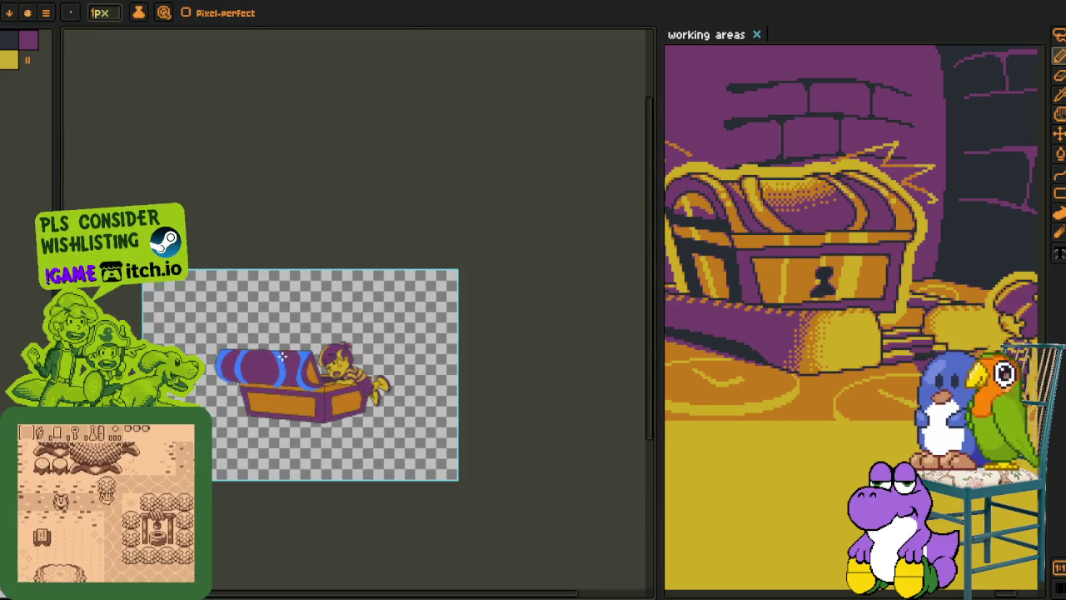
{"action": "key", "text": "o"}
{"action": "scroll", "coordinate": [282, 357], "scroll_direction": "up", "scroll_amount": 3}
{"action": "scroll", "coordinate": [333, 375], "scroll_direction": "down", "scroll_amount": 2}
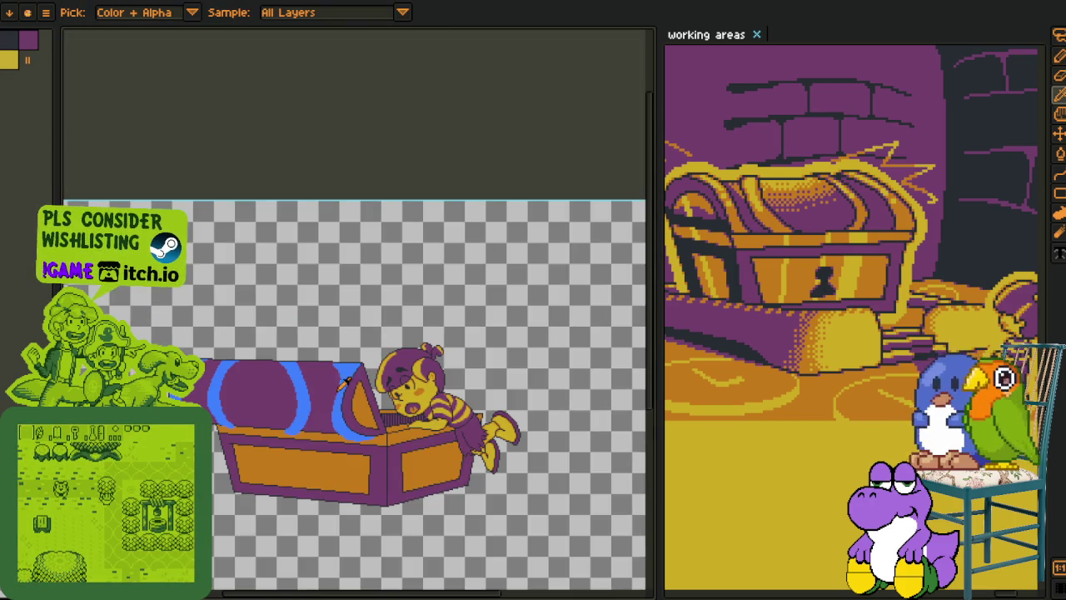
{"action": "scroll", "coordinate": [358, 466], "scroll_direction": "up", "scroll_amount": 1}
{"action": "key", "text": "ctrl+s"}
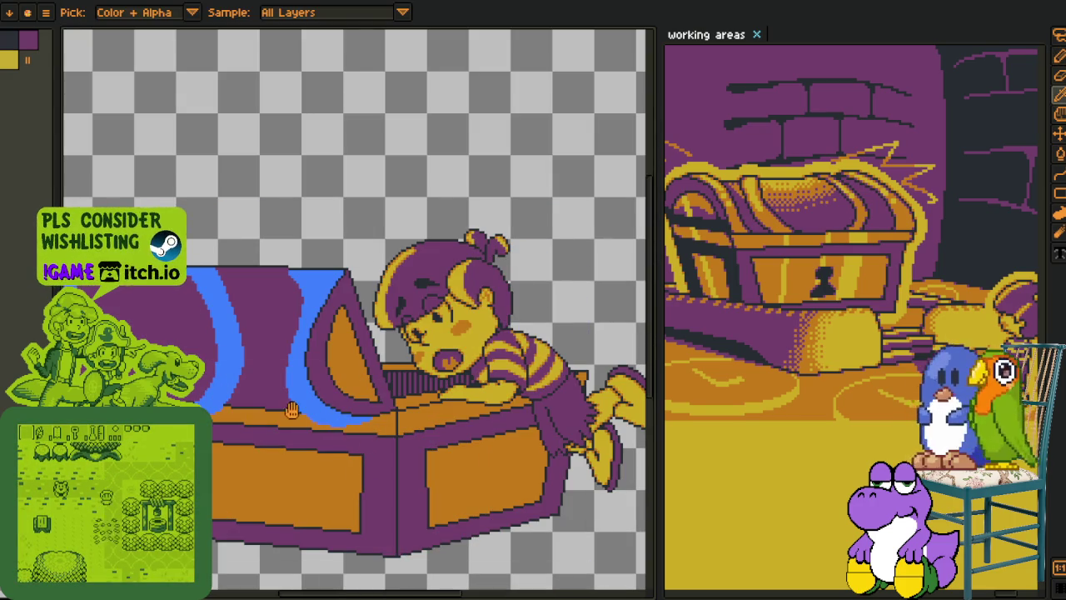
{"action": "left_click_drag", "start_coordinate": [291, 411], "coordinate": [415, 437]}
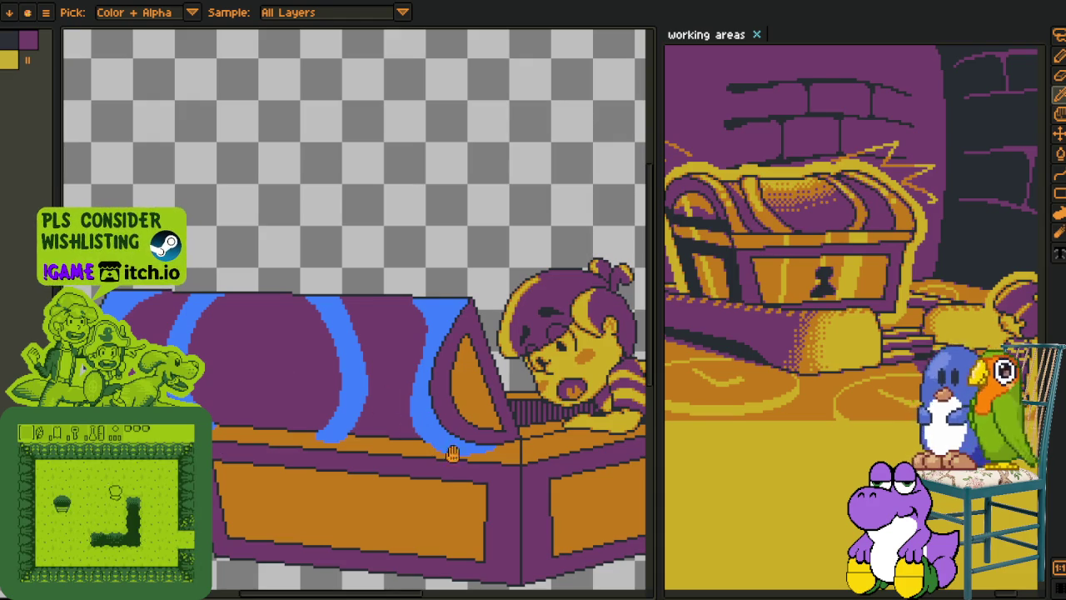
- Apply a horizontal-only red outline to the blue lid stripes and zoom in to inspect
{"action": "key", "text": "shift+o"}
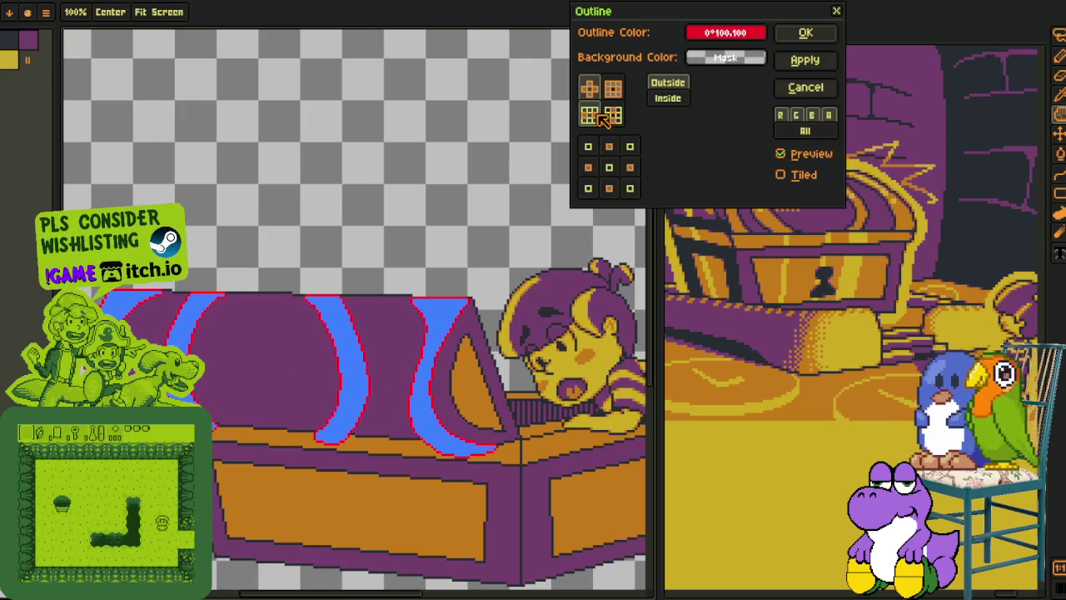
{"action": "left_click", "coordinate": [591, 116]}
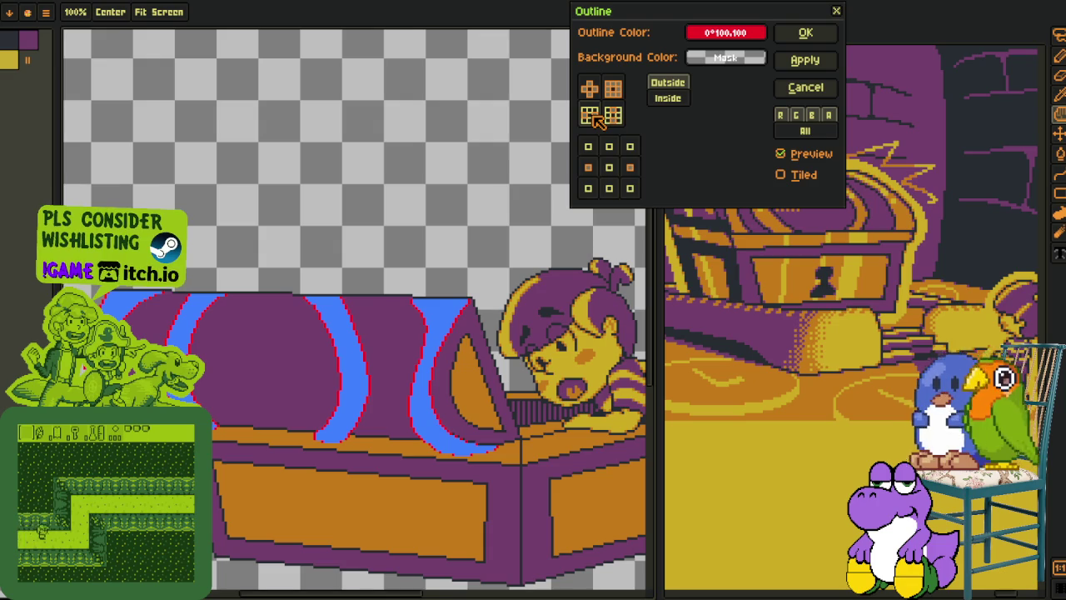
{"action": "left_click", "coordinate": [827, 35]}
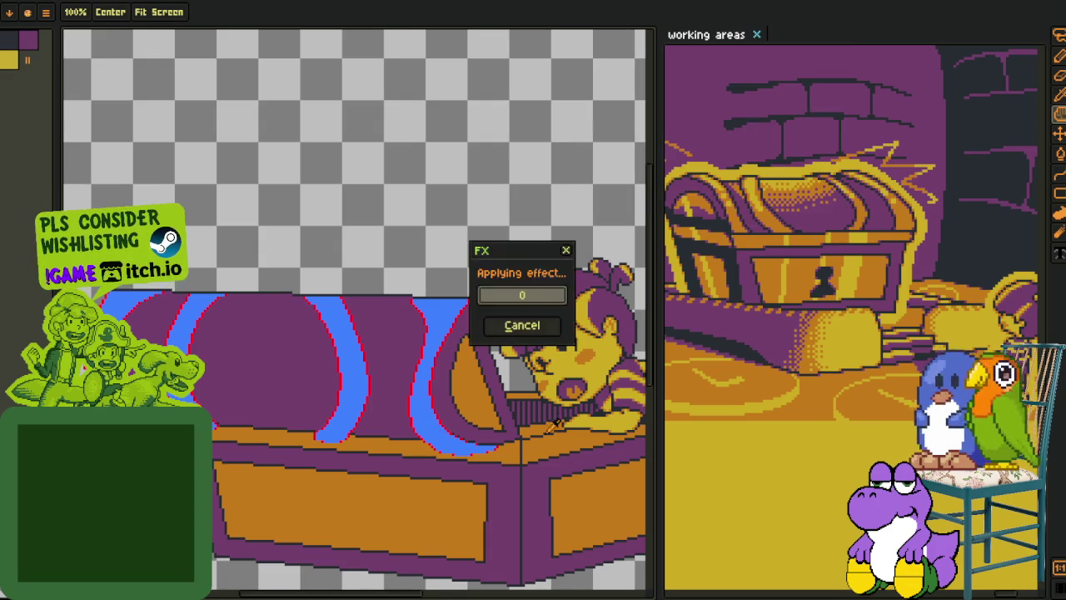
{"action": "scroll", "coordinate": [524, 424], "scroll_direction": "up", "scroll_amount": 3}
{"action": "scroll", "coordinate": [491, 420], "scroll_direction": "up", "scroll_amount": 3}
{"action": "scroll", "coordinate": [450, 414], "scroll_direction": "up", "scroll_amount": 2}
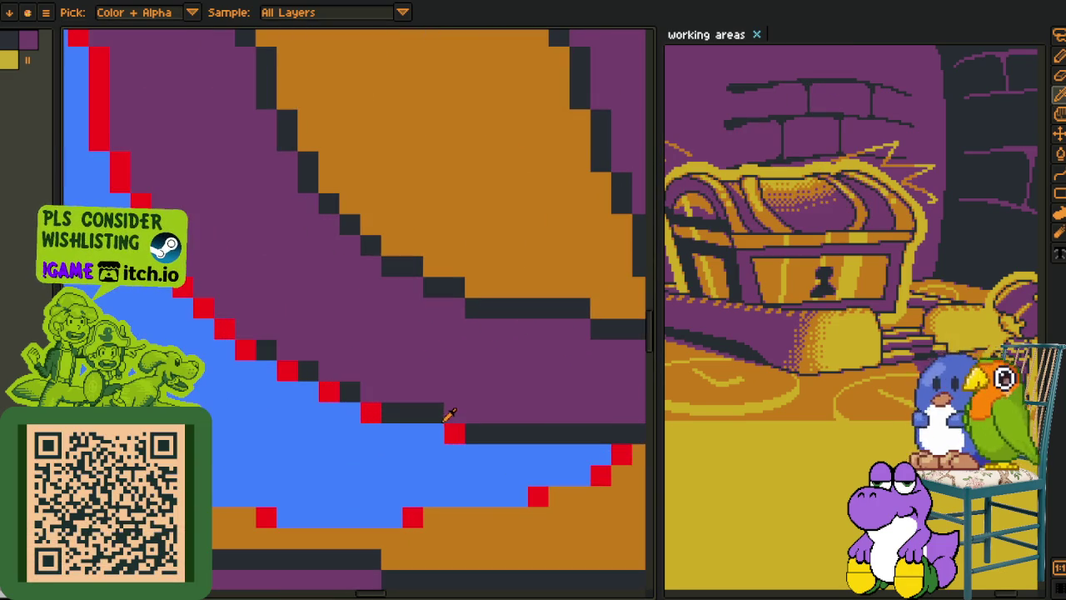
{"action": "scroll", "coordinate": [463, 424], "scroll_direction": "down", "scroll_amount": 2}
{"action": "scroll", "coordinate": [486, 471], "scroll_direction": "up", "scroll_amount": 1}
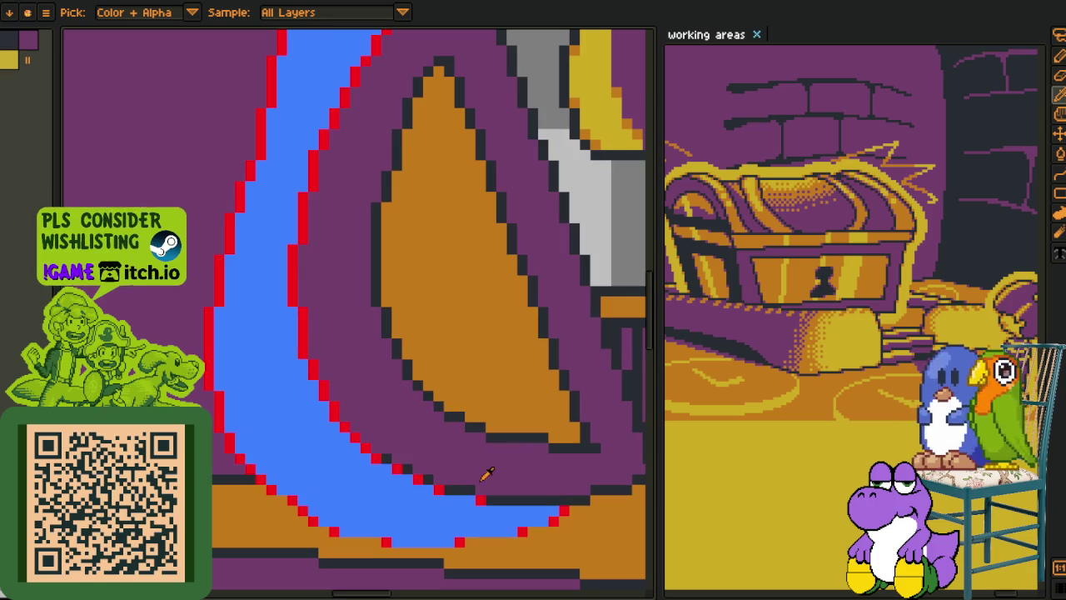
- Try a red fill on the purple crescent, undo it, then add a red pixel to the lower staircase
{"action": "key", "text": "b"}
{"action": "left_click", "coordinate": [451, 440]}
{"action": "key", "text": "ctrl+z"}
{"action": "scroll", "coordinate": [444, 433], "scroll_direction": "down", "scroll_amount": 2}
{"action": "key", "text": "h"}
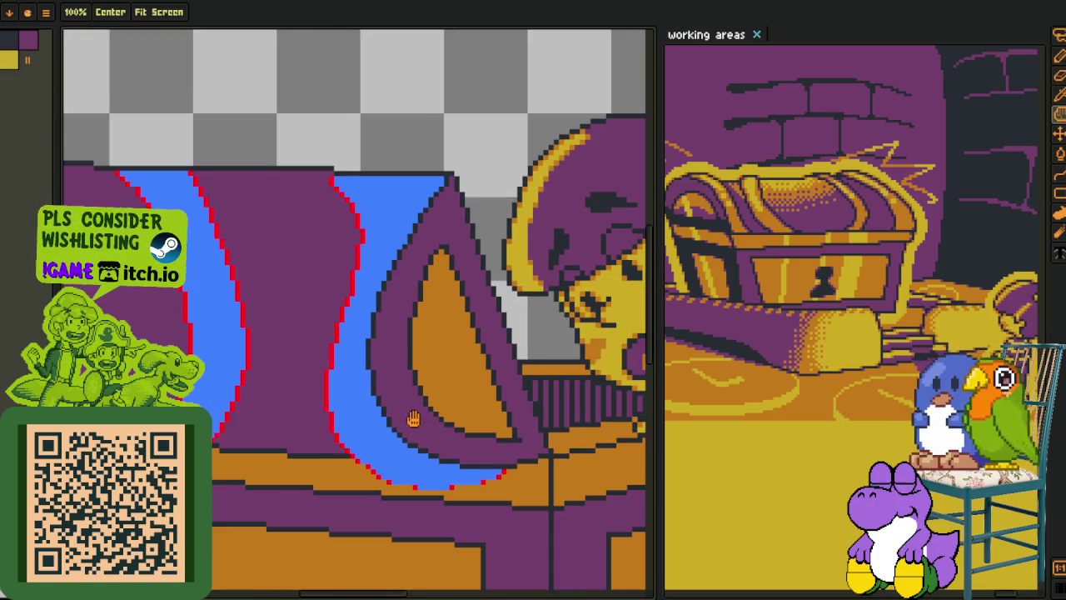
{"action": "scroll", "coordinate": [245, 388], "scroll_direction": "up", "scroll_amount": 2}
{"action": "scroll", "coordinate": [357, 400], "scroll_direction": "down", "scroll_amount": 2}
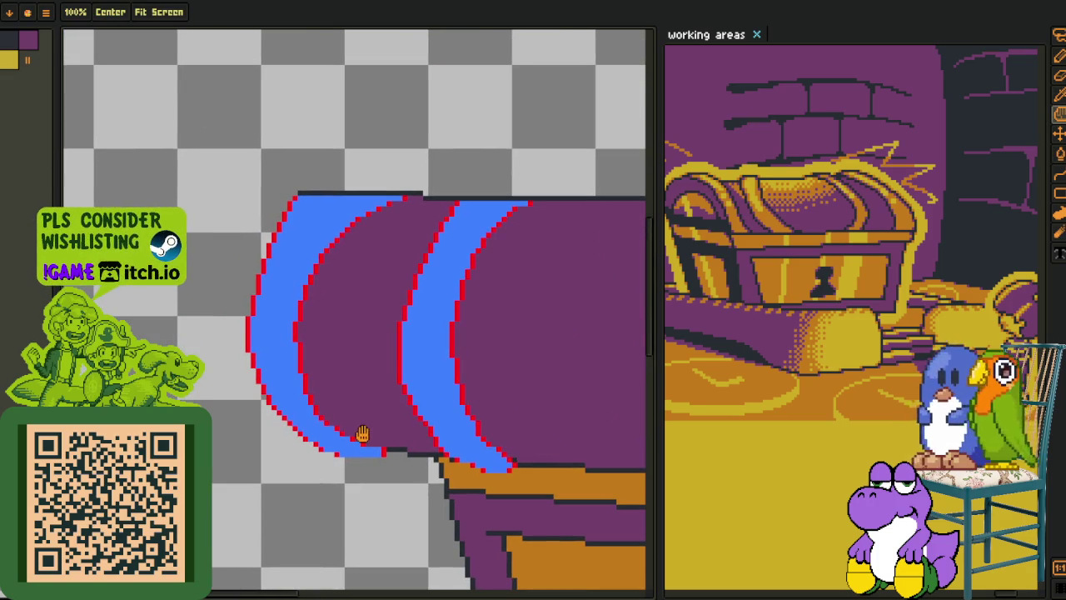
{"action": "scroll", "coordinate": [360, 431], "scroll_direction": "up", "scroll_amount": 1}
{"action": "scroll", "coordinate": [361, 431], "scroll_direction": "up", "scroll_amount": 2}
{"action": "key", "text": "b"}
{"action": "key", "text": "p"}
{"action": "left_click", "coordinate": [260, 436]}
- Extend the red staircase outline down-right along the stripe's bottom edge
{"action": "left_click", "coordinate": [322, 478]}
{"action": "left_click_drag", "start_coordinate": [321, 457], "coordinate": [345, 477]}
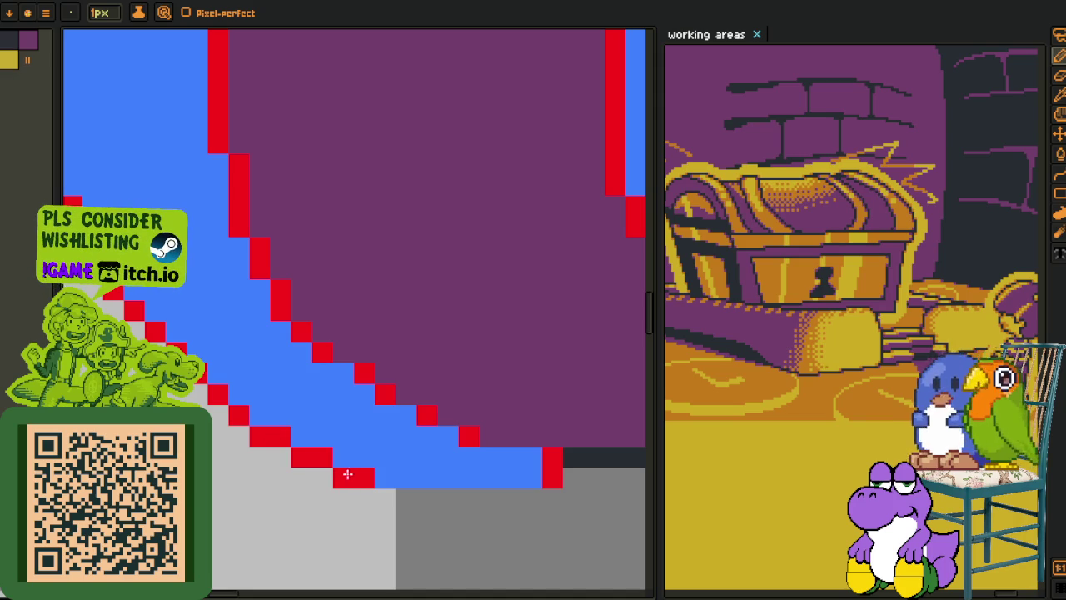
{"action": "mouse_move", "coordinate": [406, 498]}
{"action": "left_mouse_down"}
{"action": "mouse_move", "coordinate": [514, 499]}
{"action": "mouse_move", "coordinate": [573, 457]}
{"action": "left_mouse_up"}
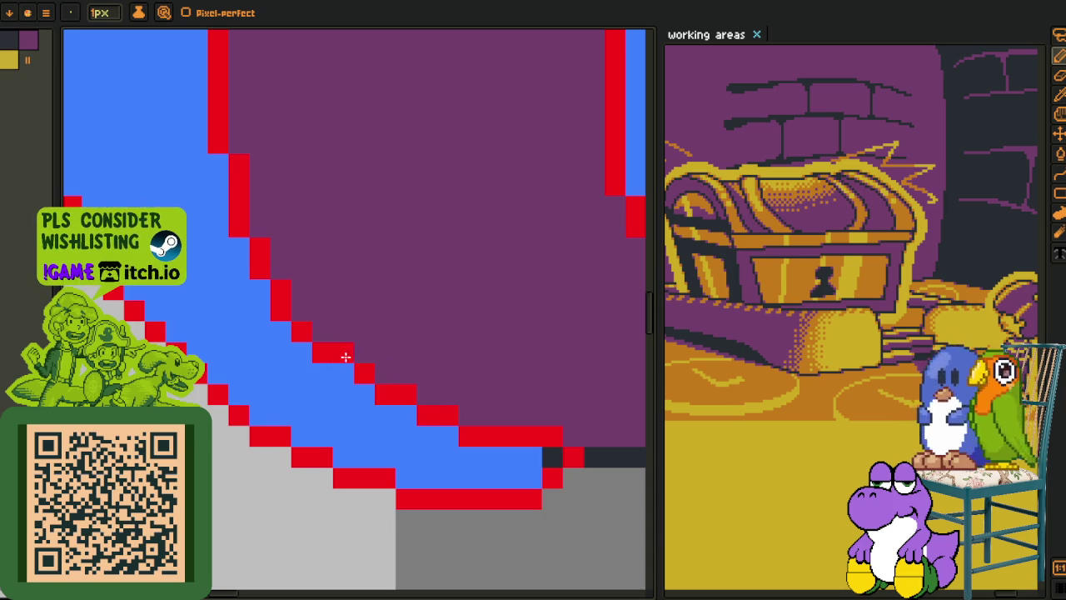
{"action": "left_click_drag", "start_coordinate": [289, 274], "coordinate": [342, 349]}
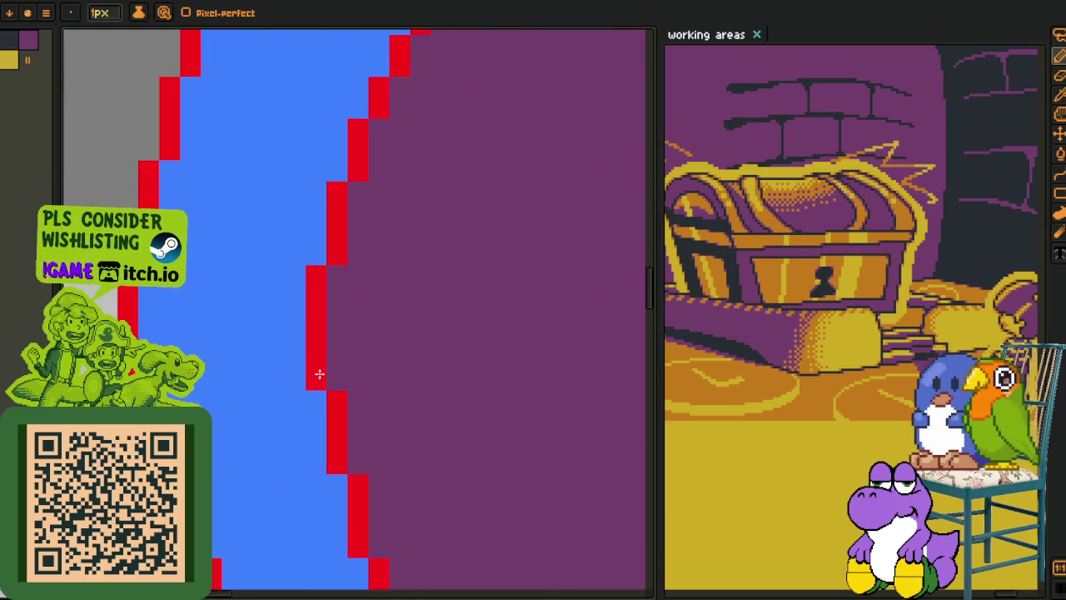
{"action": "scroll", "coordinate": [316, 371], "scroll_direction": "down", "scroll_amount": 3}
{"action": "scroll", "coordinate": [358, 267], "scroll_direction": "up", "scroll_amount": 3}
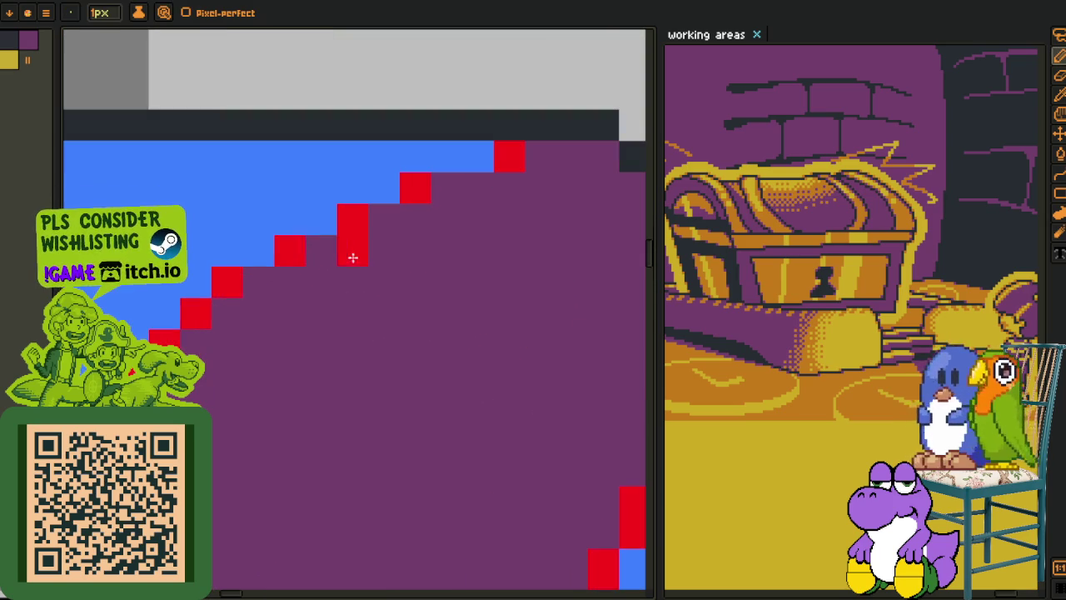
- Reshape one red step and fill gaps in the outline, including the stripe's top-edge pixel
{"action": "left_click", "coordinate": [259, 265]}
{"action": "left_click_drag", "start_coordinate": [279, 269], "coordinate": [322, 233]}
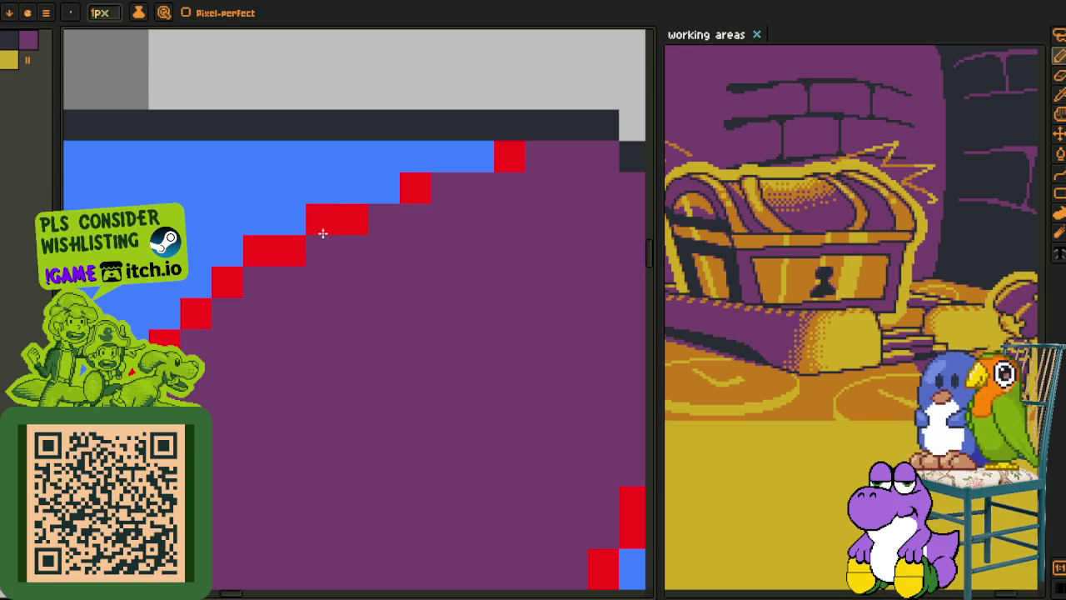
{"action": "left_click", "coordinate": [382, 186]}
{"action": "left_click", "coordinate": [542, 158]}
{"action": "left_click", "coordinate": [450, 187]}
{"action": "scroll", "coordinate": [477, 196], "scroll_direction": "down", "scroll_amount": 3}
{"action": "scroll", "coordinate": [438, 264], "scroll_direction": "up", "scroll_amount": 1}
{"action": "scroll", "coordinate": [476, 283], "scroll_direction": "up", "scroll_amount": 1}
{"action": "scroll", "coordinate": [448, 179], "scroll_direction": "up", "scroll_amount": 1}
{"action": "left_click", "coordinate": [461, 174]}
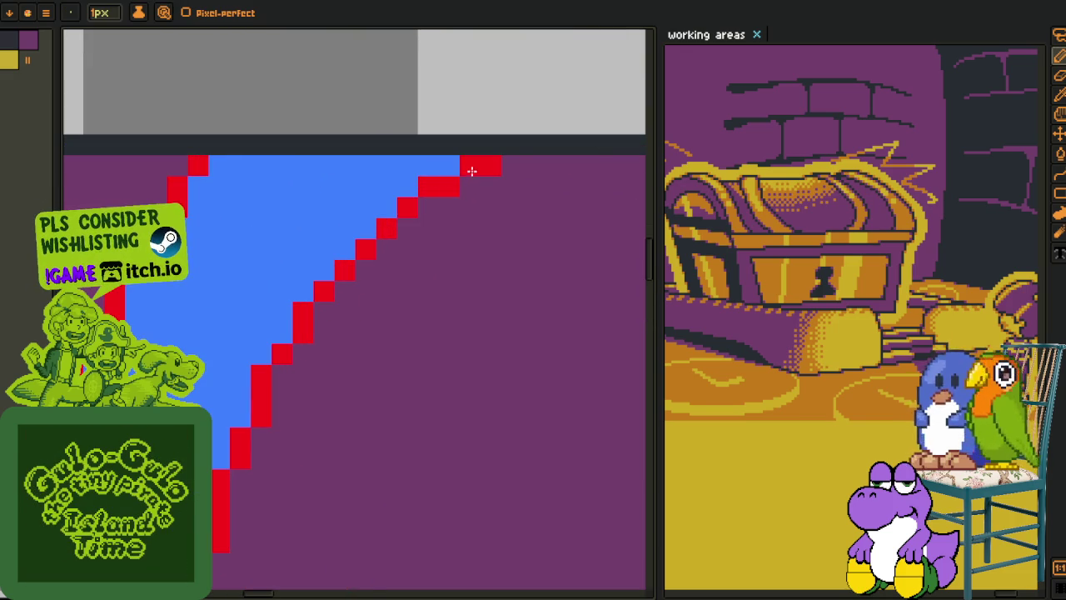
- Add red outline pixels and a red row beneath the blue stripe's base
{"action": "scroll", "coordinate": [468, 171], "scroll_direction": "down", "scroll_amount": 2}
{"action": "mouse_move", "coordinate": [519, 231]}
{"action": "left_mouse_down"}
{"action": "mouse_move", "coordinate": [552, 291]}
{"action": "mouse_move", "coordinate": [374, 328]}
{"action": "left_mouse_up"}
{"action": "scroll", "coordinate": [281, 403], "scroll_direction": "up", "scroll_amount": 2}
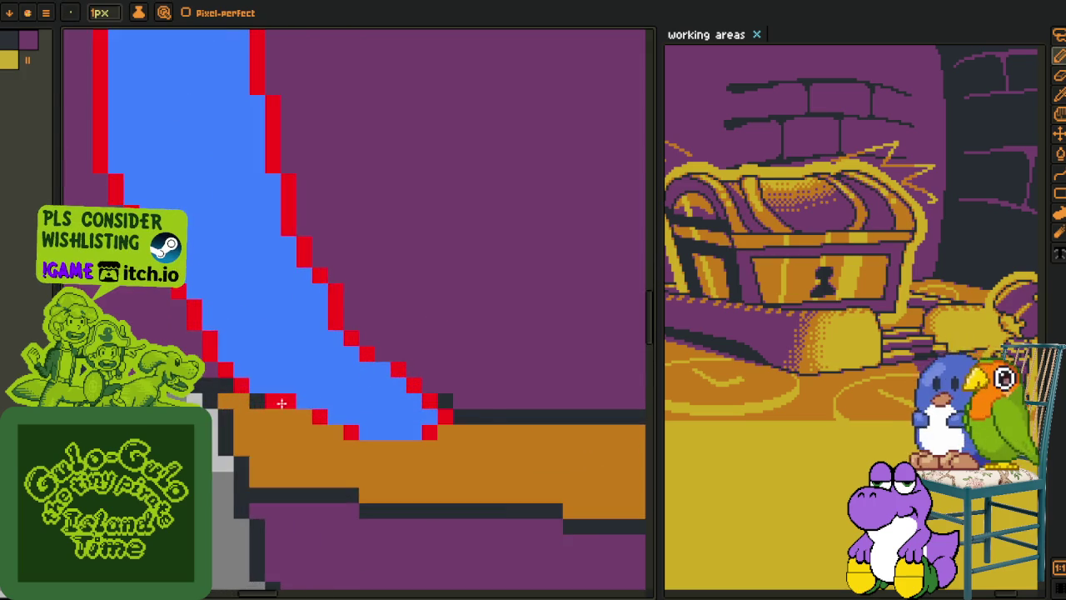
{"action": "scroll", "coordinate": [280, 402], "scroll_direction": "up", "scroll_amount": 1}
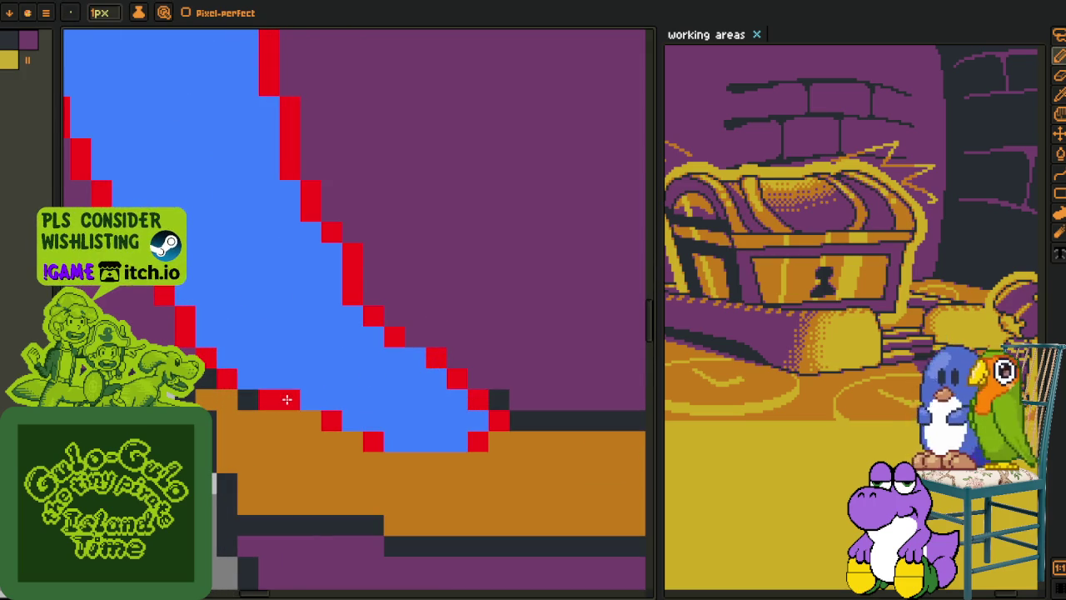
{"action": "left_click", "coordinate": [351, 441]}
{"action": "left_click", "coordinate": [311, 420]}
{"action": "left_click", "coordinate": [415, 443]}
{"action": "left_click_drag", "start_coordinate": [394, 462], "coordinate": [457, 462]}
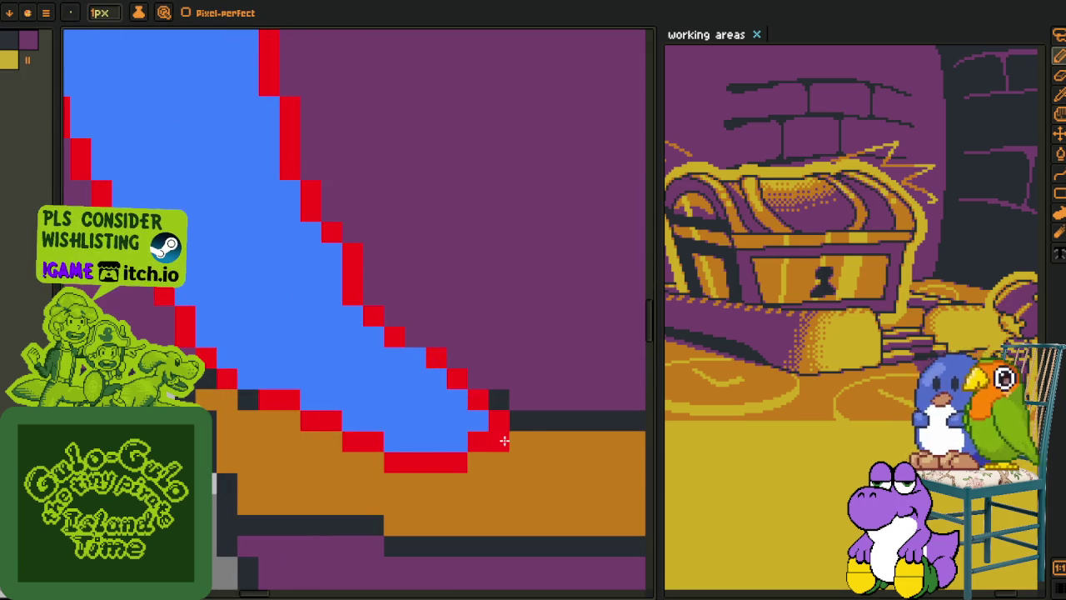
{"action": "left_click_drag", "start_coordinate": [520, 441], "coordinate": [478, 461]}
{"action": "left_click", "coordinate": [498, 462]}
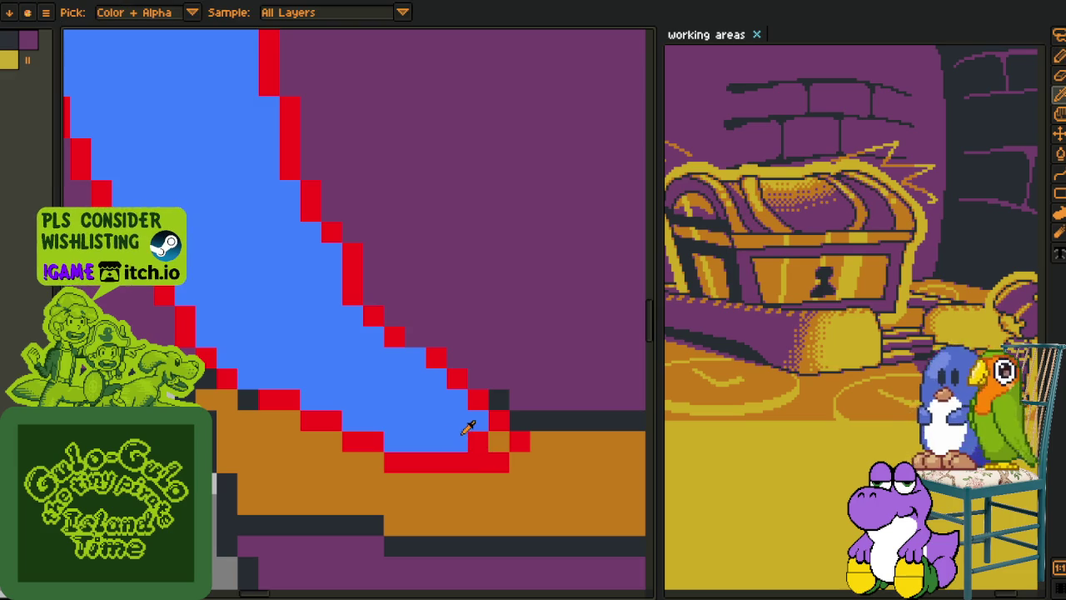
- Recolour the dark base pixels so the red outline continues along the stripe base
{"action": "left_click_drag", "start_coordinate": [290, 400], "coordinate": [249, 400]}
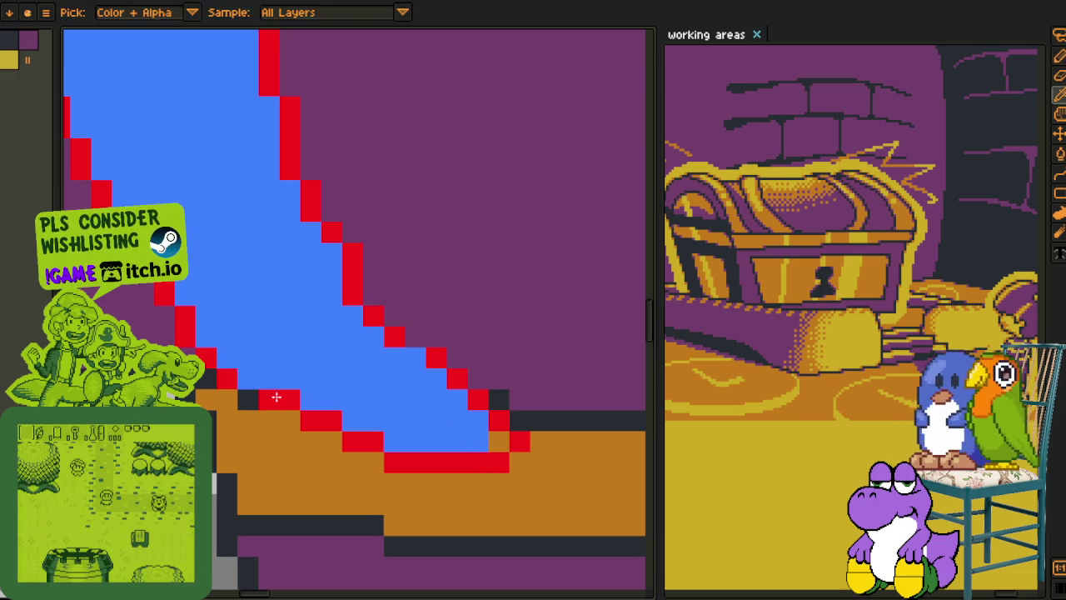
{"action": "left_click_drag", "start_coordinate": [248, 400], "coordinate": [297, 406]}
{"action": "left_click_drag", "start_coordinate": [289, 400], "coordinate": [310, 399]}
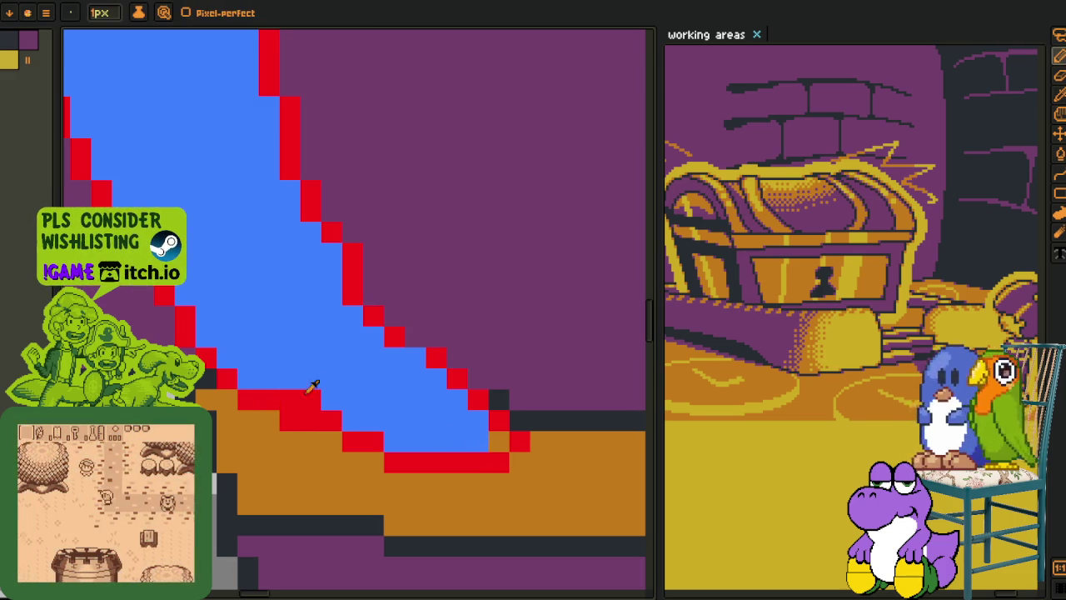
{"action": "scroll", "coordinate": [441, 304], "scroll_direction": "down", "scroll_amount": 3}
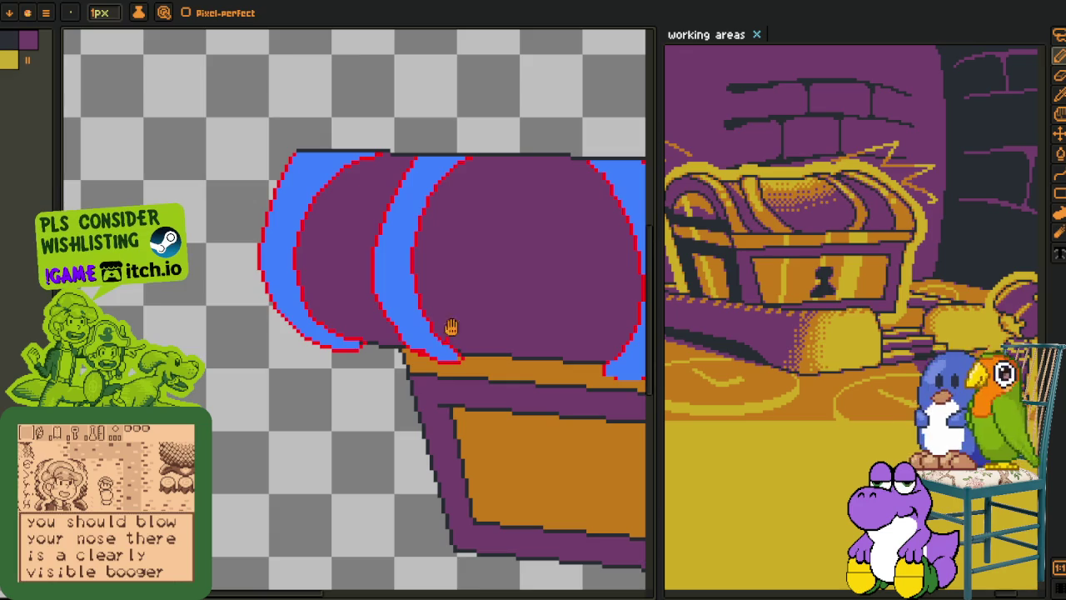
{"action": "scroll", "coordinate": [412, 297], "scroll_direction": "up", "scroll_amount": 2}
{"action": "scroll", "coordinate": [412, 297], "scroll_direction": "up", "scroll_amount": 1}
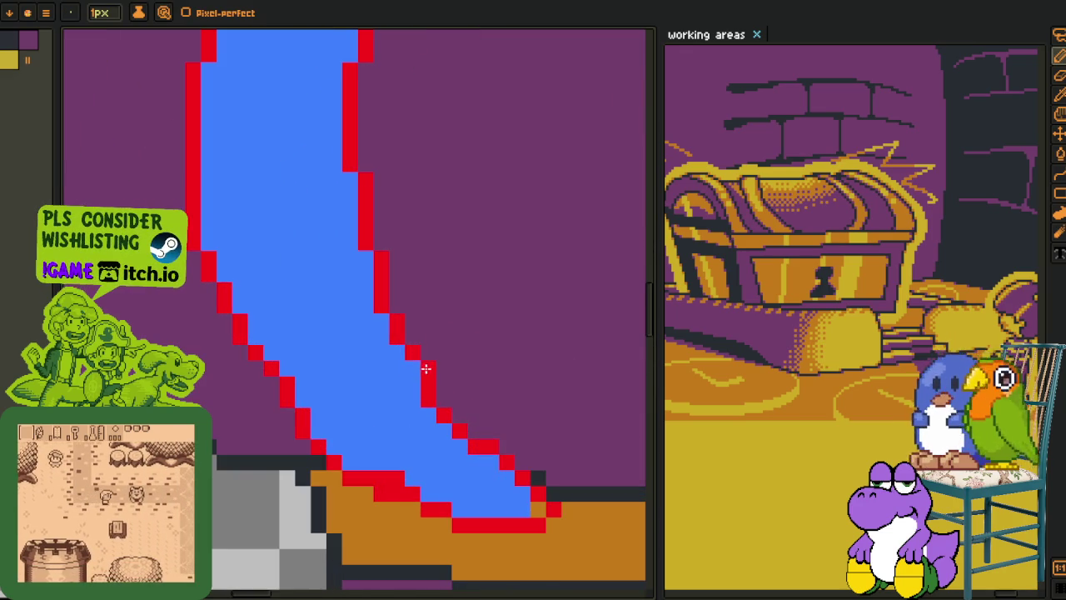
- Turn two stray red pixels blue on another curved stripe
{"action": "left_click_drag", "start_coordinate": [381, 381], "coordinate": [358, 452]}
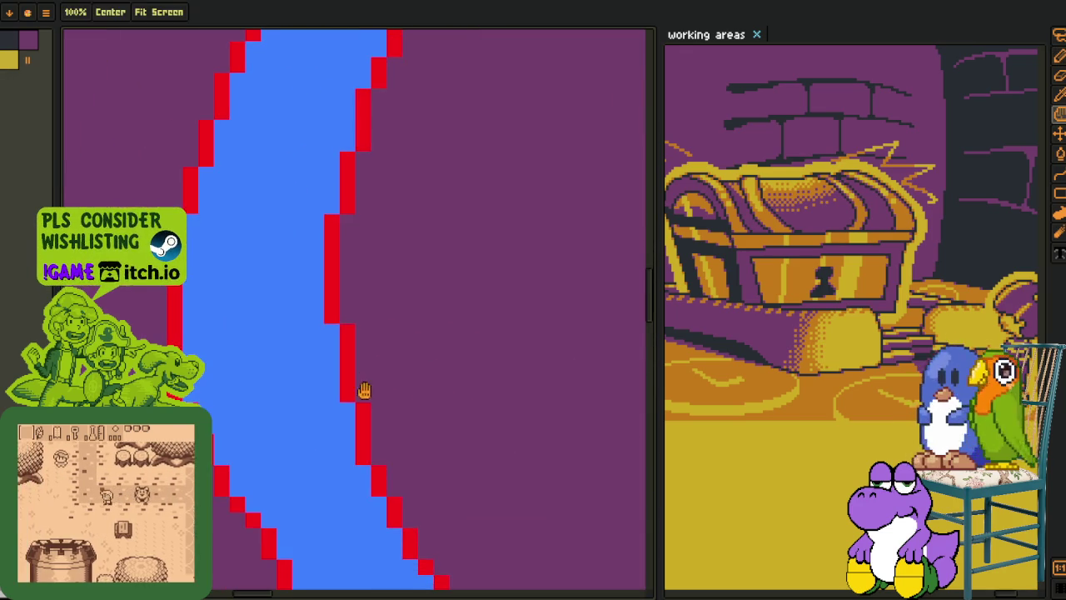
{"action": "scroll", "coordinate": [367, 408], "scroll_direction": "down", "scroll_amount": 3}
{"action": "scroll", "coordinate": [404, 357], "scroll_direction": "up", "scroll_amount": 1}
{"action": "left_click_drag", "start_coordinate": [404, 374], "coordinate": [571, 309]}
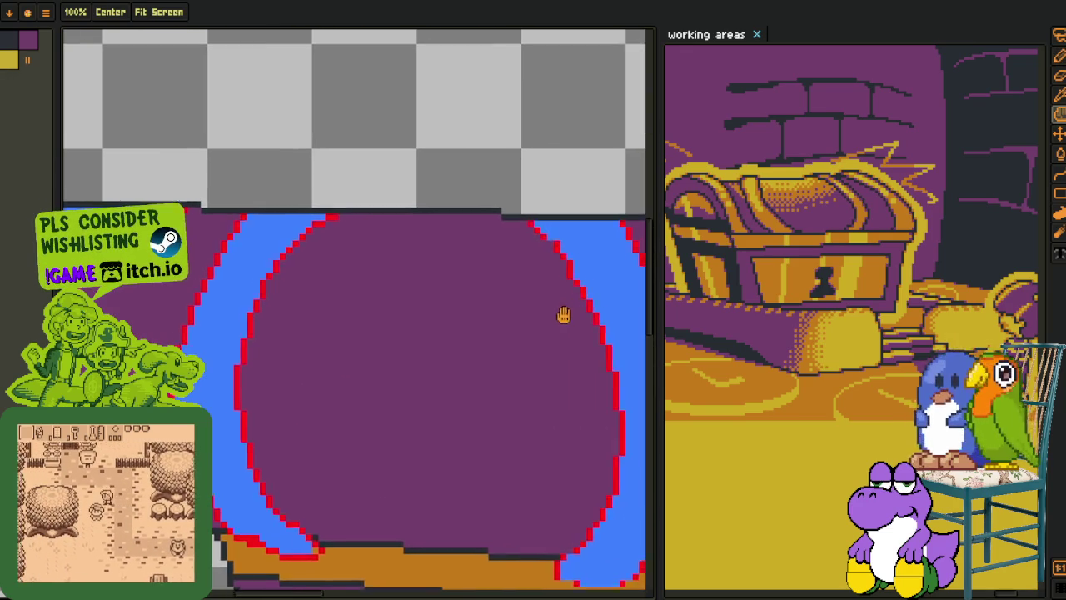
{"action": "scroll", "coordinate": [357, 200], "scroll_direction": "up", "scroll_amount": 4}
{"action": "key", "text": "b"}
{"action": "scroll", "coordinate": [302, 307], "scroll_direction": "up", "scroll_amount": 1}
{"action": "left_click", "coordinate": [331, 278], "text": "alt"}
{"action": "left_click", "coordinate": [317, 292]}
- Paint a stray red pixel purple and its neighbouring blue pixel red
{"action": "left_click_drag", "start_coordinate": [406, 497], "coordinate": [355, 351]}
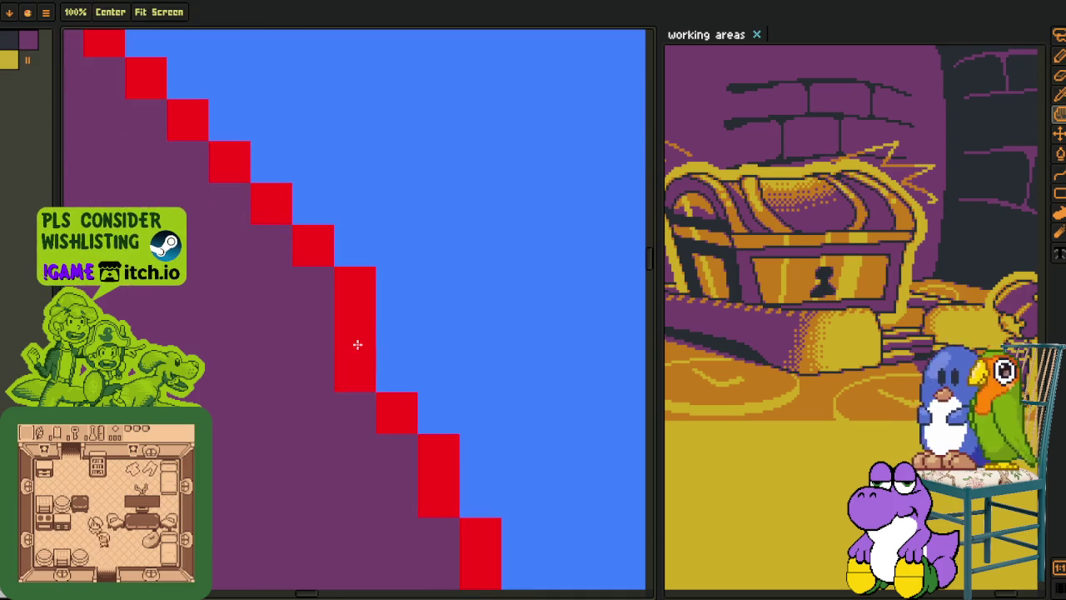
{"action": "key", "text": "alt"}
{"action": "right_click", "coordinate": [373, 368]}
{"action": "left_click", "coordinate": [378, 367]}
{"action": "scroll", "coordinate": [378, 368], "scroll_direction": "down", "scroll_amount": 3}
{"action": "left_click_drag", "start_coordinate": [450, 473], "coordinate": [413, 327]}
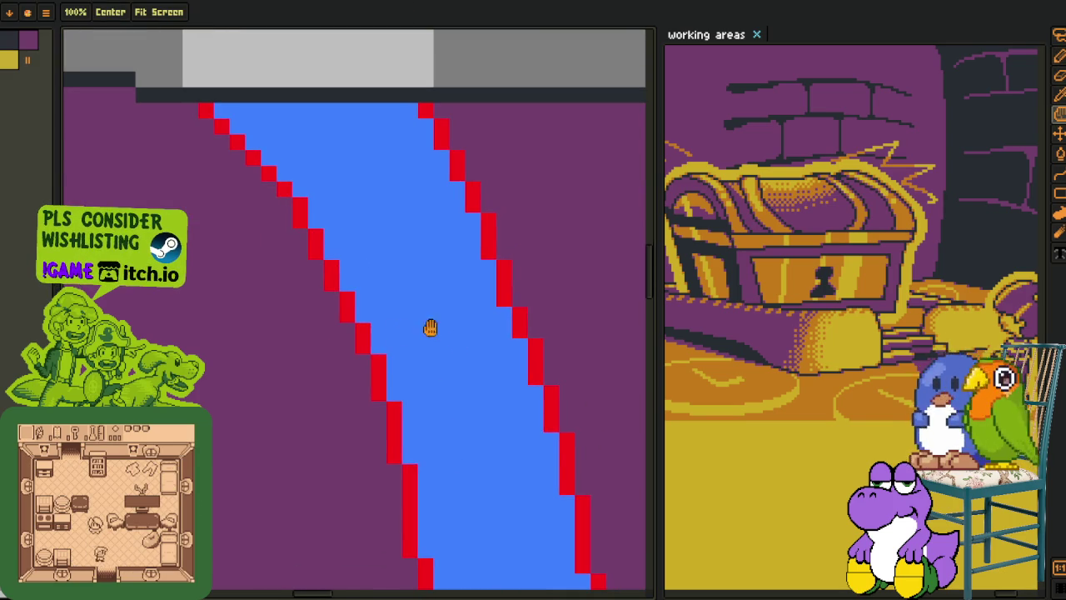
{"action": "left_click_drag", "start_coordinate": [494, 362], "coordinate": [428, 286]}
{"action": "scroll", "coordinate": [458, 326], "scroll_direction": "down", "scroll_amount": 2}
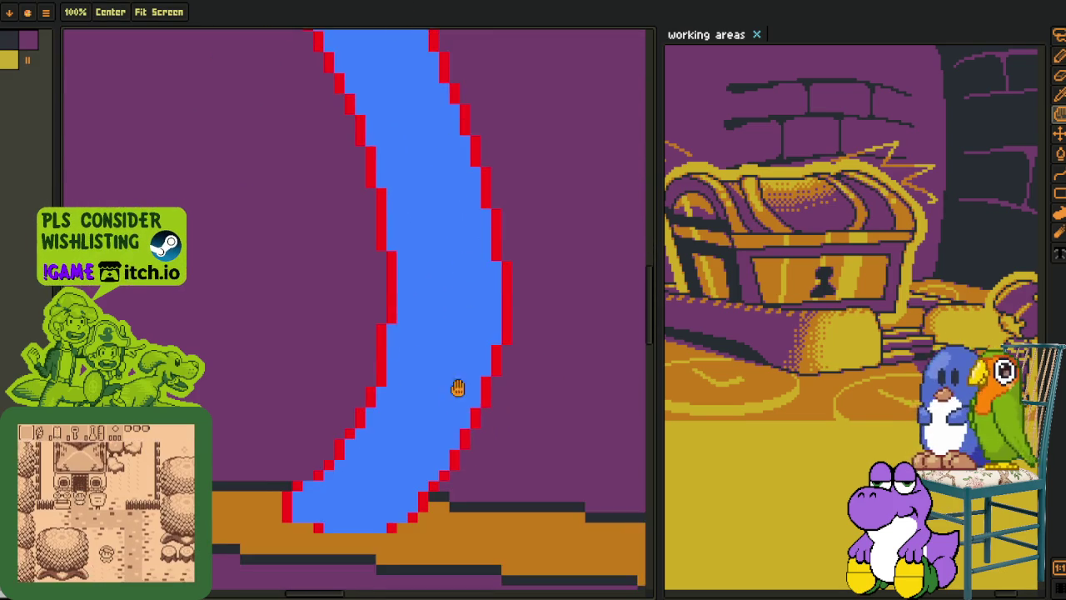
{"action": "left_click_drag", "start_coordinate": [459, 325], "coordinate": [377, 466]}
{"action": "scroll", "coordinate": [376, 466], "scroll_direction": "up", "scroll_amount": 2}
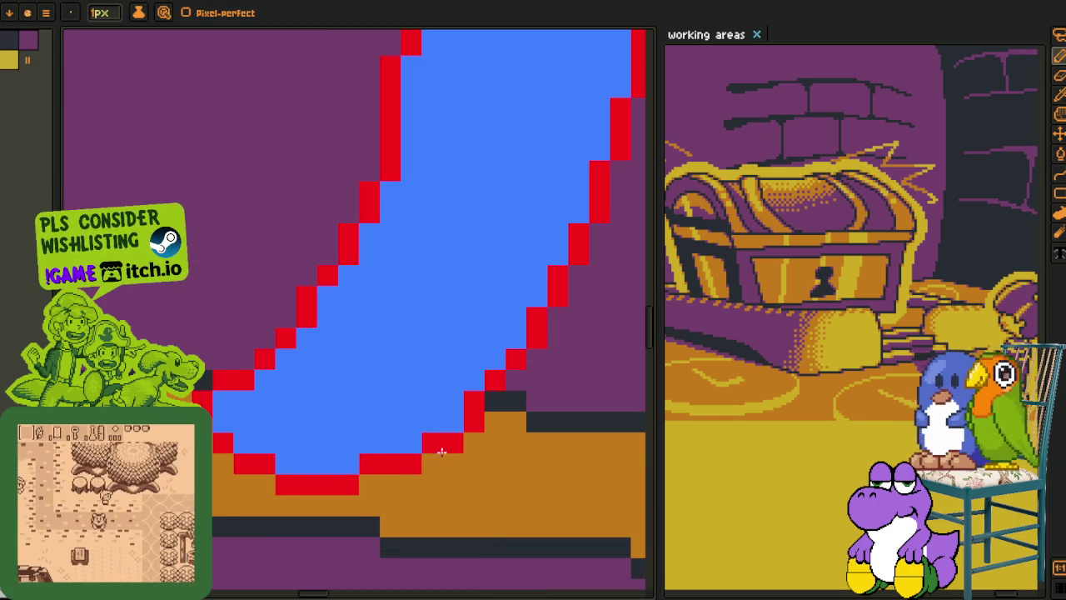
{"action": "scroll", "coordinate": [470, 421], "scroll_direction": "down", "scroll_amount": 2}
{"action": "scroll", "coordinate": [470, 422], "scroll_direction": "up", "scroll_amount": 2}
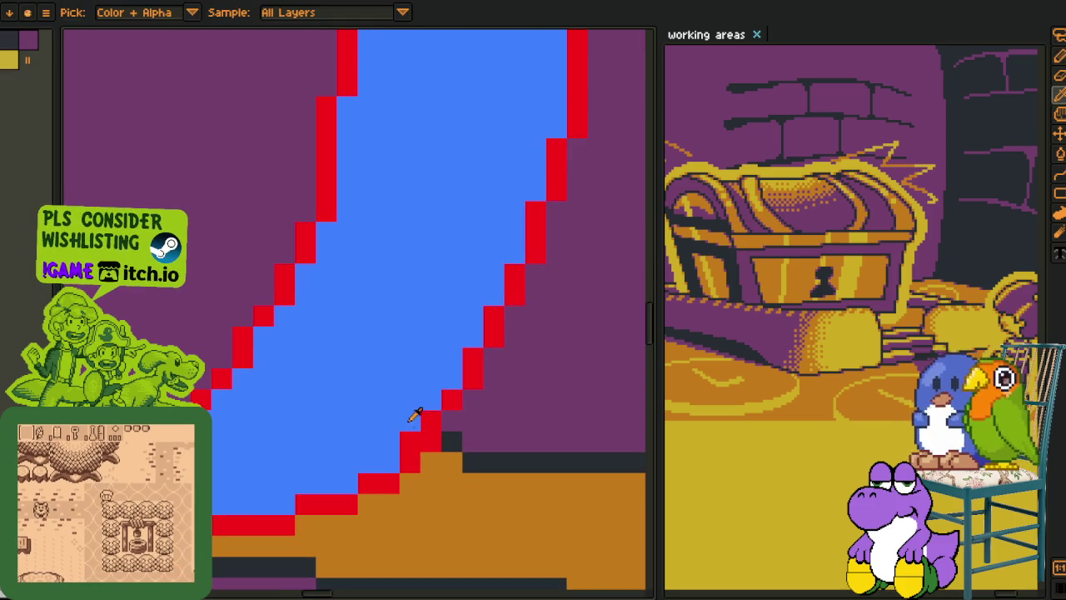
- Add a red pixel left of the existing one on the lower staircase
{"action": "key", "text": "alt"}
{"action": "scroll", "coordinate": [433, 429], "scroll_direction": "down", "scroll_amount": 1}
{"action": "scroll", "coordinate": [442, 424], "scroll_direction": "down", "scroll_amount": 1}
{"action": "scroll", "coordinate": [445, 423], "scroll_direction": "down", "scroll_amount": 1}
{"action": "scroll", "coordinate": [441, 423], "scroll_direction": "up", "scroll_amount": 3}
{"action": "scroll", "coordinate": [433, 422], "scroll_direction": "up", "scroll_amount": 1}
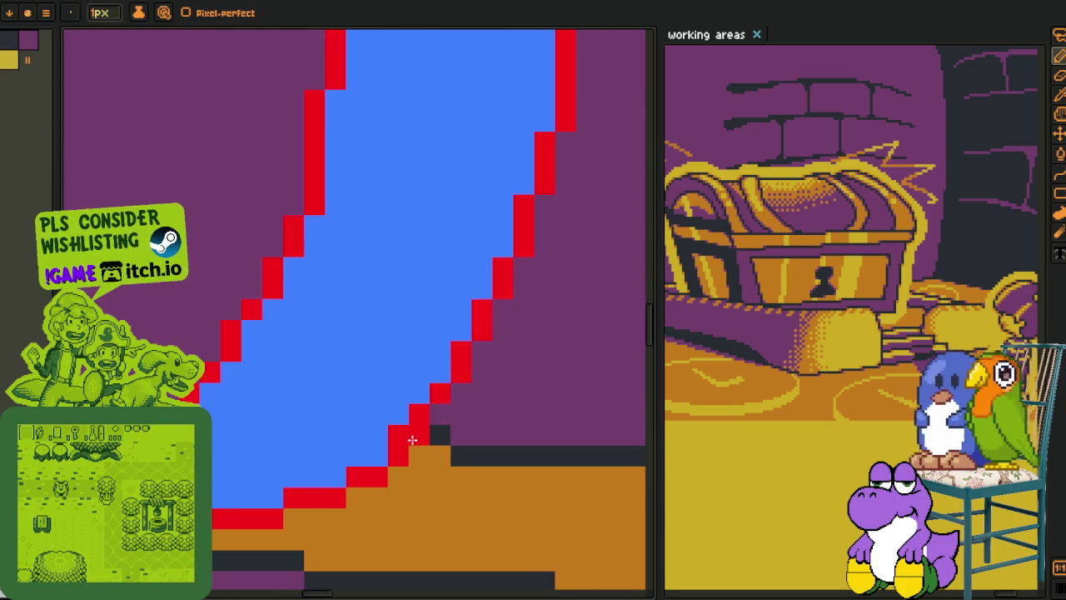
{"action": "left_click", "coordinate": [334, 483]}
- Add a red pixel beside the staircase and move one red step down, leaving orange behind
{"action": "scroll", "coordinate": [433, 454], "scroll_direction": "down", "scroll_amount": 2}
{"action": "scroll", "coordinate": [333, 425], "scroll_direction": "down", "scroll_amount": 1}
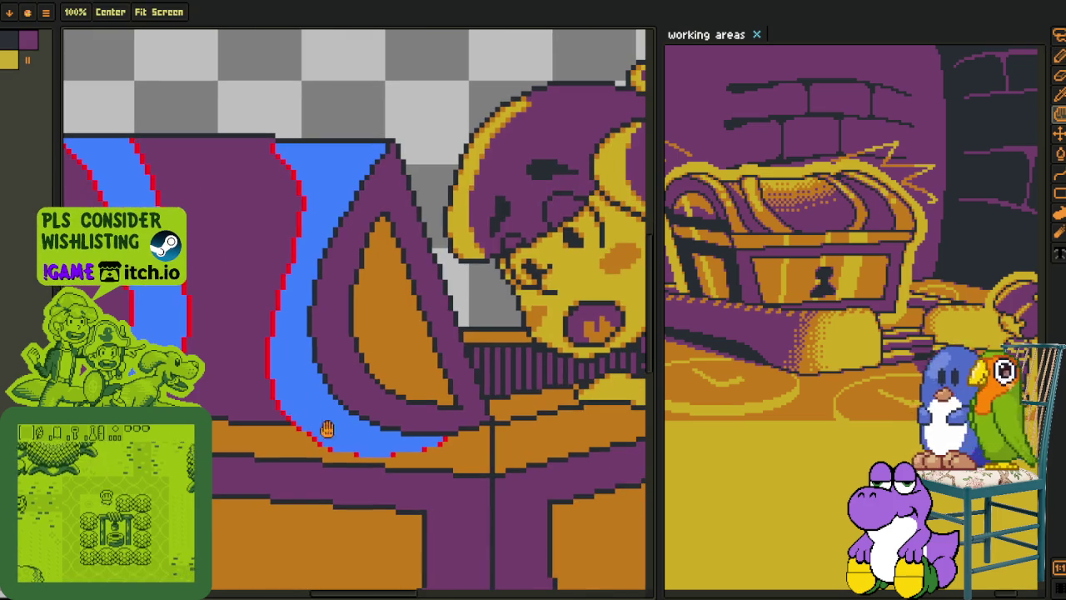
{"action": "key", "text": "alt"}
{"action": "scroll", "coordinate": [348, 425], "scroll_direction": "up", "scroll_amount": 1}
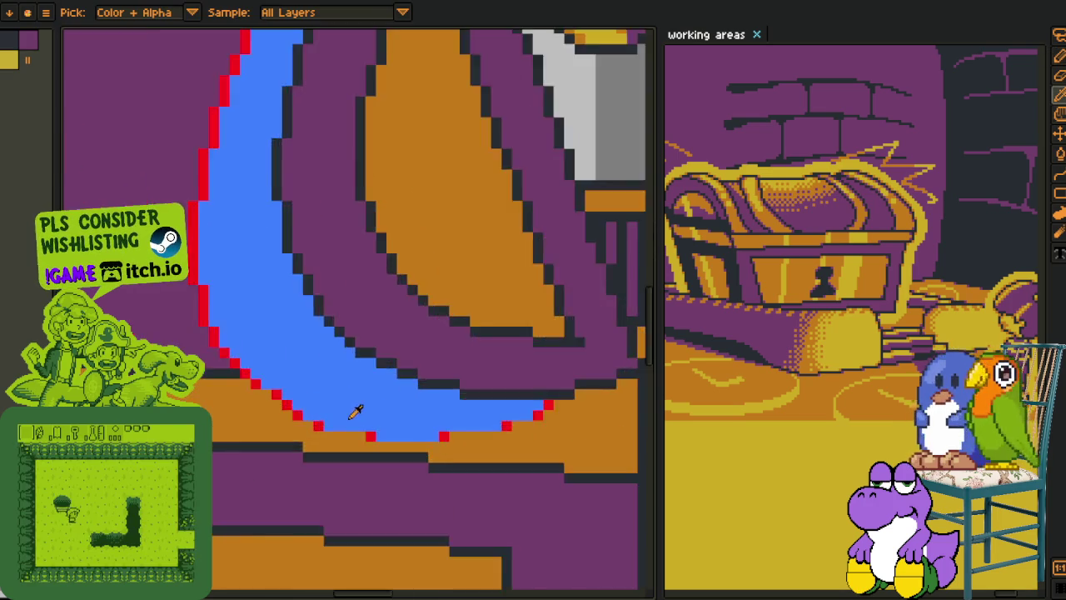
{"action": "scroll", "coordinate": [271, 383], "scroll_direction": "up", "scroll_amount": 3}
{"action": "left_click", "coordinate": [217, 396]}
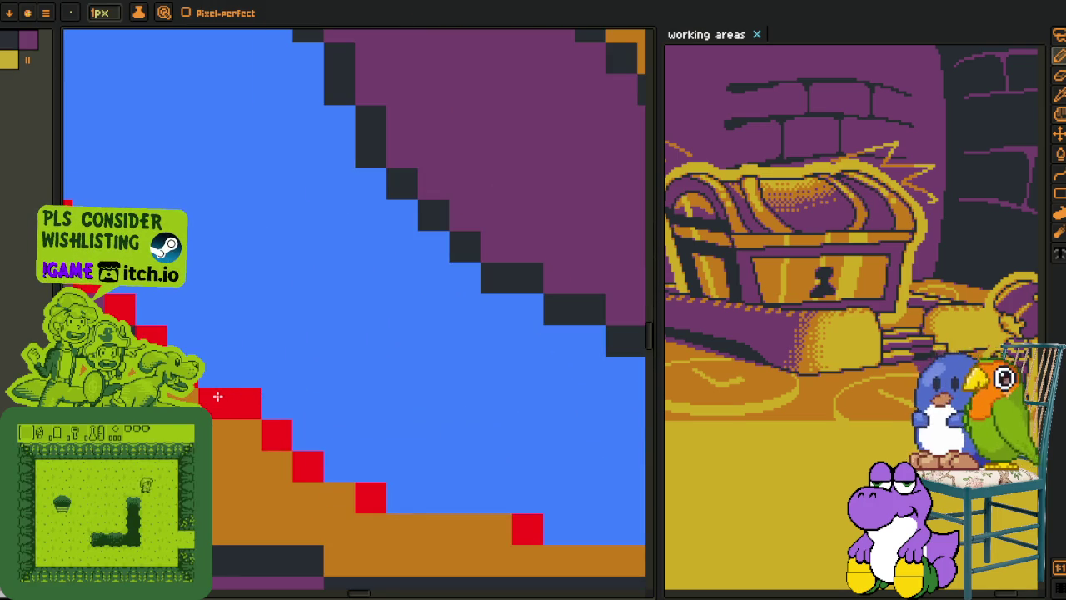
{"action": "left_click", "coordinate": [245, 435]}
{"action": "right_click", "coordinate": [244, 403]}
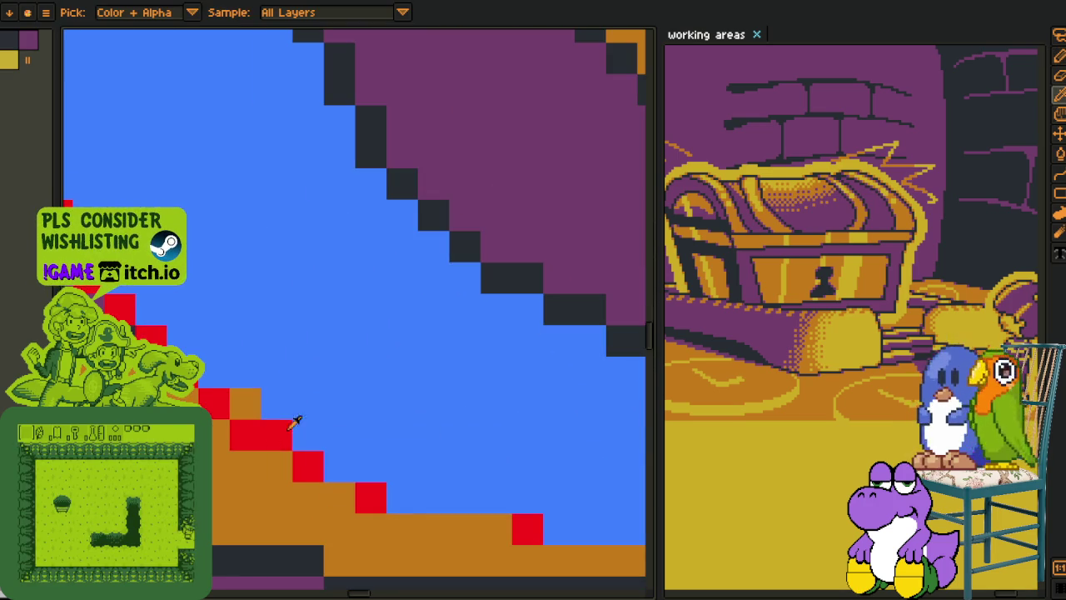
- Extend the red lower staircase and shift steps right, turning leftover red pixels orange
{"action": "key", "text": "alt"}
{"action": "key", "text": "alt"}
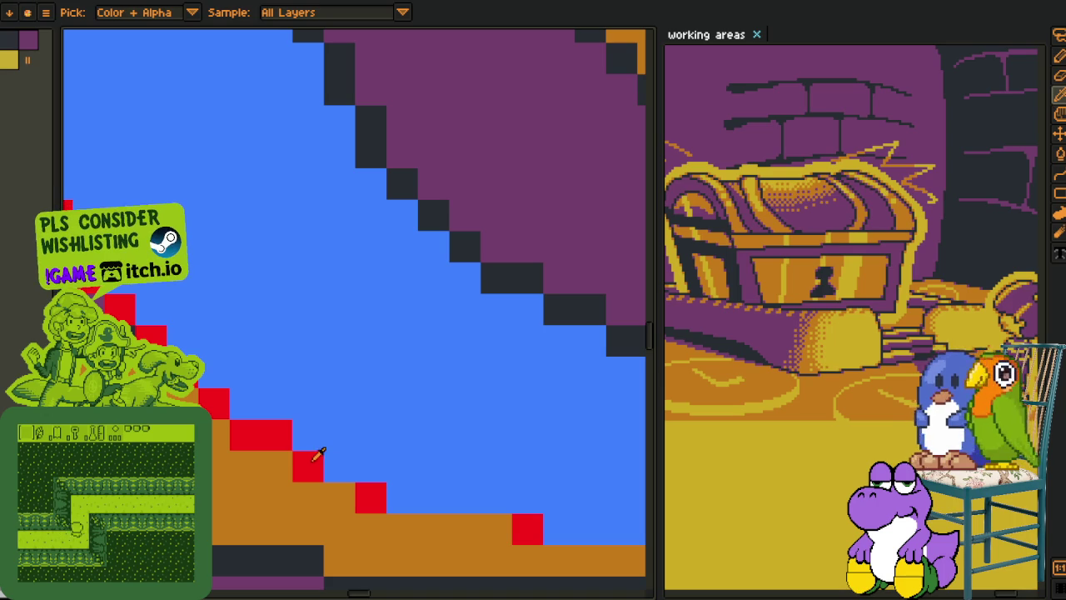
{"action": "left_click", "coordinate": [340, 498]}
{"action": "left_click", "coordinate": [402, 498]}
{"action": "left_click", "coordinate": [464, 528]}
{"action": "left_click", "coordinate": [433, 528]}
{"action": "left_click", "coordinate": [497, 528]}
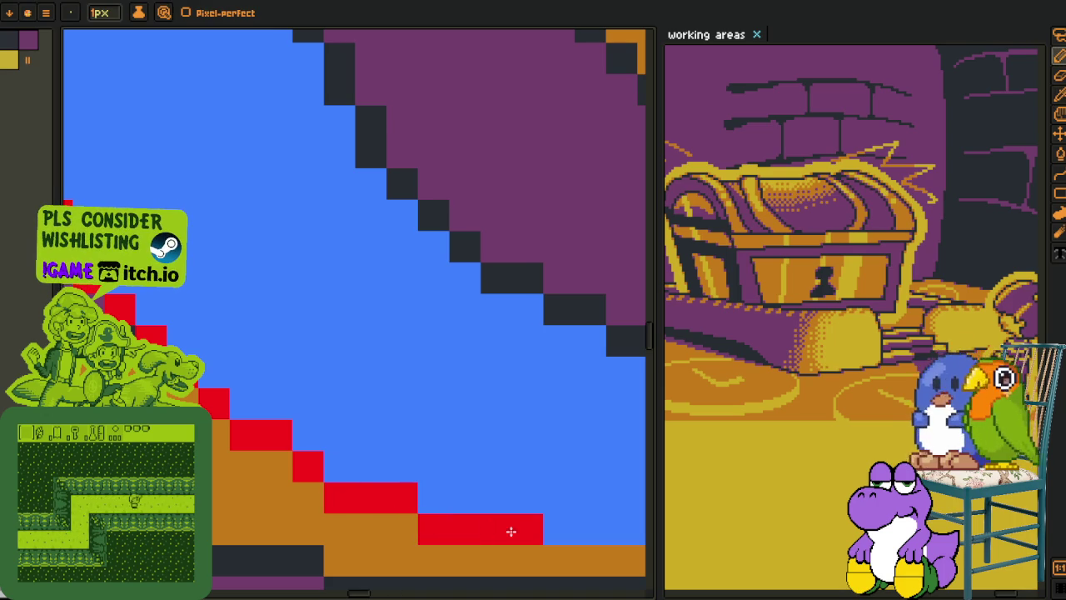
{"action": "left_click", "coordinate": [340, 466]}
{"action": "right_click", "coordinate": [340, 498]}
{"action": "left_click", "coordinate": [433, 498]}
{"action": "right_click", "coordinate": [433, 528]}
{"action": "left_click", "coordinate": [464, 498]}
- Paint red pixels along the remaining staircase rows to close the outline, then zoom out
{"action": "mouse_move", "coordinate": [538, 510]}
{"action": "left_mouse_down"}
{"action": "mouse_move", "coordinate": [321, 435]}
{"action": "mouse_move", "coordinate": [352, 463]}
{"action": "mouse_move", "coordinate": [475, 463]}
{"action": "mouse_move", "coordinate": [338, 449]}
{"action": "mouse_move", "coordinate": [358, 455]}
{"action": "left_mouse_up"}
{"action": "left_click", "coordinate": [293, 455]}
{"action": "left_click", "coordinate": [419, 423]}
{"action": "left_click", "coordinate": [389, 424]}
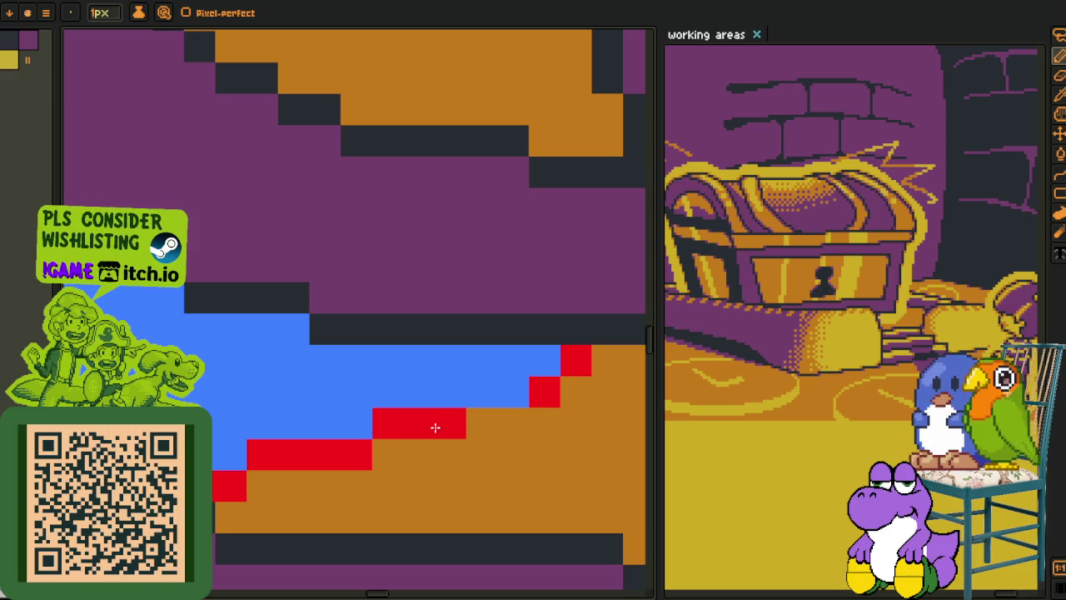
{"action": "left_click", "coordinate": [482, 391]}
{"action": "left_click", "coordinate": [513, 391]}
{"action": "scroll", "coordinate": [504, 383], "scroll_direction": "down", "scroll_amount": 3}
{"action": "scroll", "coordinate": [500, 366], "scroll_direction": "down", "scroll_amount": 3}
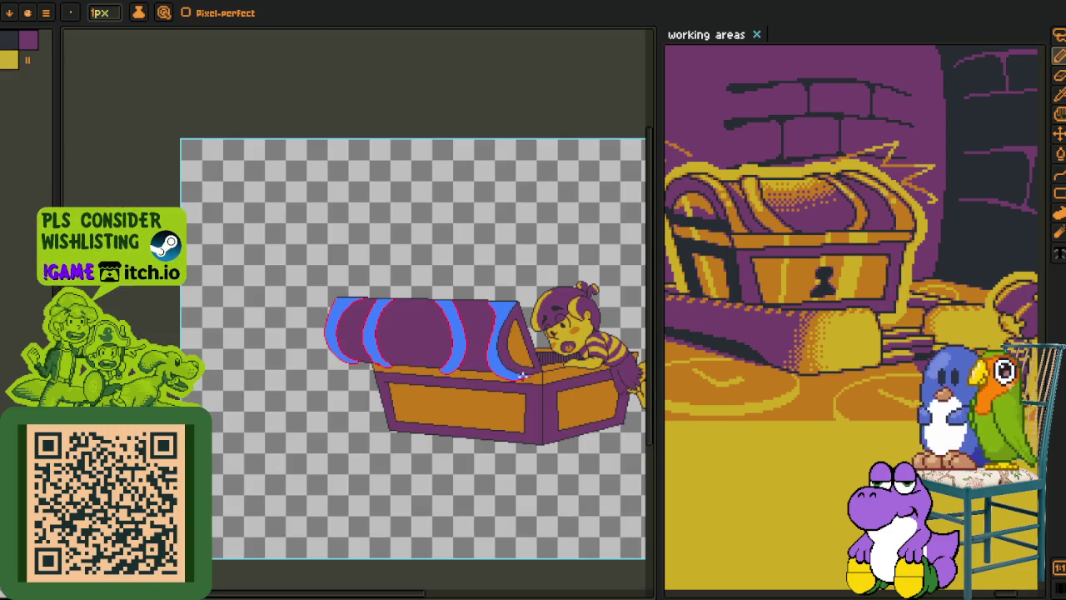
- Select the lower part of the blue lid stripe and nudge it up one pixel
{"action": "key", "text": "i"}
{"action": "scroll", "coordinate": [527, 293], "scroll_direction": "up", "scroll_amount": 5}
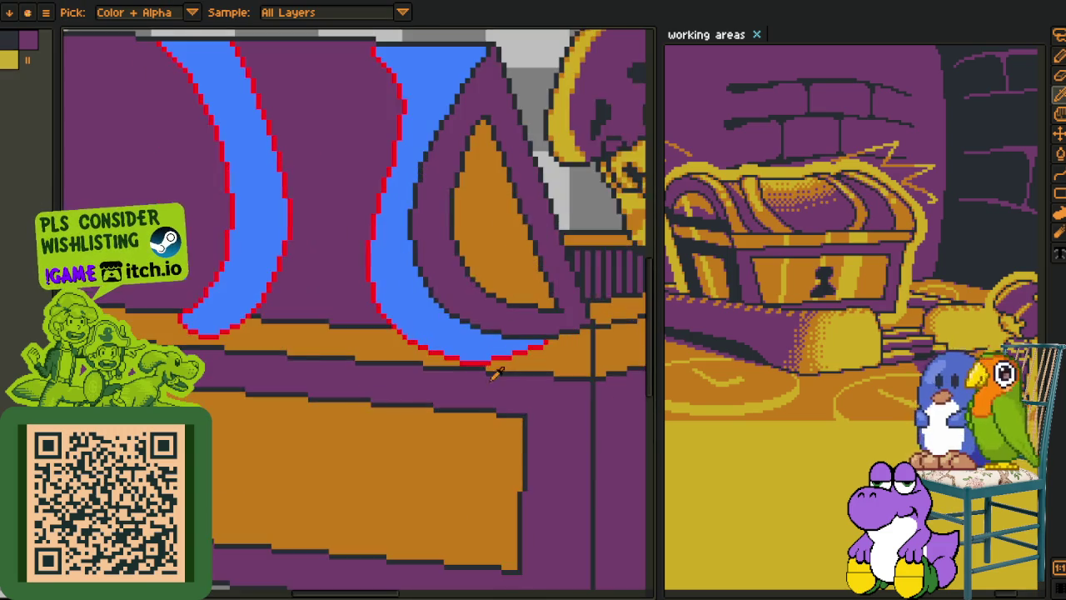
{"action": "left_click_drag", "start_coordinate": [461, 333], "coordinate": [400, 409]}
{"action": "scroll", "coordinate": [470, 430], "scroll_direction": "up", "scroll_amount": 2}
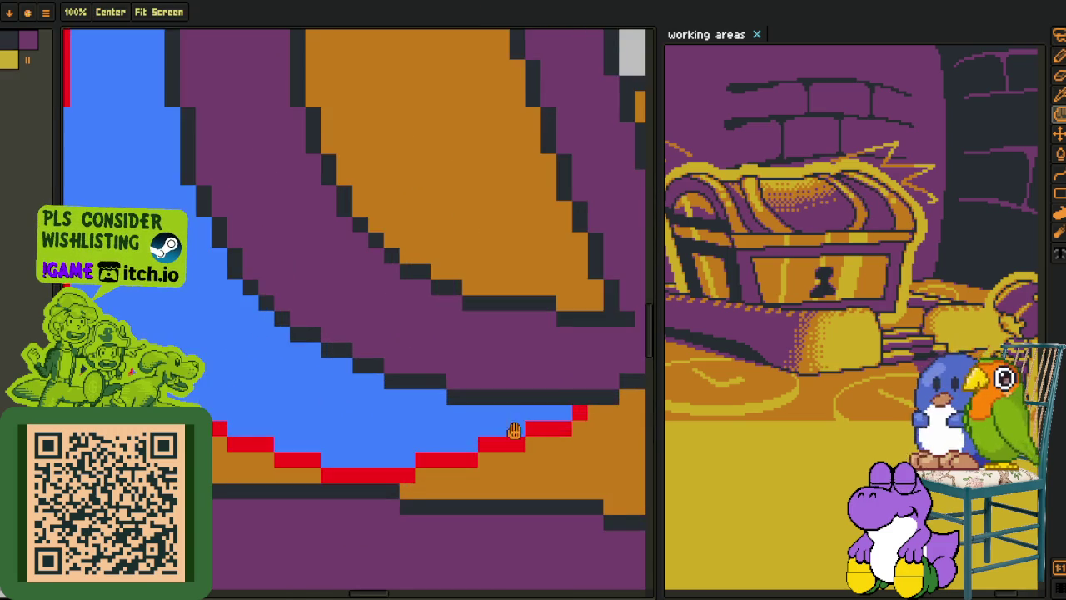
{"action": "key", "text": "m"}
{"action": "mouse_move", "coordinate": [562, 417]}
{"action": "left_mouse_down"}
{"action": "mouse_move", "coordinate": [226, 297]}
{"action": "mouse_move", "coordinate": [476, 564]}
{"action": "mouse_move", "coordinate": [564, 421]}
{"action": "left_mouse_up"}
{"action": "left_click_drag", "start_coordinate": [463, 464], "coordinate": [463, 454]}
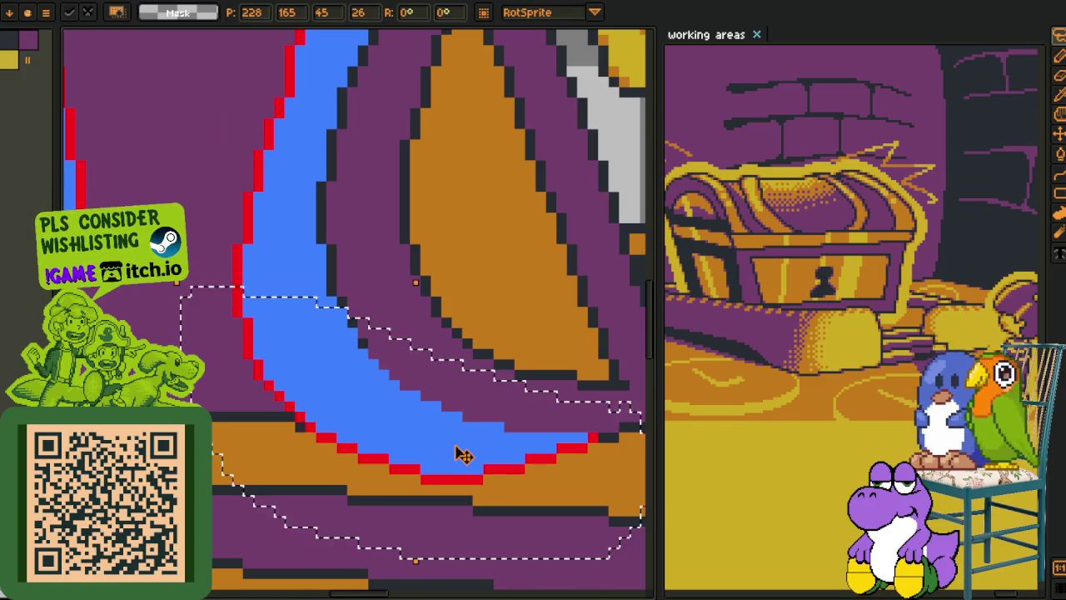
{"action": "key", "text": "Return"}
- Add dark outline pixels along the stripe's blue/purple edge
{"action": "scroll", "coordinate": [352, 341], "scroll_direction": "up", "scroll_amount": 2}
{"action": "key", "text": "b"}
{"action": "left_click", "coordinate": [336, 373]}
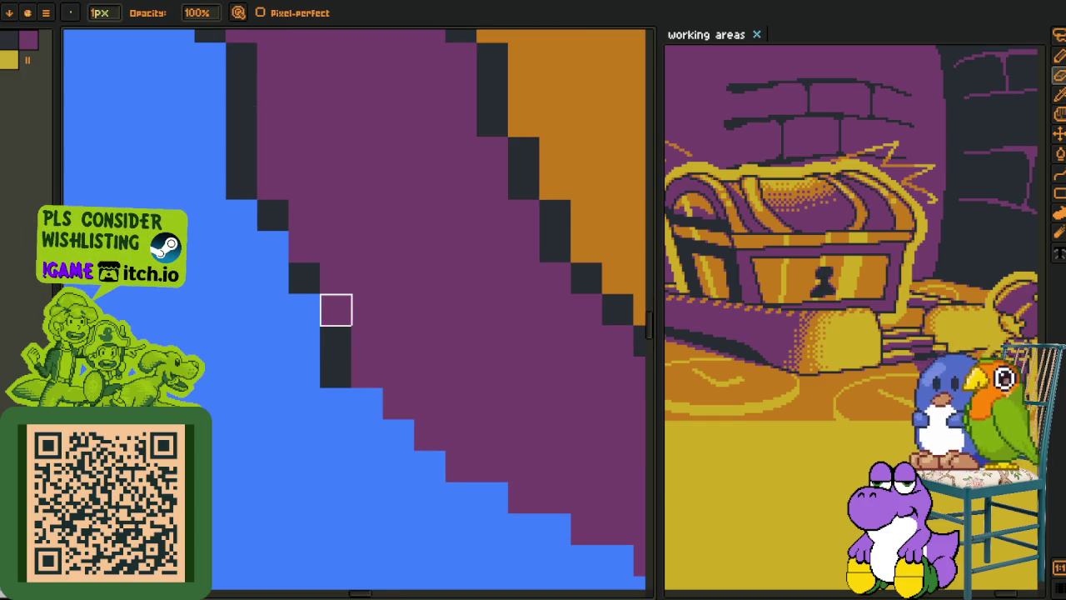
{"action": "left_click", "coordinate": [304, 309]}
{"action": "left_click", "coordinate": [273, 247]}
{"action": "key", "text": "h"}
{"action": "left_click_drag", "start_coordinate": [366, 322], "coordinate": [317, 242]}
{"action": "key", "text": "b"}
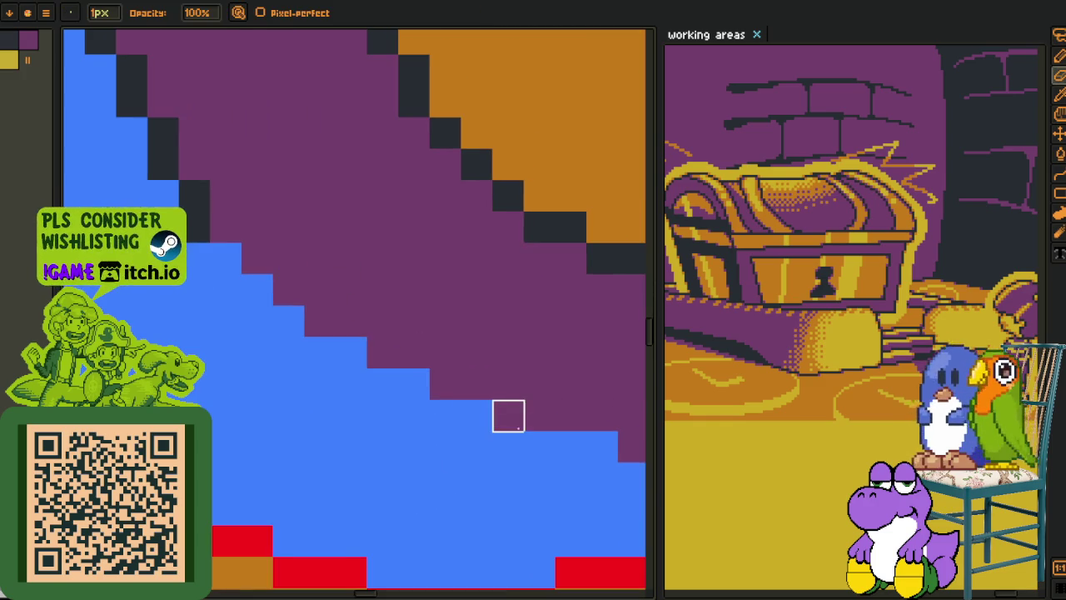
{"action": "left_click_drag", "start_coordinate": [506, 417], "coordinate": [238, 364]}
{"action": "mouse_move", "coordinate": [563, 412]}
{"action": "left_mouse_down"}
{"action": "mouse_move", "coordinate": [345, 409]}
{"action": "mouse_move", "coordinate": [283, 379]}
{"action": "mouse_move", "coordinate": [250, 378]}
{"action": "mouse_move", "coordinate": [475, 463]}
{"action": "left_mouse_up"}
- Finish the dark blue/purple edge outline and zoom out to show the whole chest
{"action": "key", "text": "h"}
{"action": "key", "text": "b"}
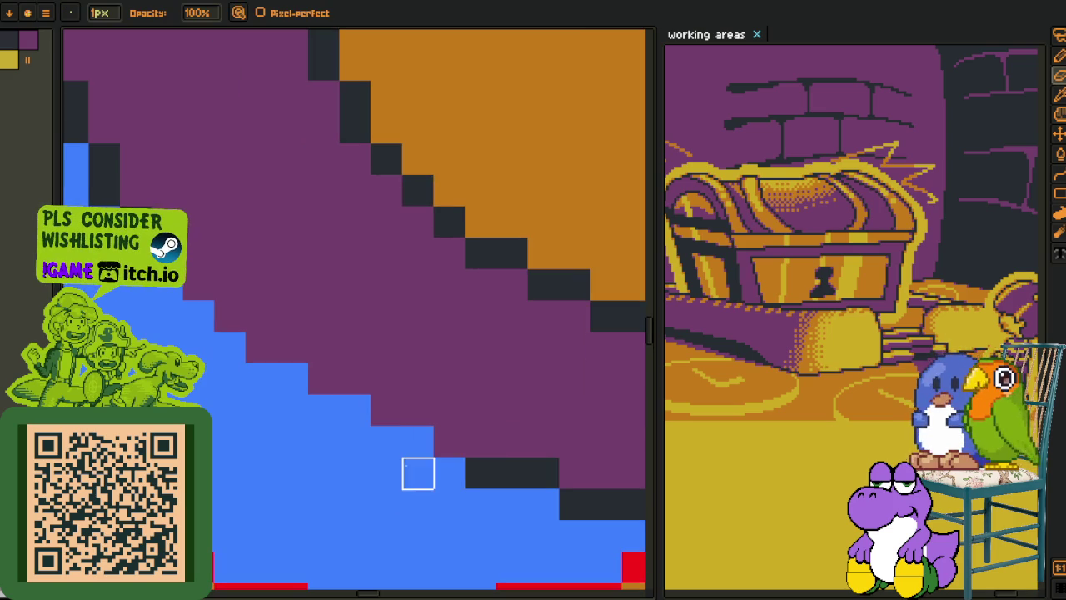
{"action": "mouse_move", "coordinate": [418, 441]}
{"action": "left_mouse_down"}
{"action": "mouse_move", "coordinate": [387, 441]}
{"action": "mouse_move", "coordinate": [292, 377]}
{"action": "mouse_move", "coordinate": [261, 377]}
{"action": "mouse_move", "coordinate": [166, 300]}
{"action": "left_mouse_up"}
{"action": "left_click", "coordinate": [449, 473]}
{"action": "left_click", "coordinate": [355, 410]}
{"action": "scroll", "coordinate": [152, 330], "scroll_direction": "down", "scroll_amount": 2}
{"action": "scroll", "coordinate": [208, 367], "scroll_direction": "down", "scroll_amount": 2}
{"action": "scroll", "coordinate": [284, 416], "scroll_direction": "down", "scroll_amount": 1}
- Center the view on the chest lid and replace the blue stripe colour with orange
{"action": "key", "text": "o"}
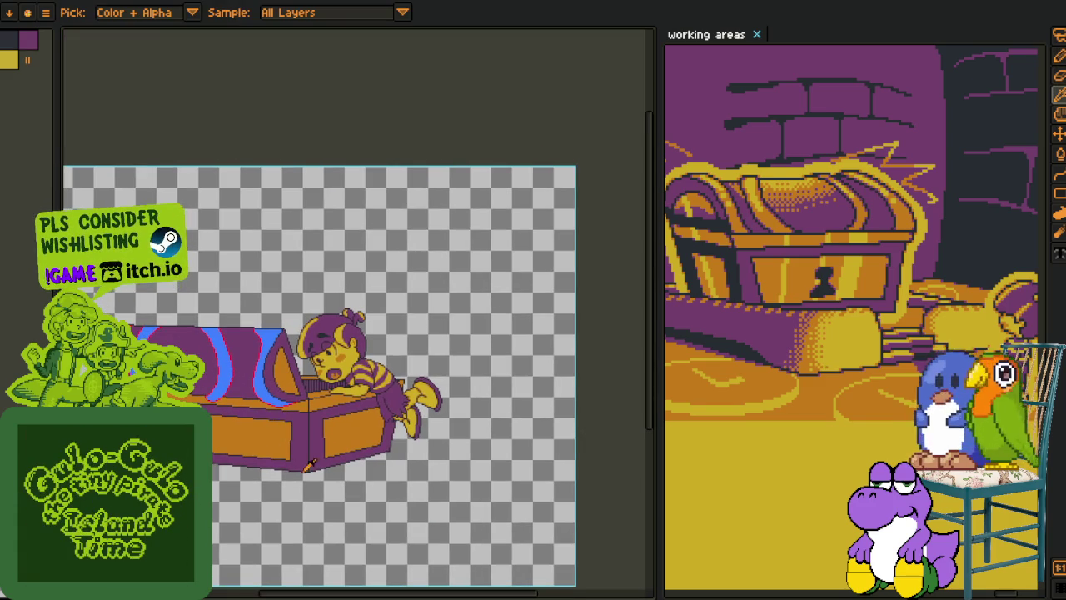
{"action": "scroll", "coordinate": [256, 386], "scroll_direction": "up", "scroll_amount": 2}
{"action": "scroll", "coordinate": [274, 379], "scroll_direction": "up", "scroll_amount": 1}
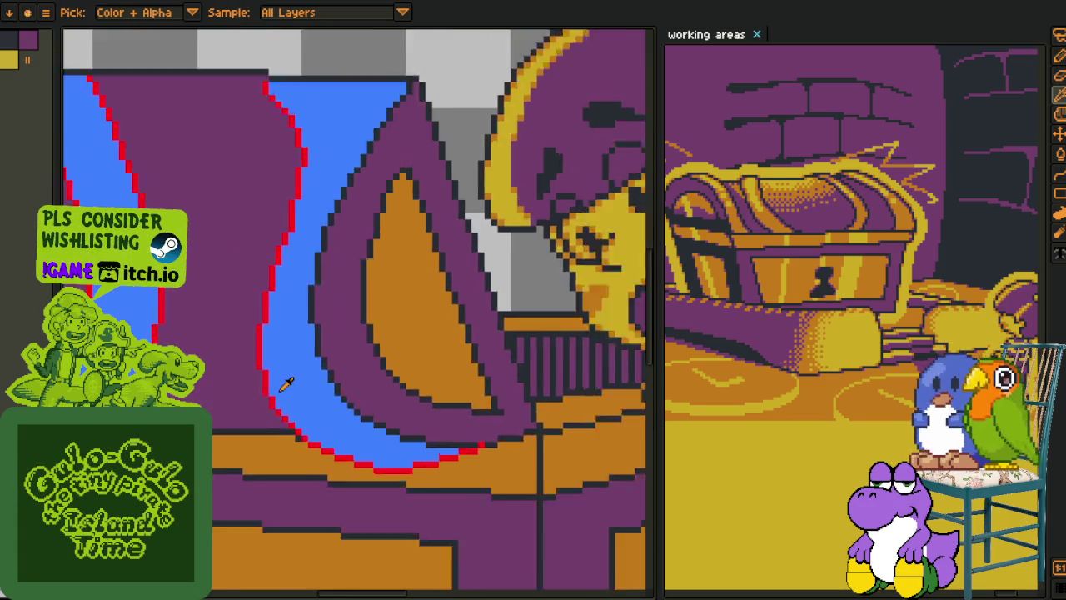
{"action": "scroll", "coordinate": [333, 416], "scroll_direction": "down", "scroll_amount": 1}
{"action": "key", "text": "h"}
{"action": "left_click_drag", "start_coordinate": [380, 460], "coordinate": [393, 464]}
{"action": "key", "text": "o"}
{"action": "scroll", "coordinate": [395, 464], "scroll_direction": "up", "scroll_amount": 1}
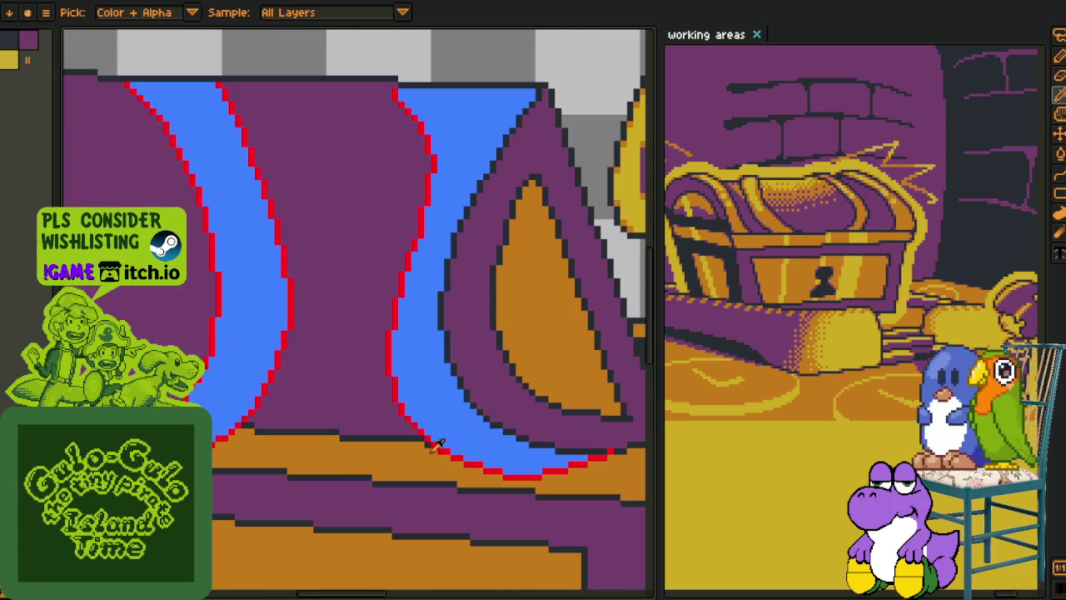
{"action": "key", "text": "shift+r"}
{"action": "left_click", "coordinate": [428, 494]}
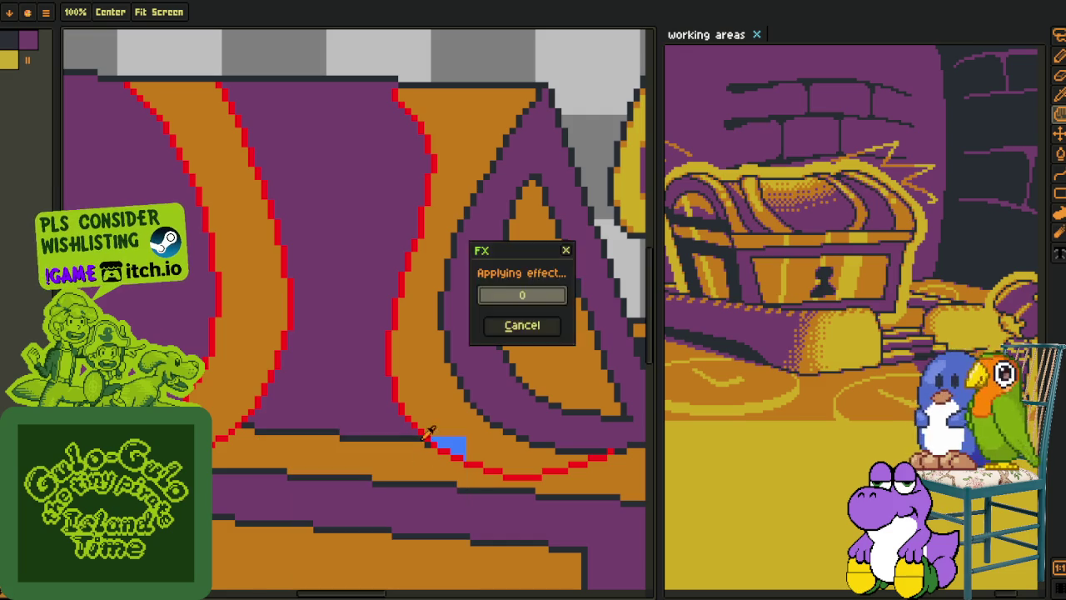
- Replace the red outline colour with dark #20282F and save the file
{"action": "scroll", "coordinate": [458, 286], "scroll_direction": "up", "scroll_amount": 2}
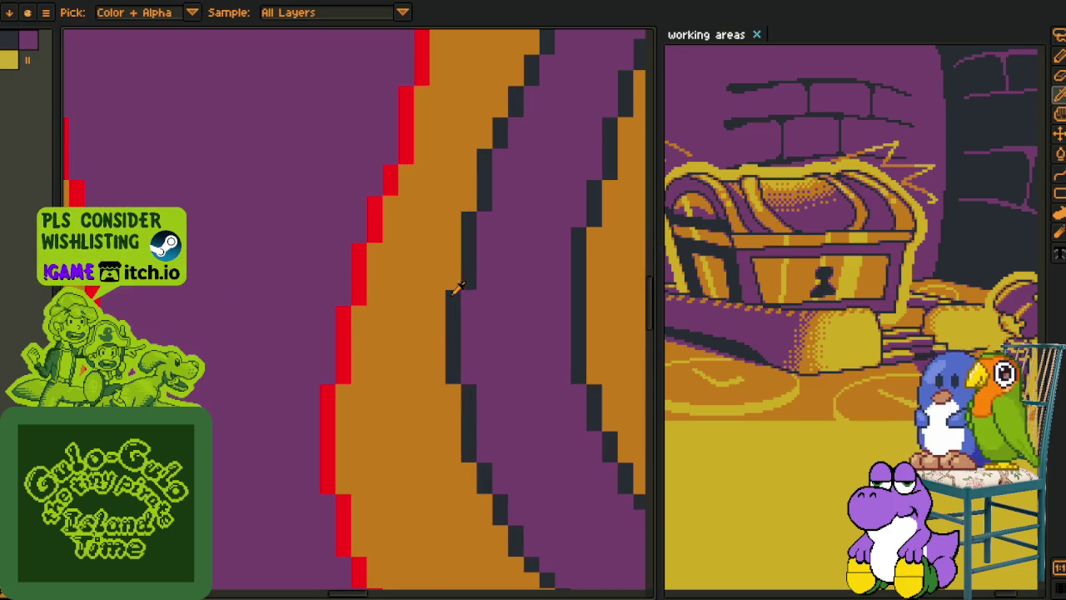
{"action": "left_click", "coordinate": [362, 273]}
{"action": "key", "text": "shift+r"}
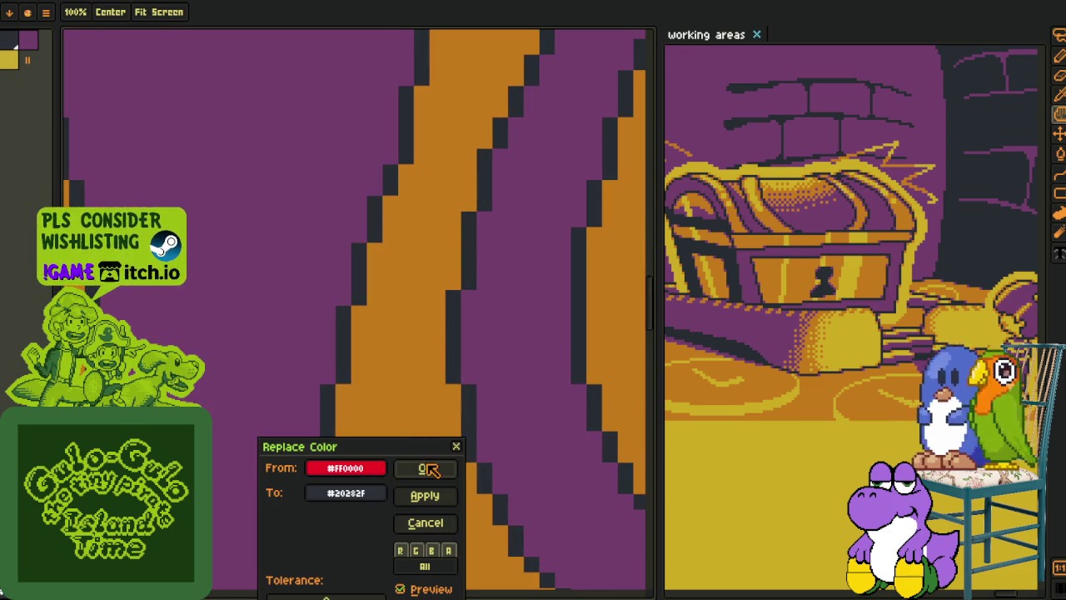
{"action": "left_click", "coordinate": [428, 468]}
{"action": "scroll", "coordinate": [408, 406], "scroll_direction": "down", "scroll_amount": 3}
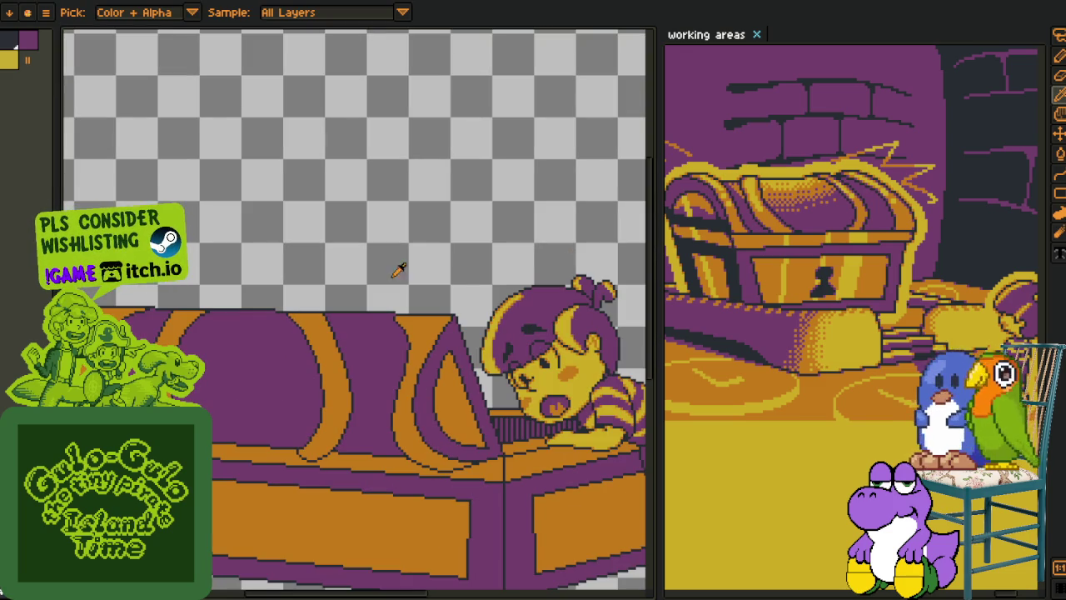
{"action": "key", "text": "ctrl+s"}
- Select the curved orange lid band with the Magic Wand
{"action": "left_click_drag", "start_coordinate": [436, 434], "coordinate": [323, 377]}
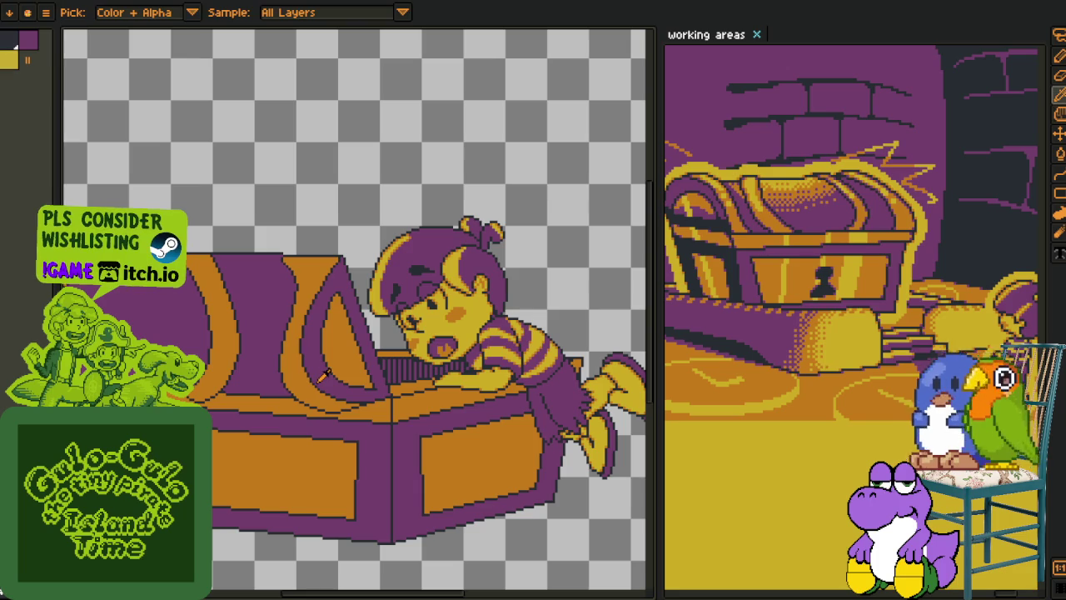
{"action": "scroll", "coordinate": [326, 379], "scroll_direction": "down", "scroll_amount": 1}
{"action": "scroll", "coordinate": [326, 379], "scroll_direction": "up", "scroll_amount": 3}
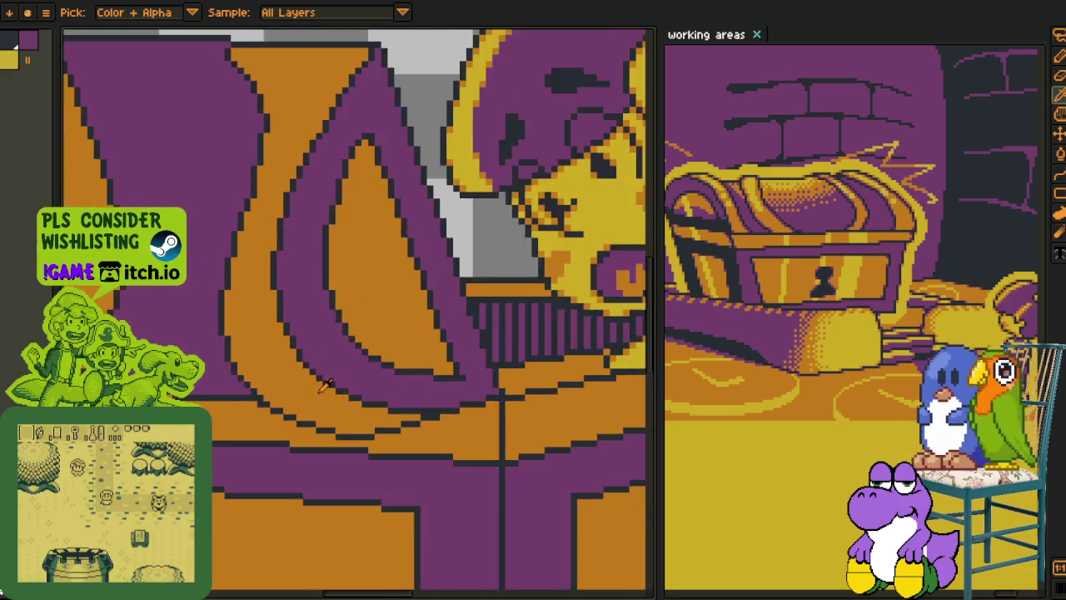
{"action": "scroll", "coordinate": [308, 412], "scroll_direction": "up", "scroll_amount": 1}
{"action": "scroll", "coordinate": [309, 412], "scroll_direction": "down", "scroll_amount": 1}
{"action": "key", "text": "w"}
{"action": "left_click", "coordinate": [259, 398]}
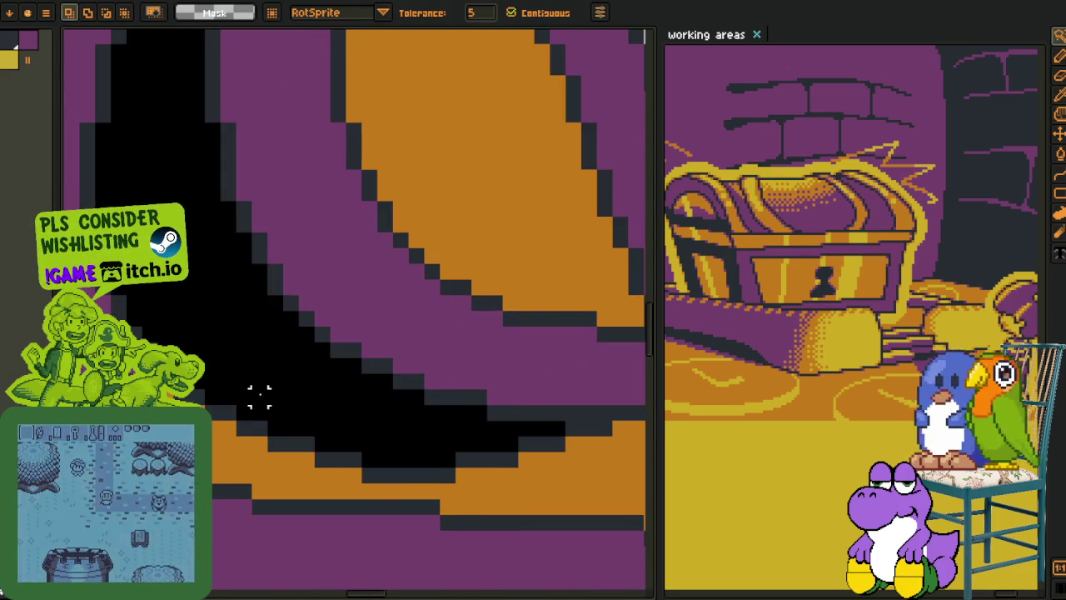
{"action": "scroll", "coordinate": [283, 419], "scroll_direction": "down", "scroll_amount": 3}
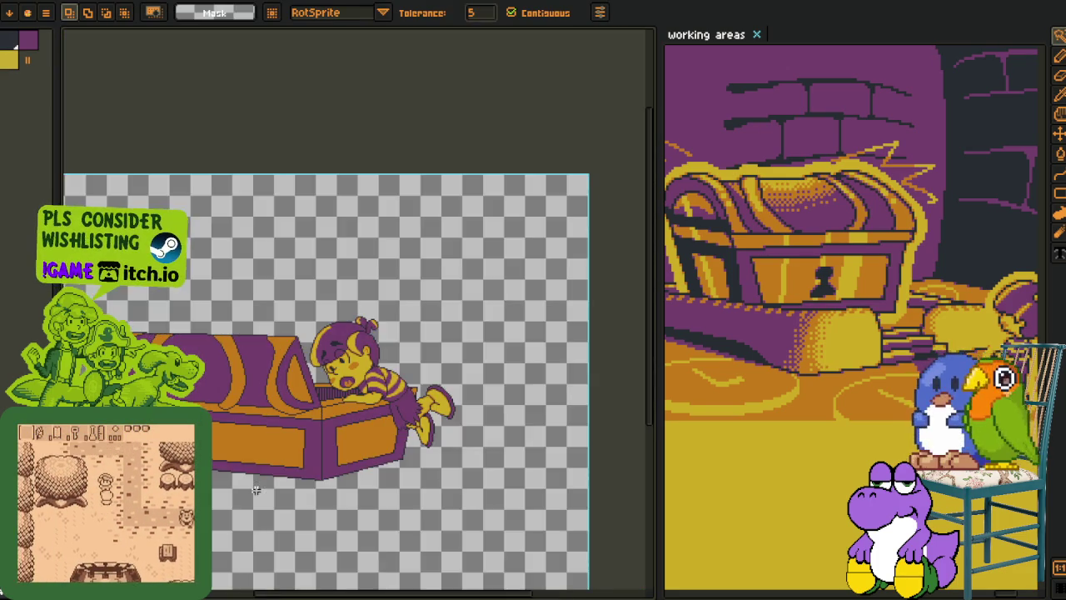
{"action": "scroll", "coordinate": [315, 364], "scroll_direction": "up", "scroll_amount": 2}
{"action": "scroll", "coordinate": [315, 364], "scroll_direction": "up", "scroll_amount": 2}
{"action": "left_click", "coordinate": [358, 275]}
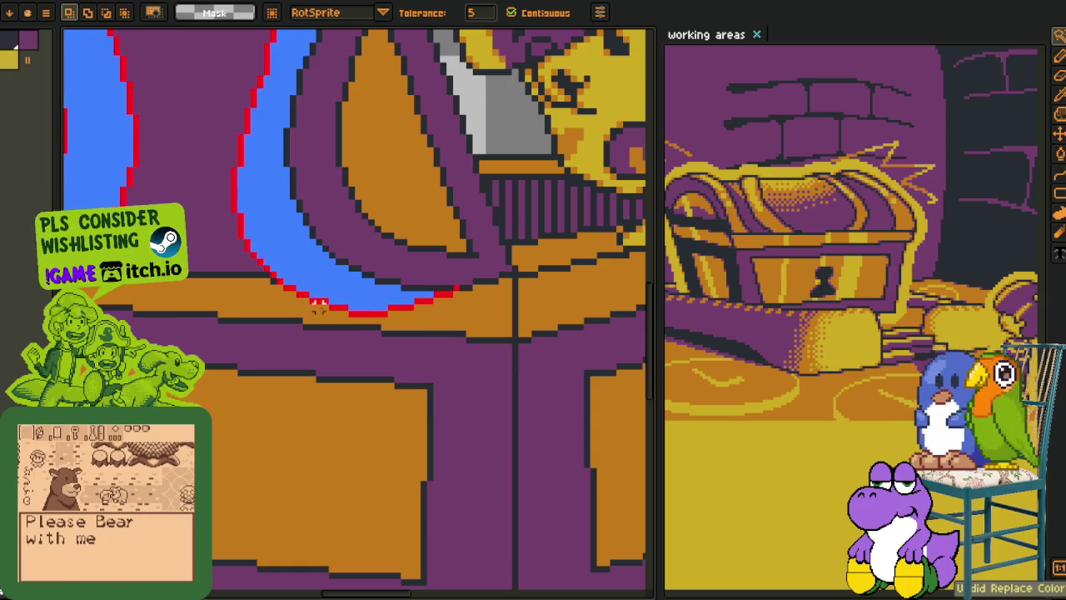
- Bring the stripe's lower edge into view and test-recolour an outline pixel, then undo it
{"action": "scroll", "coordinate": [326, 283], "scroll_direction": "up", "scroll_amount": 2}
{"action": "mouse_move", "coordinate": [326, 283]}
{"action": "left_mouse_down"}
{"action": "mouse_move", "coordinate": [342, 375]}
{"action": "mouse_move", "coordinate": [306, 364]}
{"action": "left_mouse_up"}
{"action": "key", "text": "b"}
{"action": "scroll", "coordinate": [376, 366], "scroll_direction": "up", "scroll_amount": 1}
{"action": "key", "text": "i"}
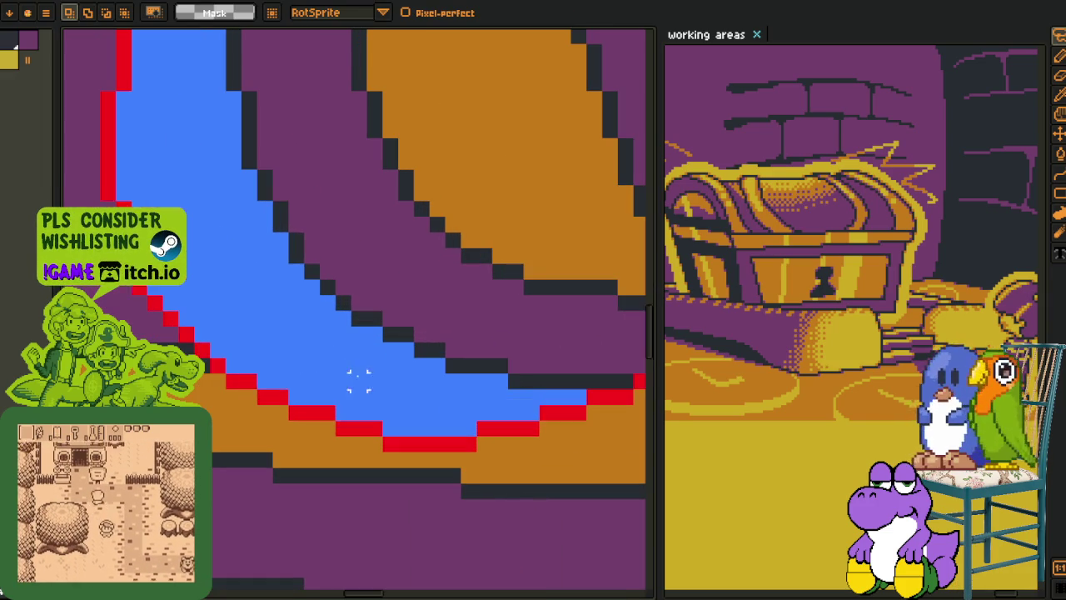
{"action": "key", "text": "b"}
{"action": "left_click", "coordinate": [229, 369]}
{"action": "key", "text": "ctrl+z"}
- Draw red outline pixels along the stripe's curve and bottom row
{"action": "key", "text": "i"}
{"action": "key", "text": "b"}
{"action": "left_click_drag", "start_coordinate": [221, 364], "coordinate": [284, 393]}
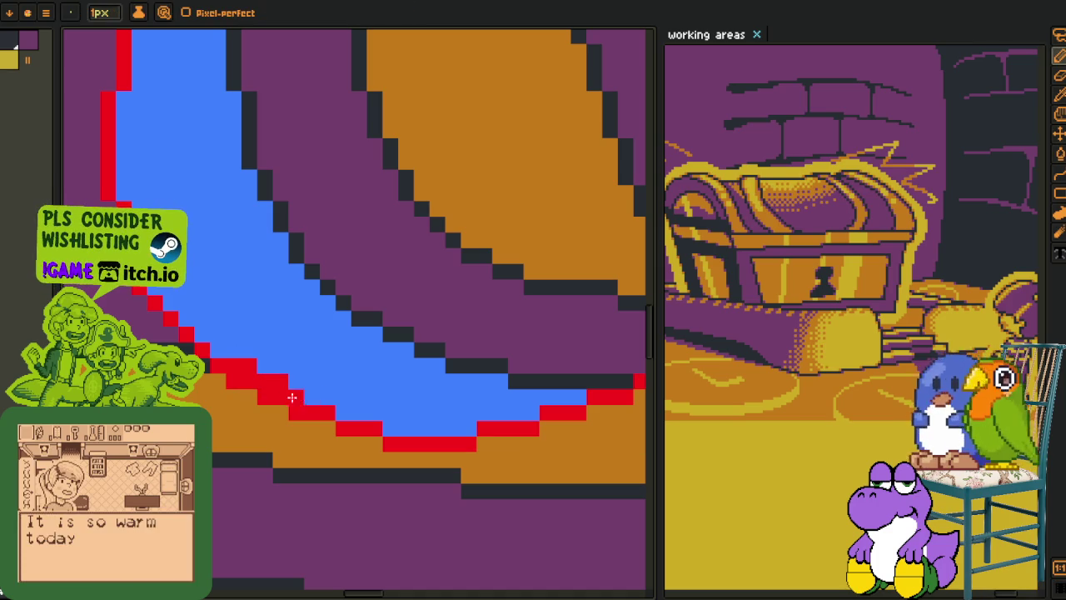
{"action": "mouse_move", "coordinate": [394, 430]}
{"action": "left_mouse_down"}
{"action": "mouse_move", "coordinate": [472, 433]}
{"action": "mouse_move", "coordinate": [323, 447]}
{"action": "left_mouse_up"}
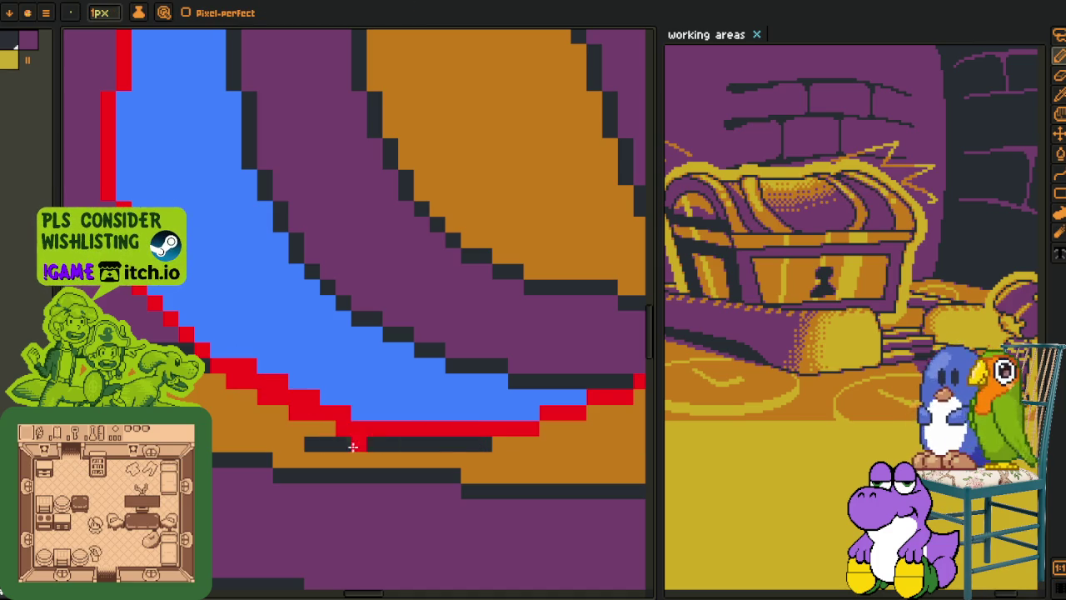
{"action": "scroll", "coordinate": [470, 446], "scroll_direction": "down", "scroll_amount": 2}
- Replace the dark outline colour using Replace Color
{"action": "key", "text": "i"}
{"action": "scroll", "coordinate": [444, 194], "scroll_direction": "down", "scroll_amount": 1}
{"action": "scroll", "coordinate": [437, 322], "scroll_direction": "up", "scroll_amount": 1}
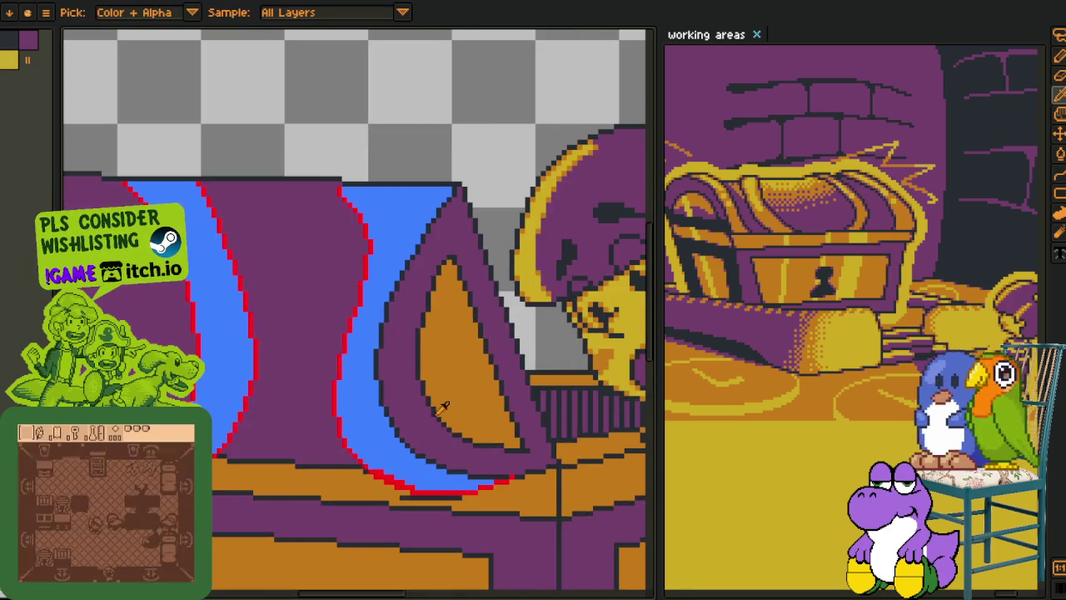
{"action": "scroll", "coordinate": [439, 498], "scroll_direction": "up", "scroll_amount": 1}
{"action": "scroll", "coordinate": [439, 498], "scroll_direction": "up", "scroll_amount": 1}
{"action": "key", "text": "shift+r"}
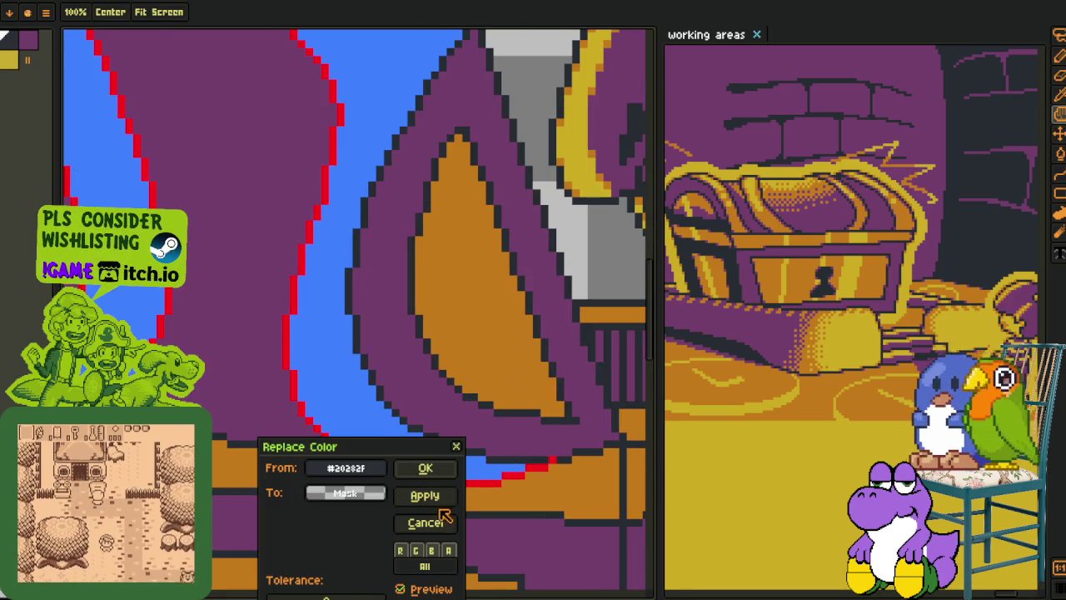
{"action": "left_click", "coordinate": [425, 467]}
{"action": "scroll", "coordinate": [393, 484], "scroll_direction": "up", "scroll_amount": 1}
- Redraw red pixels on the lower curve and paint the row's end pixel blue
{"action": "left_click", "coordinate": [393, 484]}
{"action": "key", "text": "b"}
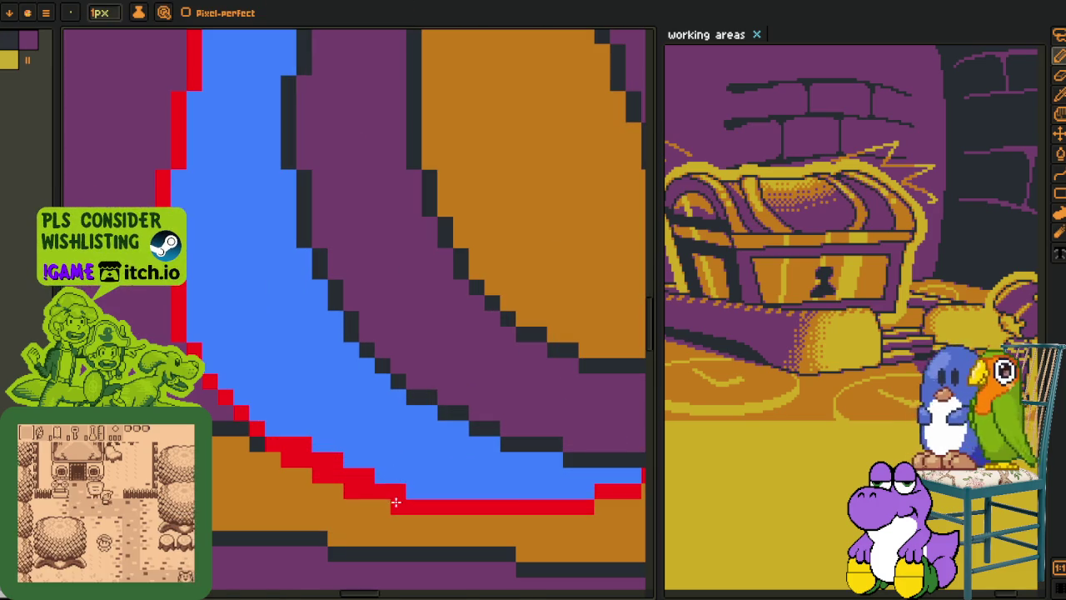
{"action": "left_click", "coordinate": [297, 445]}
{"action": "left_click", "coordinate": [336, 459]}
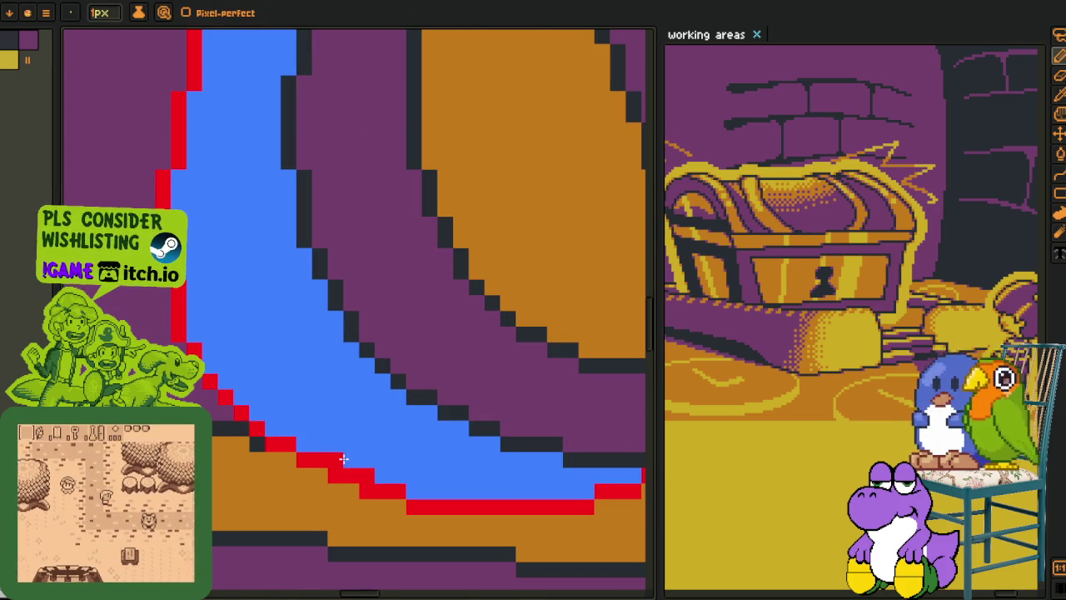
{"action": "left_click", "coordinate": [411, 504]}
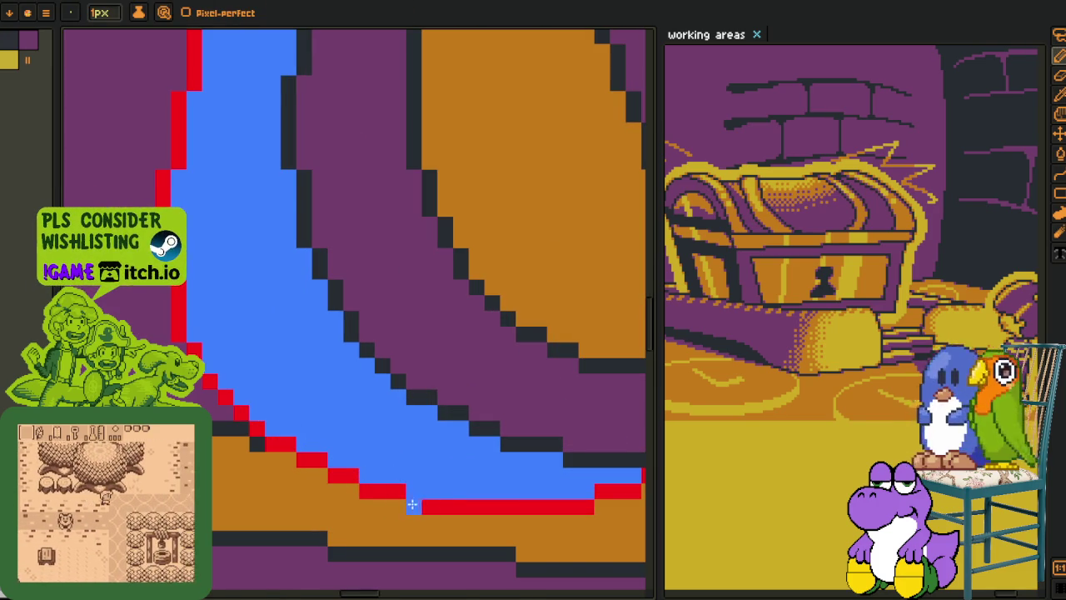
{"action": "scroll", "coordinate": [409, 492], "scroll_direction": "down", "scroll_amount": 3}
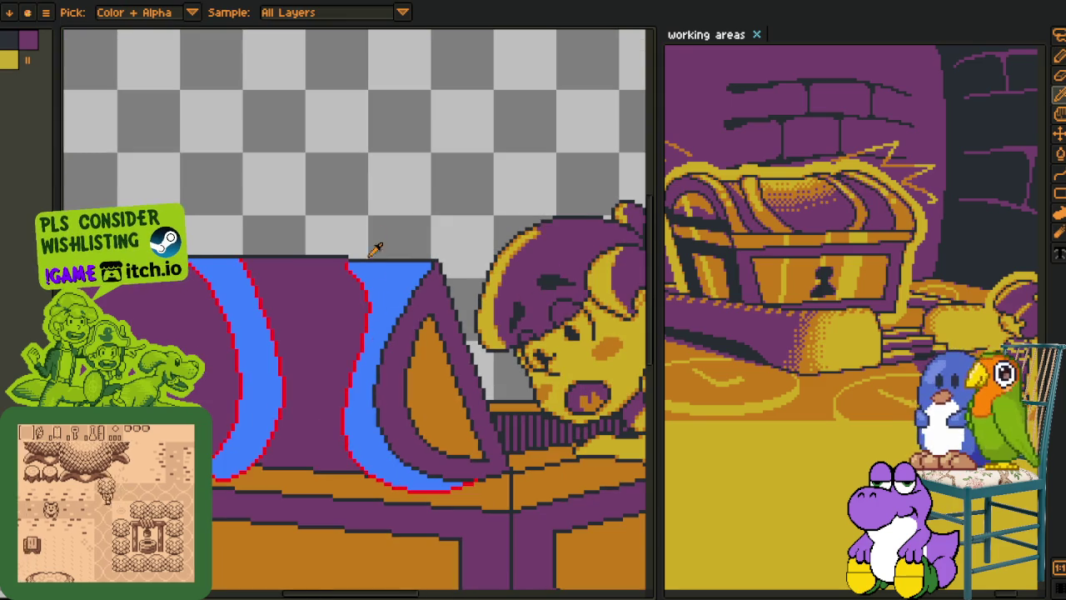
- Mirror the whole sprite with Flip Canvas Horizontal so the kid leans in from the left
{"action": "scroll", "coordinate": [369, 219], "scroll_direction": "down", "scroll_amount": 3}
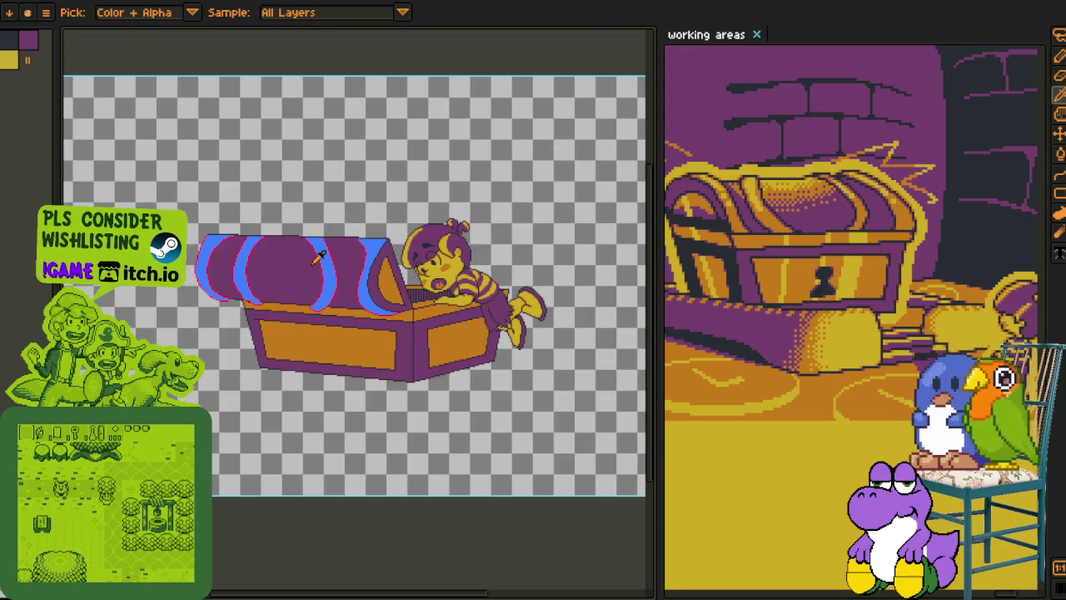
{"action": "scroll", "coordinate": [318, 257], "scroll_direction": "up", "scroll_amount": 2}
{"action": "scroll", "coordinate": [332, 299], "scroll_direction": "down", "scroll_amount": 2}
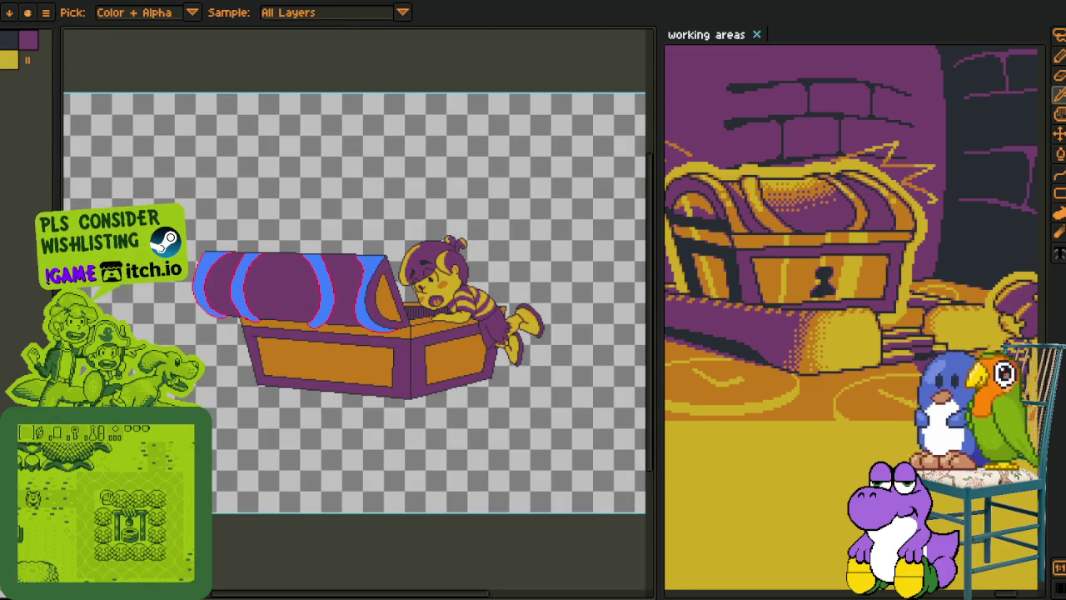
{"action": "left_click", "coordinate": [50, 4]}
{"action": "mouse_move", "coordinate": [98, 75]}
{"action": "left_click", "coordinate": [254, 131]}
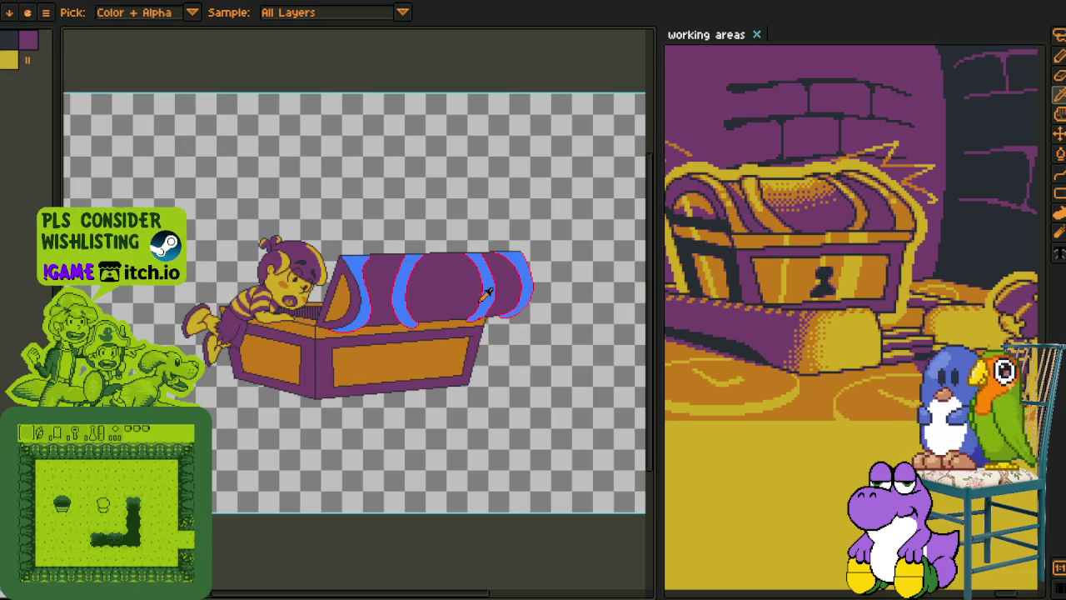
{"action": "scroll", "coordinate": [488, 292], "scroll_direction": "up", "scroll_amount": 2}
{"action": "scroll", "coordinate": [319, 305], "scroll_direction": "up", "scroll_amount": 2}
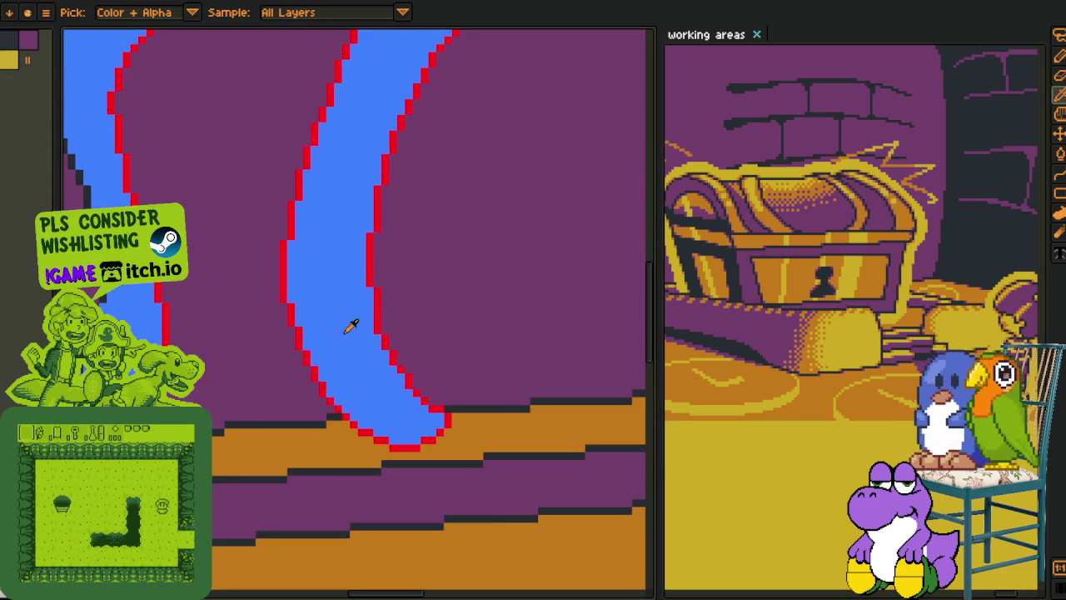
- Select and delete the outline pixels beneath the blue stripe
{"action": "key", "text": "b"}
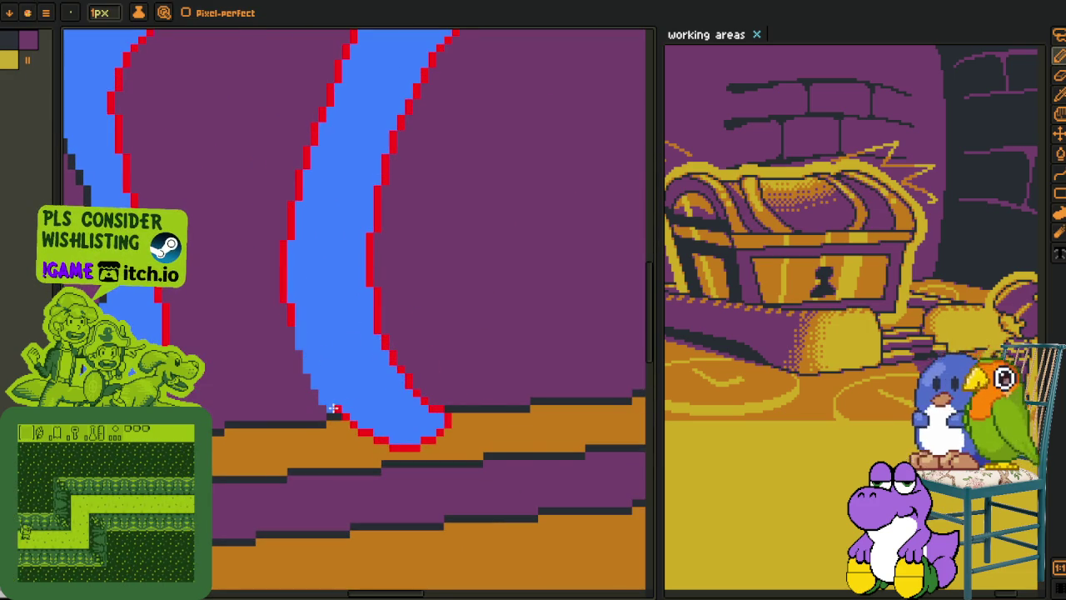
{"action": "scroll", "coordinate": [264, 291], "scroll_direction": "up", "scroll_amount": 2}
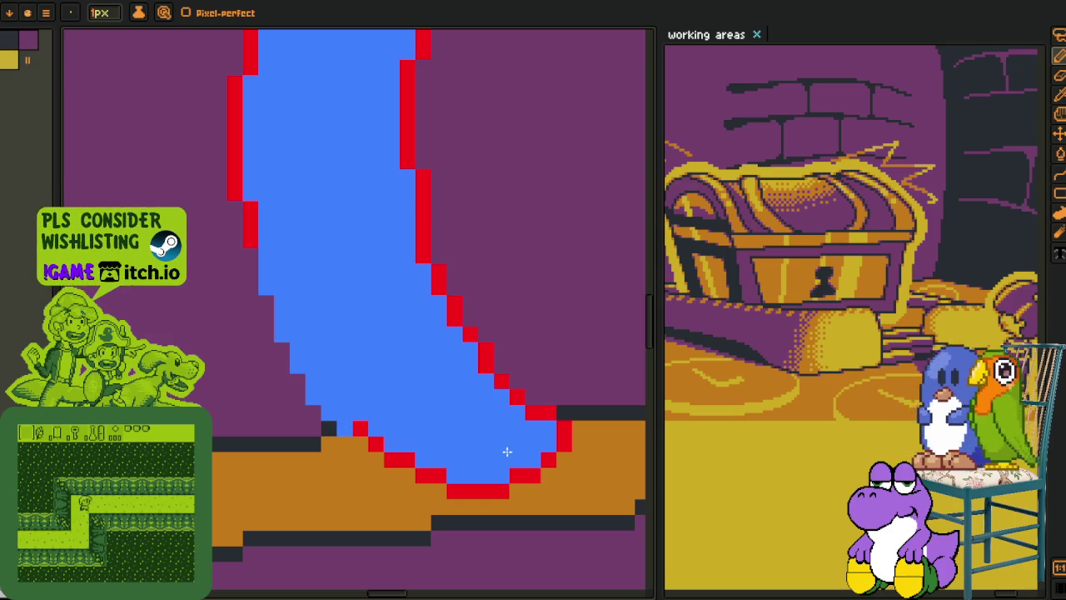
{"action": "key", "text": "m"}
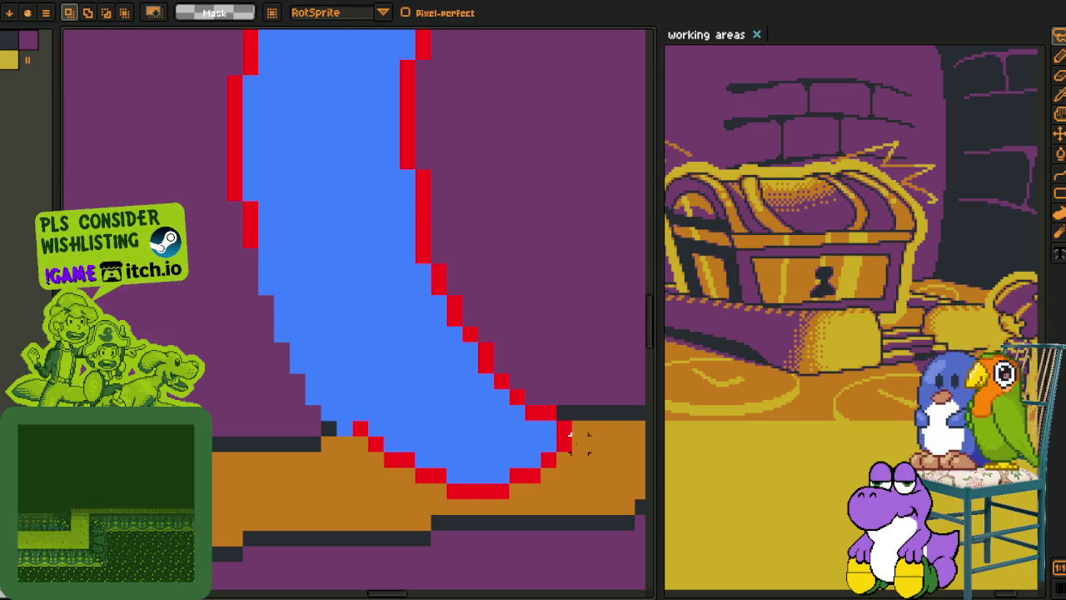
{"action": "left_click_drag", "start_coordinate": [549, 458], "coordinate": [376, 423]}
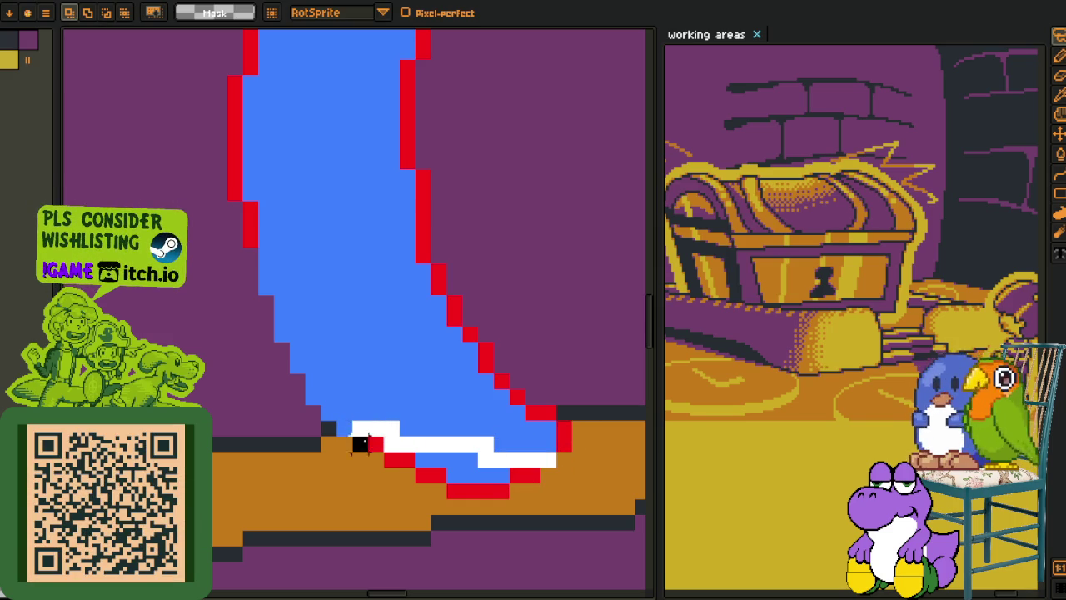
{"action": "key", "text": "Delete"}
- Redraw the red outline dipping into the orange rim and fill the new stripe end blue
{"action": "key", "text": "b"}
{"action": "left_click_drag", "start_coordinate": [251, 251], "coordinate": [251, 266]}
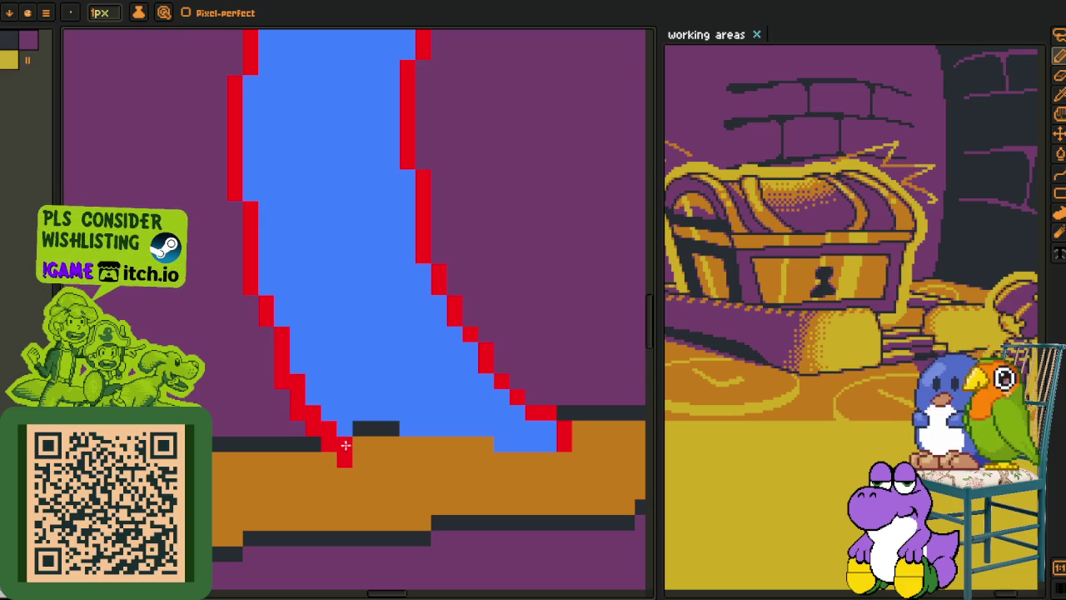
{"action": "mouse_move", "coordinate": [345, 468]}
{"action": "left_mouse_down"}
{"action": "mouse_move", "coordinate": [550, 459]}
{"action": "mouse_move", "coordinate": [501, 461]}
{"action": "left_mouse_up"}
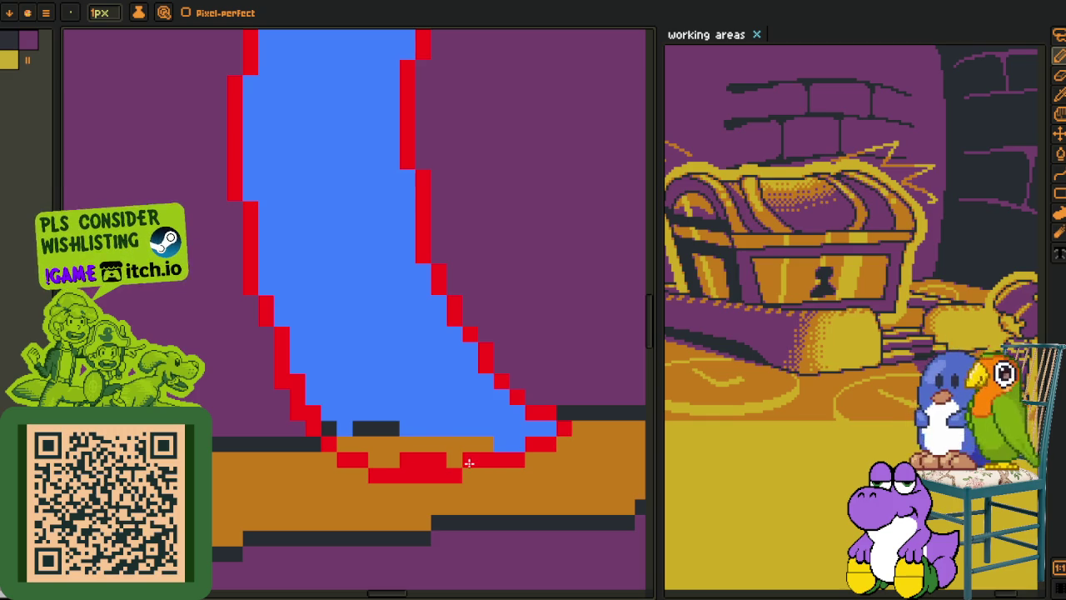
{"action": "key", "text": "g"}
{"action": "left_click", "coordinate": [343, 431]}
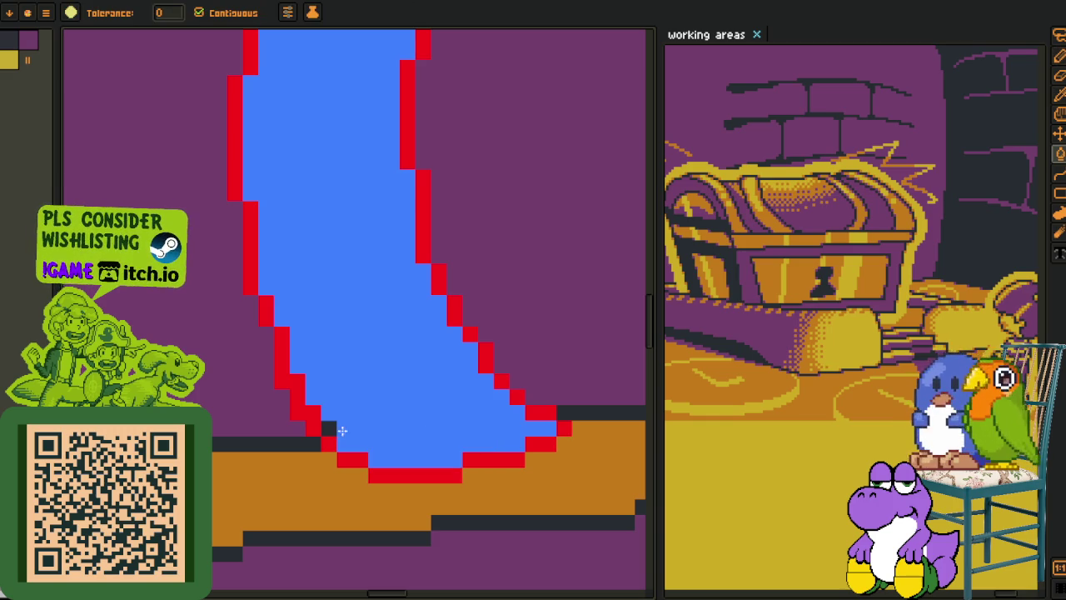
- Paint the dark lid edge pixels at the stripe's top blue
{"action": "key", "text": "b"}
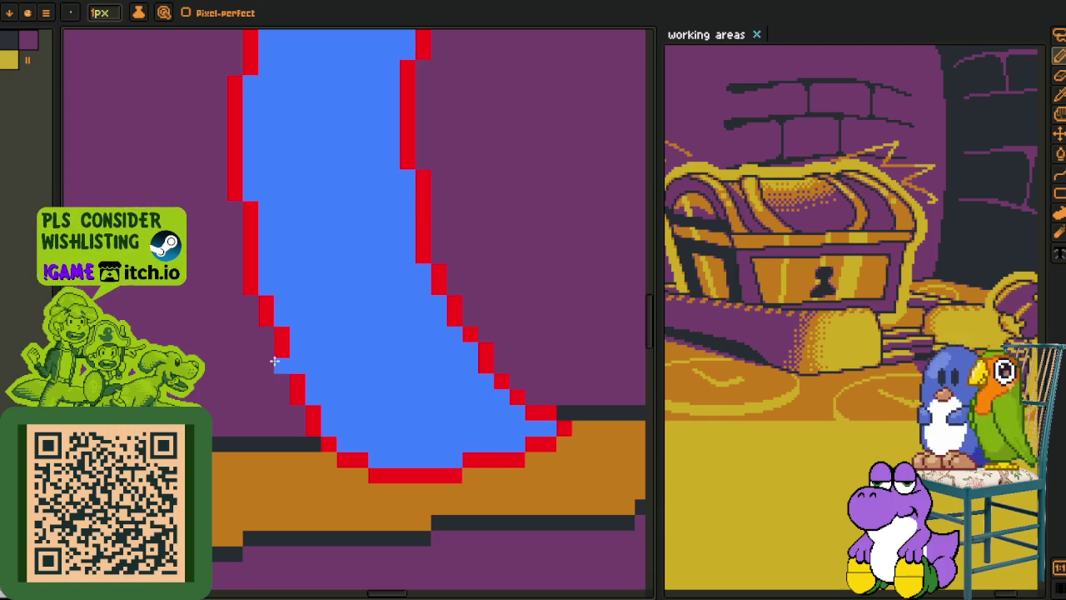
{"action": "key", "text": "alt"}
{"action": "key", "text": "alt"}
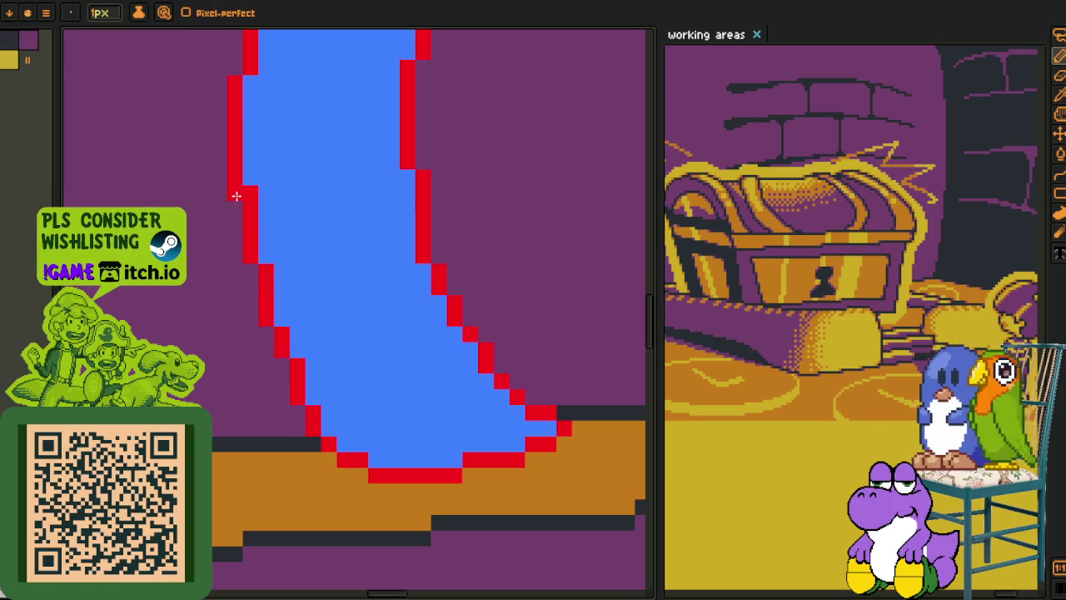
{"action": "key", "text": "alt"}
{"action": "scroll", "coordinate": [308, 248], "scroll_direction": "down", "scroll_amount": 5}
{"action": "scroll", "coordinate": [304, 215], "scroll_direction": "up", "scroll_amount": 5}
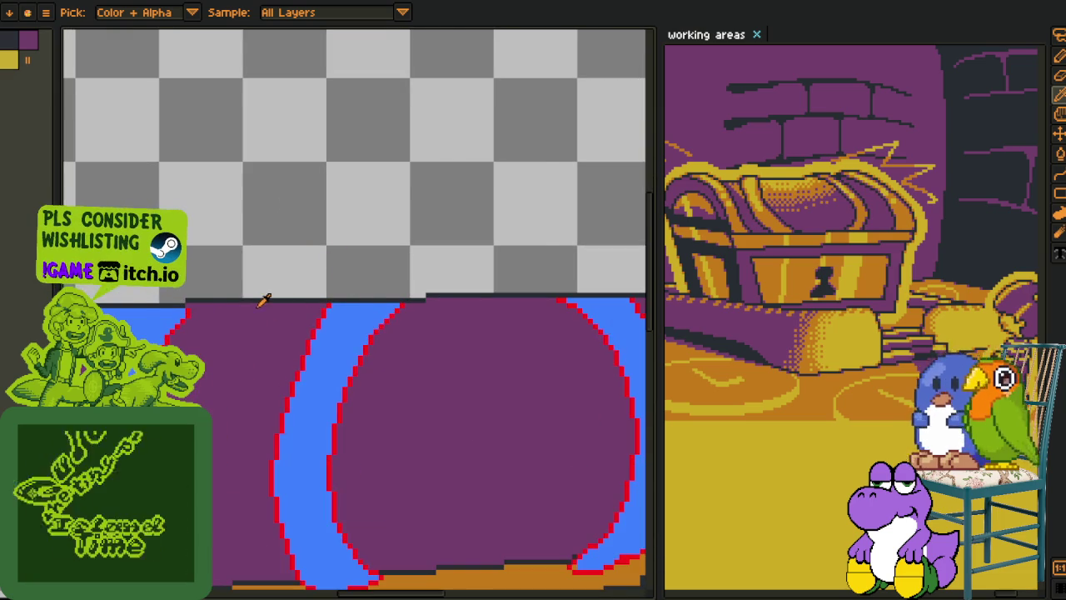
{"action": "scroll", "coordinate": [304, 298], "scroll_direction": "up", "scroll_amount": 3}
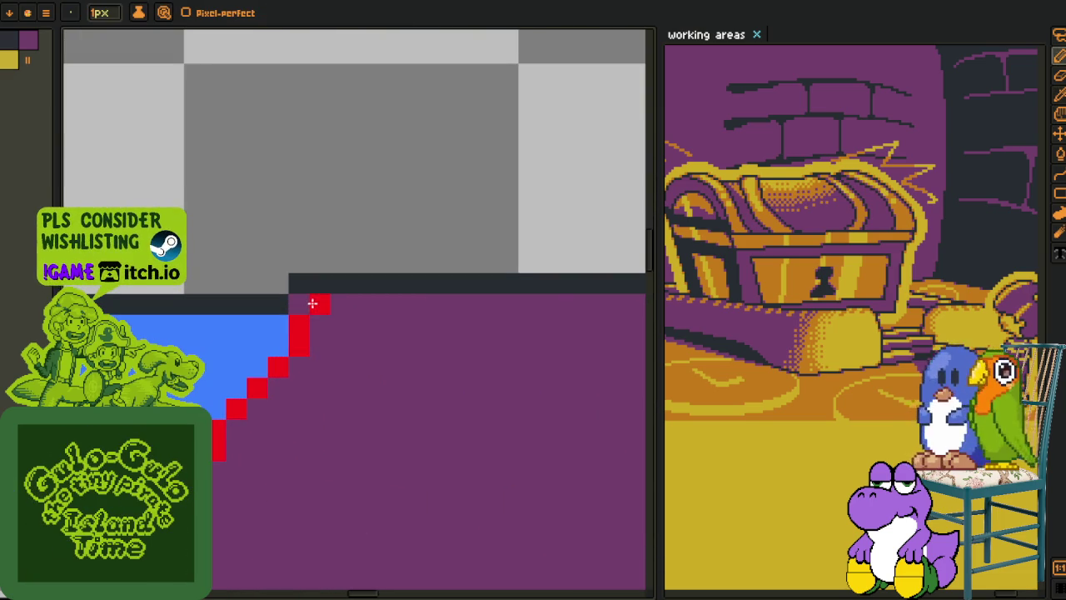
{"action": "scroll", "coordinate": [287, 301], "scroll_direction": "down", "scroll_amount": 3}
{"action": "scroll", "coordinate": [333, 340], "scroll_direction": "up", "scroll_amount": 1}
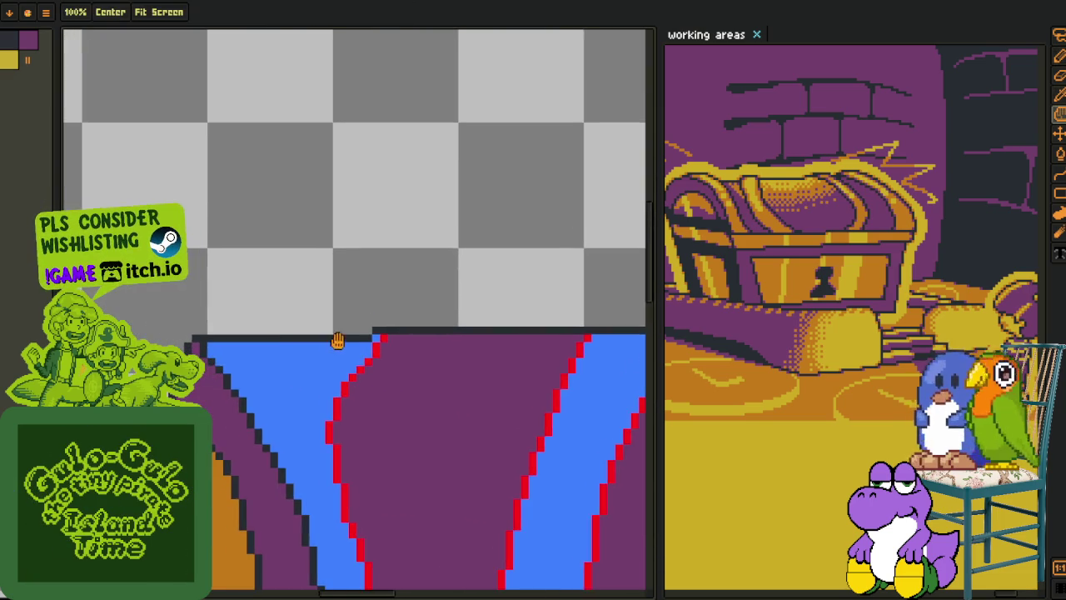
{"action": "scroll", "coordinate": [242, 331], "scroll_direction": "up", "scroll_amount": 2}
{"action": "left_click_drag", "start_coordinate": [166, 340], "coordinate": [471, 339]}
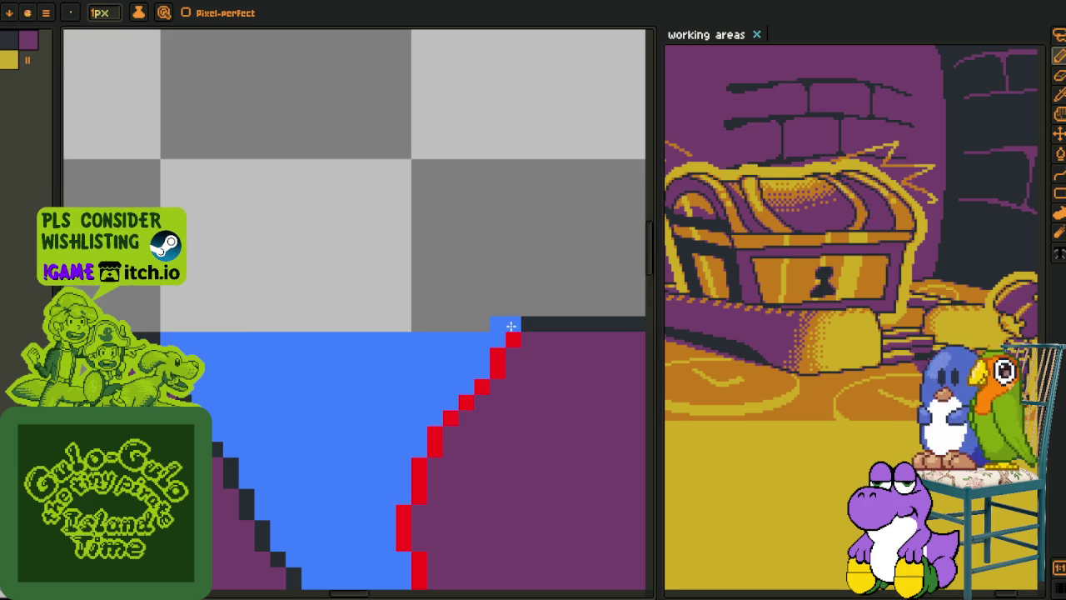
- Cap the first stripe with a red line above the lid edge and fill it blue
{"action": "left_click", "coordinate": [529, 324]}
{"action": "left_click_drag", "start_coordinate": [523, 296], "coordinate": [450, 289]}
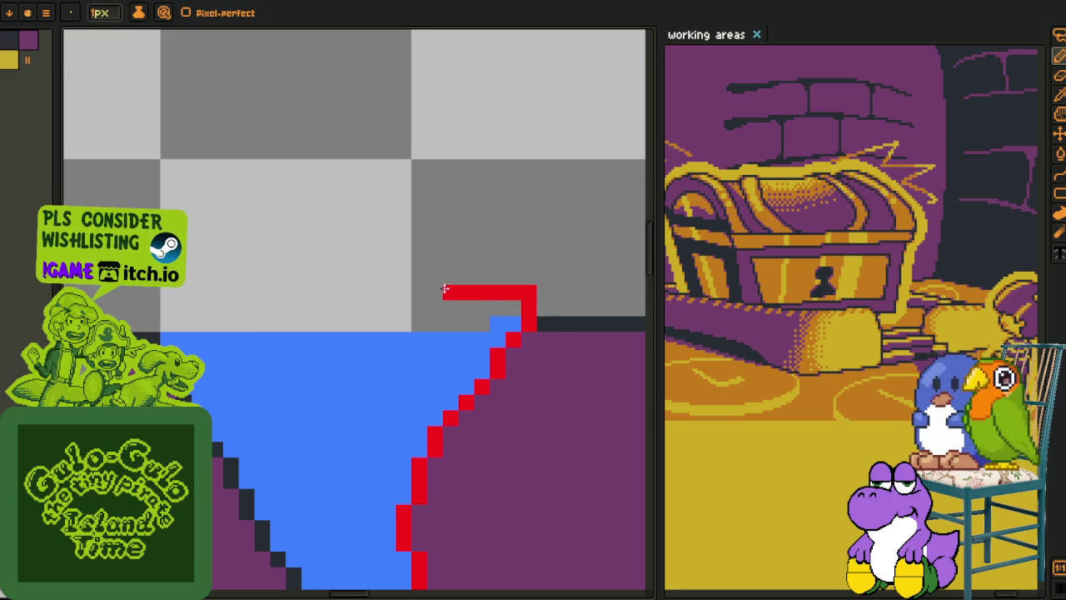
{"action": "left_click_drag", "start_coordinate": [539, 295], "coordinate": [516, 290]}
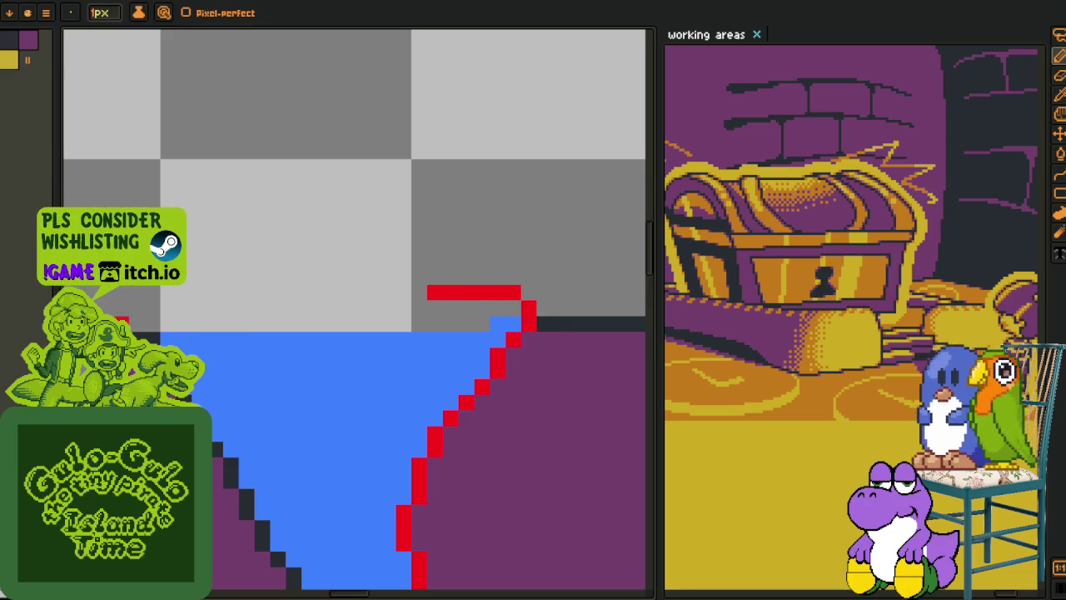
{"action": "left_click_drag", "start_coordinate": [167, 323], "coordinate": [436, 293]}
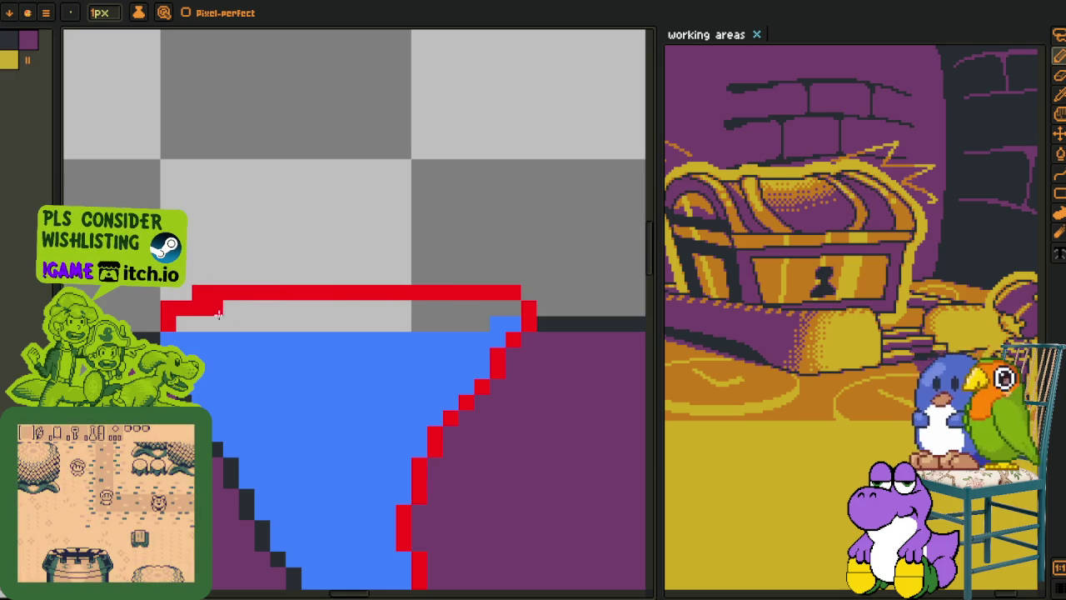
{"action": "left_click", "coordinate": [247, 333], "text": "alt"}
{"action": "key", "text": "g"}
{"action": "left_click", "coordinate": [242, 317]}
- Draw a red cap line above the second stripe and fill the band between blue
{"action": "scroll", "coordinate": [242, 317], "scroll_direction": "down", "scroll_amount": 3}
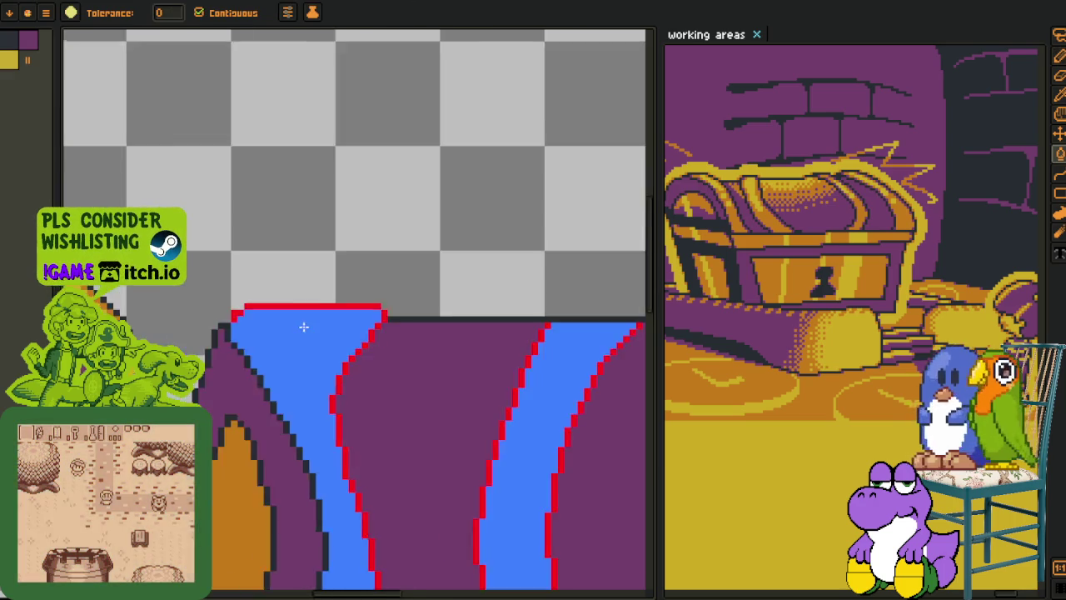
{"action": "scroll", "coordinate": [333, 308], "scroll_direction": "down", "scroll_amount": 2}
{"action": "scroll", "coordinate": [309, 298], "scroll_direction": "up", "scroll_amount": 2}
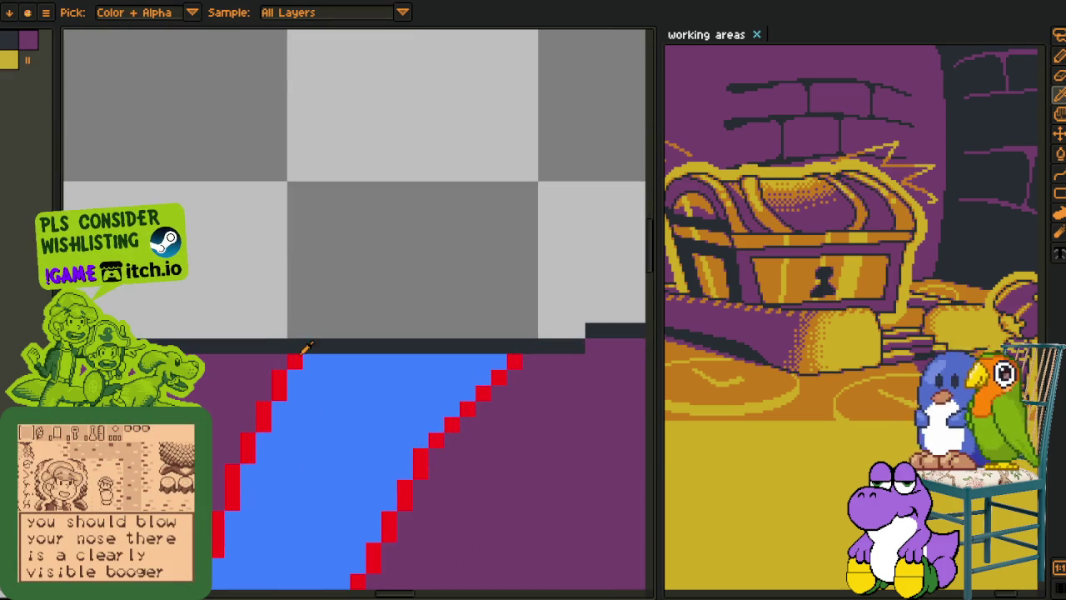
{"action": "key", "text": "b"}
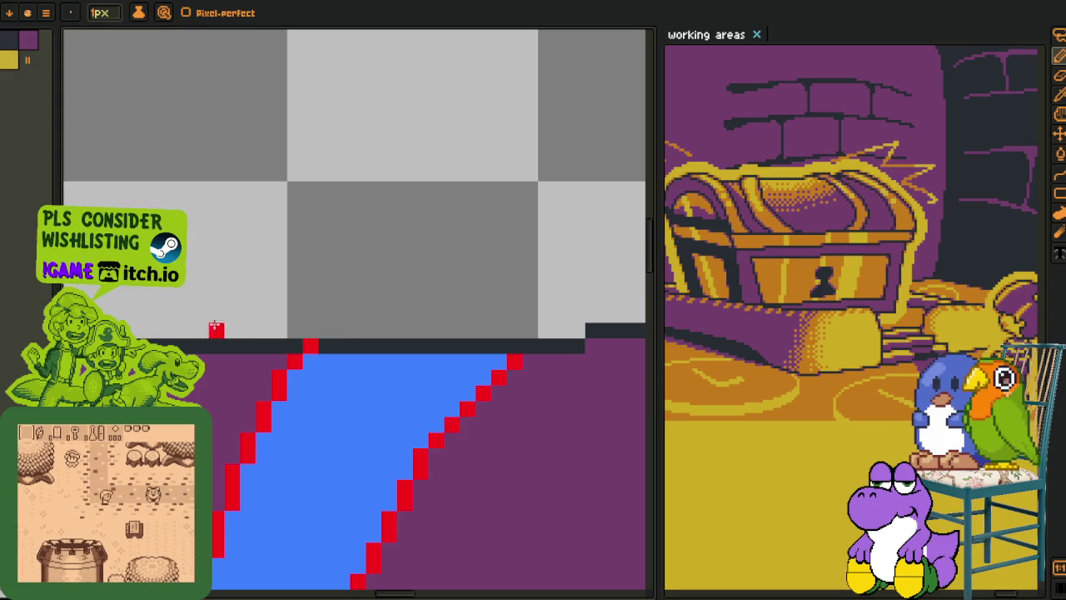
{"action": "left_click", "coordinate": [325, 330]}
{"action": "left_click", "coordinate": [340, 313]}
{"action": "left_click_drag", "start_coordinate": [340, 313], "coordinate": [542, 337]}
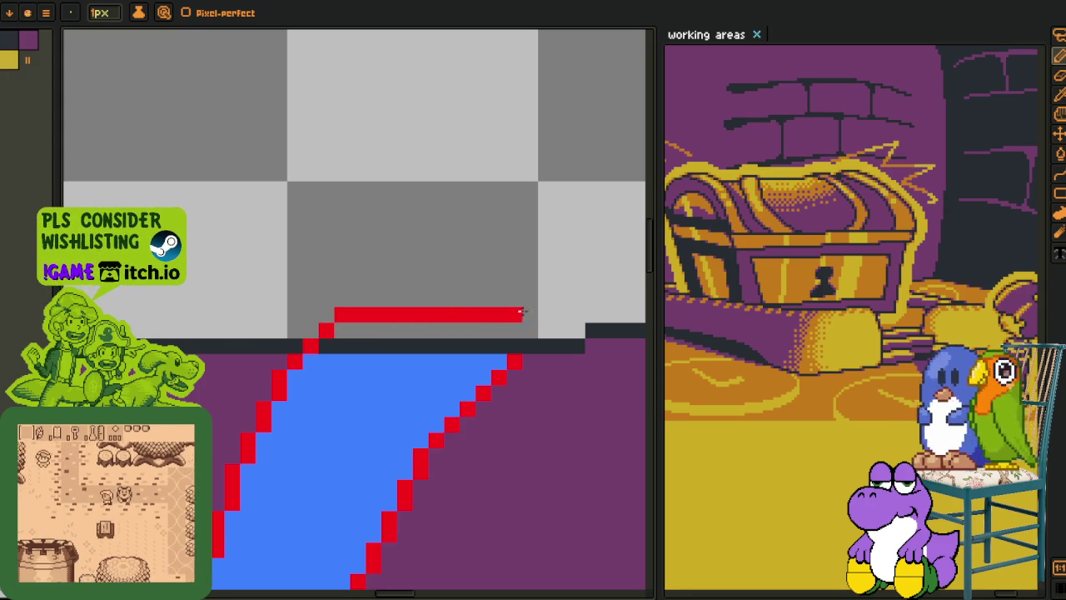
{"action": "left_click", "coordinate": [530, 344]}
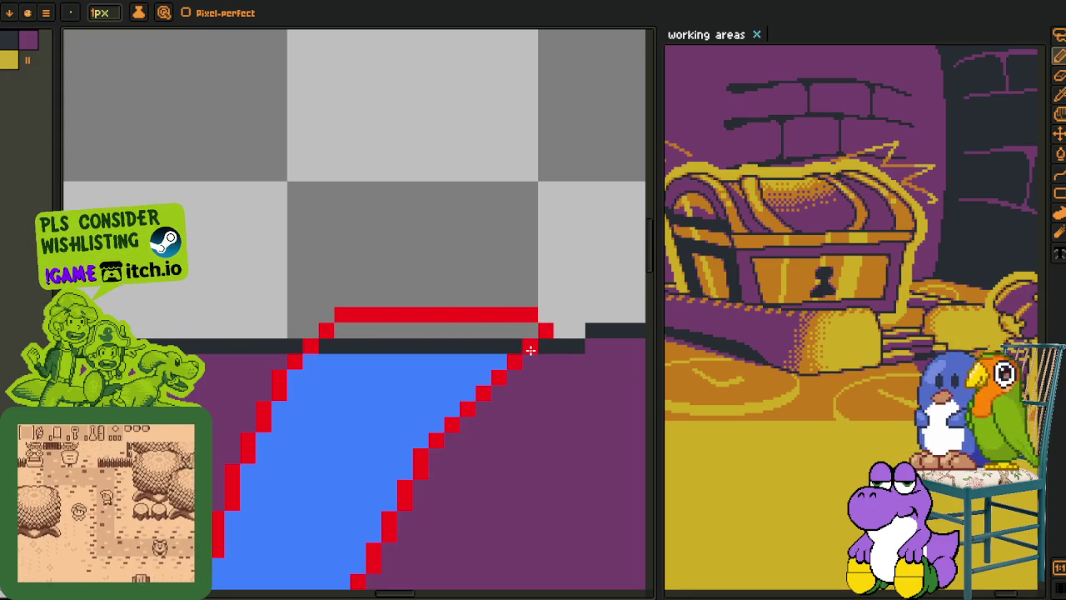
{"action": "left_click", "coordinate": [454, 366], "text": "alt"}
{"action": "key", "text": "g"}
{"action": "left_click", "coordinate": [448, 343]}
{"action": "scroll", "coordinate": [447, 333], "scroll_direction": "down", "scroll_amount": 3}
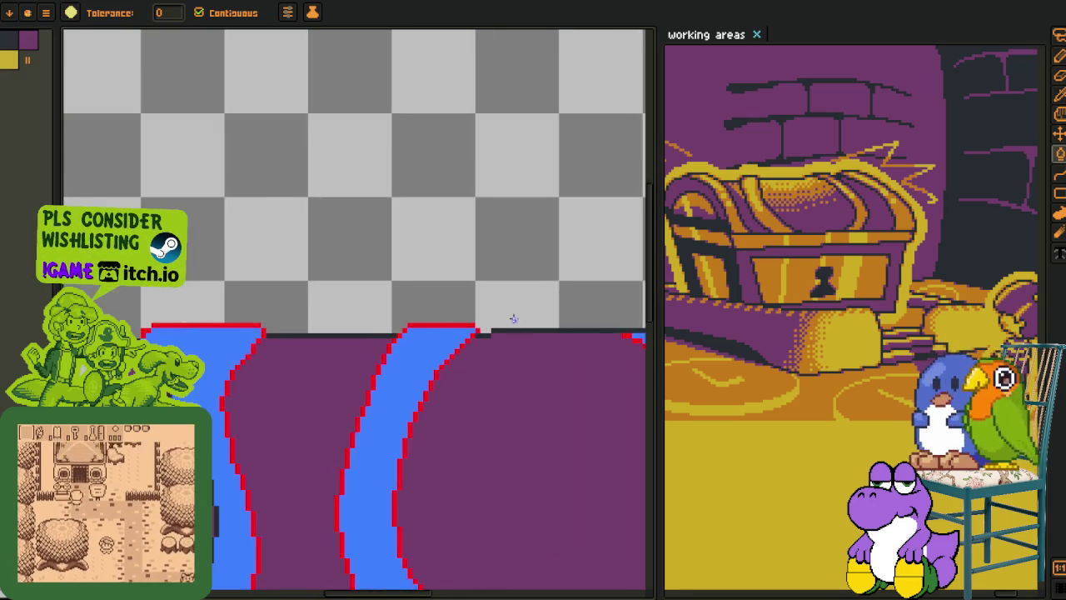
- Draw a red cap line over the next stripe and fill the grey strip beneath it blue
{"action": "scroll", "coordinate": [237, 331], "scroll_direction": "up", "scroll_amount": 3}
{"action": "scroll", "coordinate": [236, 332], "scroll_direction": "up", "scroll_amount": 1}
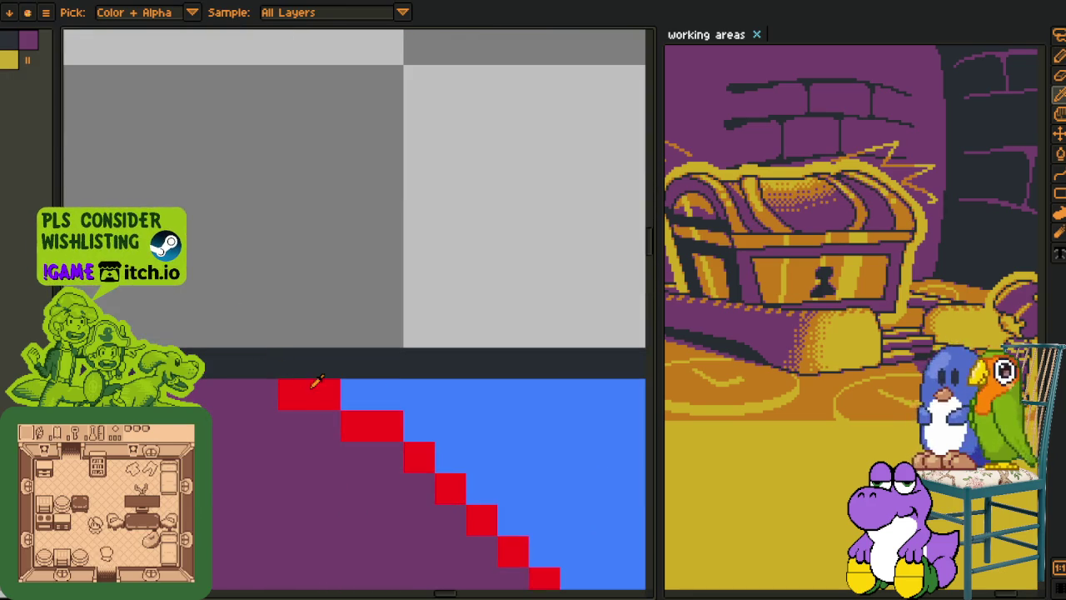
{"action": "key", "text": "b"}
{"action": "left_click", "coordinate": [226, 357]}
{"action": "mouse_move", "coordinate": [230, 325]}
{"action": "left_mouse_down"}
{"action": "mouse_move", "coordinate": [333, 340]}
{"action": "mouse_move", "coordinate": [318, 363]}
{"action": "left_mouse_up"}
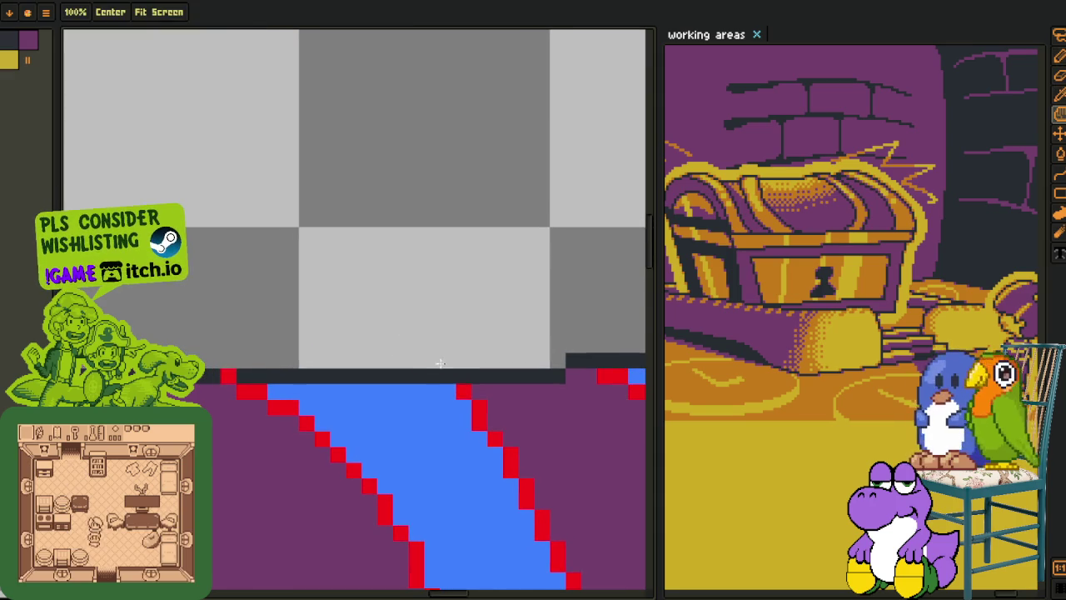
{"action": "left_click", "coordinate": [432, 358]}
{"action": "left_click", "coordinate": [416, 359]}
{"action": "mouse_move", "coordinate": [421, 353]}
{"action": "left_mouse_down"}
{"action": "mouse_move", "coordinate": [252, 345]}
{"action": "mouse_move", "coordinate": [233, 355]}
{"action": "left_mouse_up"}
{"action": "key", "text": "o"}
{"action": "left_click", "coordinate": [283, 380]}
{"action": "key", "text": "g"}
{"action": "left_click", "coordinate": [278, 367]}
- Touch up the corner pixels of the red outline at the stripe top
{"action": "scroll", "coordinate": [429, 356], "scroll_direction": "down", "scroll_amount": 3}
{"action": "left_click_drag", "start_coordinate": [429, 355], "coordinate": [281, 347]}
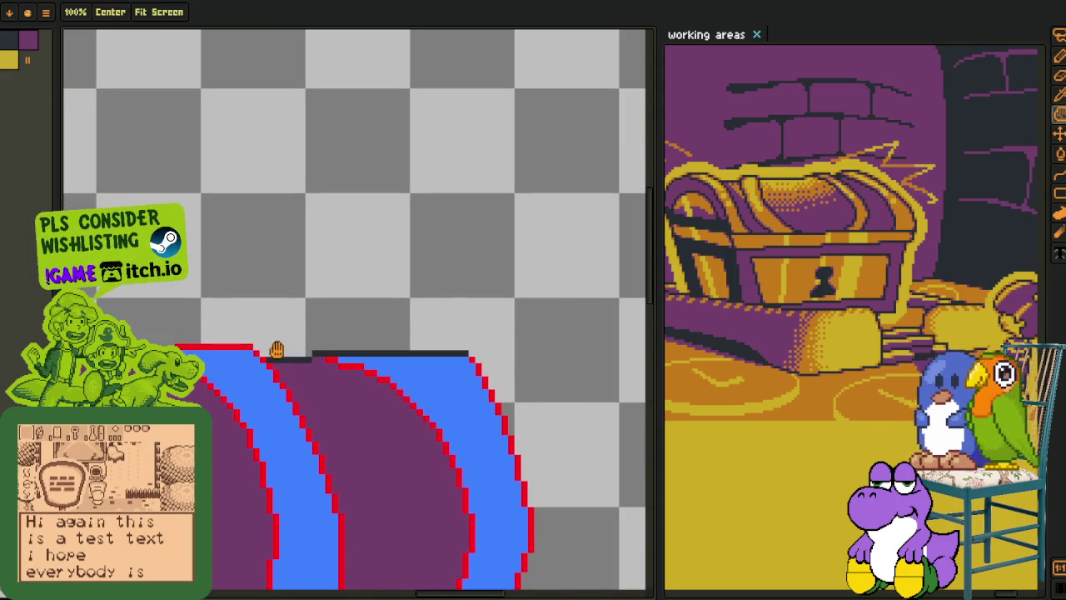
{"action": "key", "text": "o"}
{"action": "scroll", "coordinate": [262, 338], "scroll_direction": "up", "scroll_amount": 3}
{"action": "key", "text": "b"}
{"action": "key", "text": "o"}
{"action": "left_click", "coordinate": [218, 372]}
{"action": "key", "text": "b"}
{"action": "left_click", "coordinate": [219, 341]}
{"action": "scroll", "coordinate": [282, 340], "scroll_direction": "down", "scroll_amount": 3}
{"action": "scroll", "coordinate": [282, 339], "scroll_direction": "down", "scroll_amount": 3}
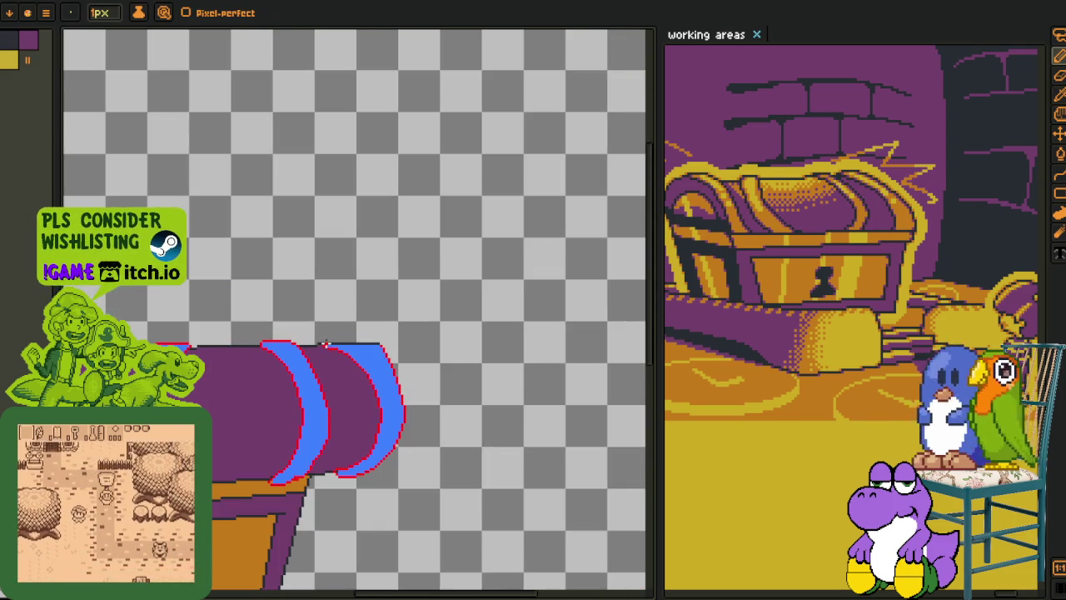
{"action": "key", "text": "o"}
{"action": "scroll", "coordinate": [305, 331], "scroll_direction": "up", "scroll_amount": 2}
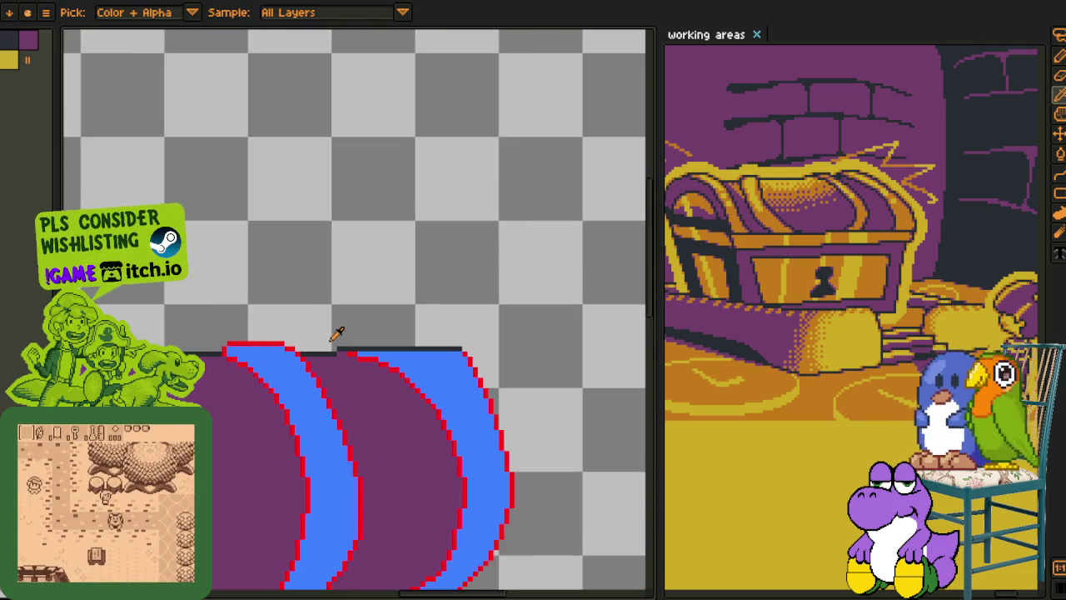
{"action": "scroll", "coordinate": [340, 330], "scroll_direction": "up", "scroll_amount": 1}
- Undo the stray stroke, draw a red line along the lid's top edge, and fill the dark row blue
{"action": "key", "text": "ctrl+z"}
{"action": "scroll", "coordinate": [379, 342], "scroll_direction": "up", "scroll_amount": 2}
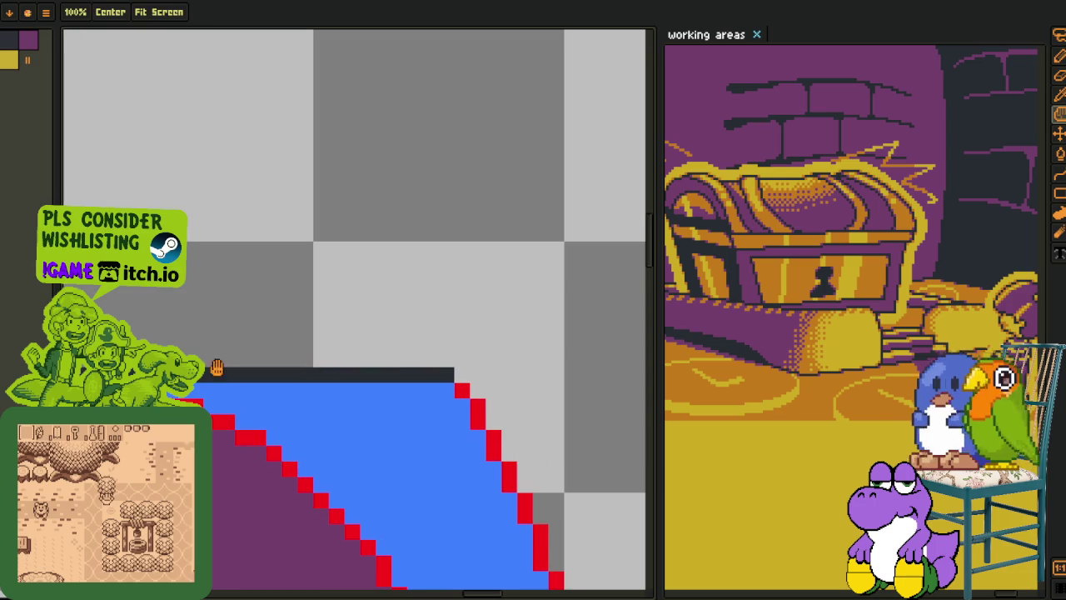
{"action": "key", "text": "b"}
{"action": "mouse_move", "coordinate": [460, 376]}
{"action": "left_mouse_down"}
{"action": "mouse_move", "coordinate": [351, 340]}
{"action": "mouse_move", "coordinate": [269, 341]}
{"action": "mouse_move", "coordinate": [417, 333]}
{"action": "mouse_move", "coordinate": [239, 345]}
{"action": "mouse_move", "coordinate": [208, 367]}
{"action": "left_mouse_up"}
{"action": "scroll", "coordinate": [383, 342], "scroll_direction": "left", "scroll_amount": 3}
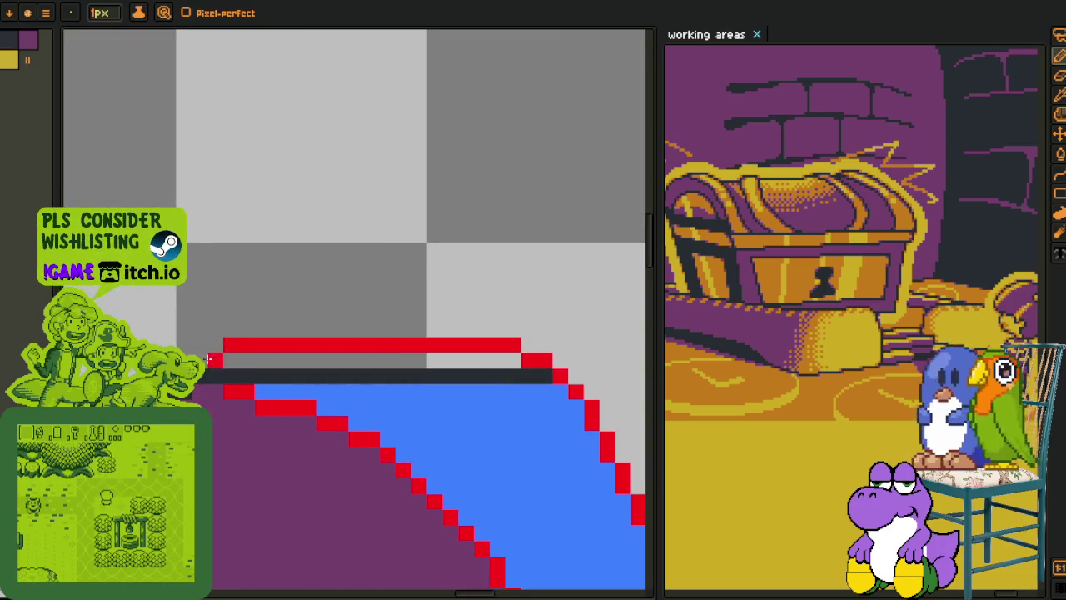
{"action": "key", "text": "i"}
{"action": "left_click", "coordinate": [281, 380]}
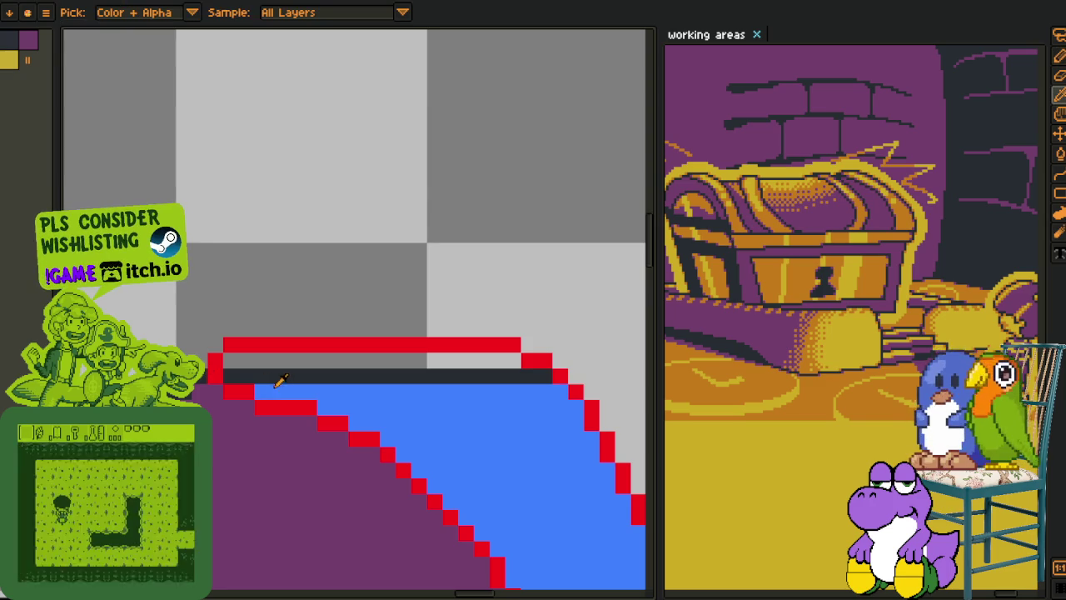
{"action": "key", "text": "g"}
{"action": "left_click", "coordinate": [258, 372]}
{"action": "scroll", "coordinate": [263, 363], "scroll_direction": "down", "scroll_amount": 3}
{"action": "scroll", "coordinate": [263, 363], "scroll_direction": "down", "scroll_amount": 3}
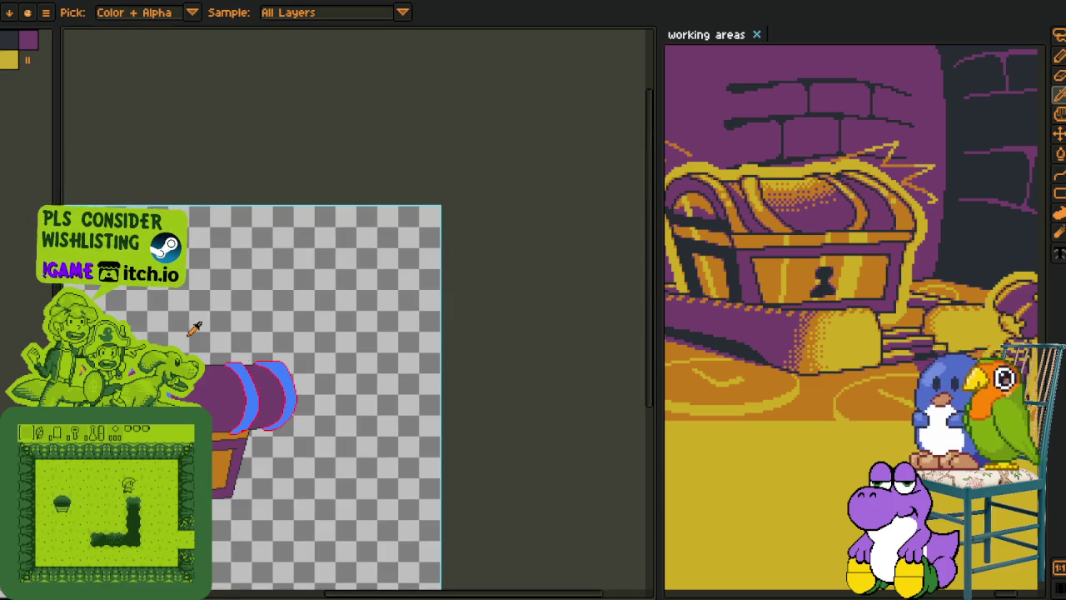
- Use Replace Color to turn the blue lid stripes orange
{"action": "scroll", "coordinate": [199, 331], "scroll_direction": "up", "scroll_amount": 2}
{"action": "key", "text": "z"}
{"action": "scroll", "coordinate": [374, 259], "scroll_direction": "down", "scroll_amount": 1}
{"action": "key", "text": "i"}
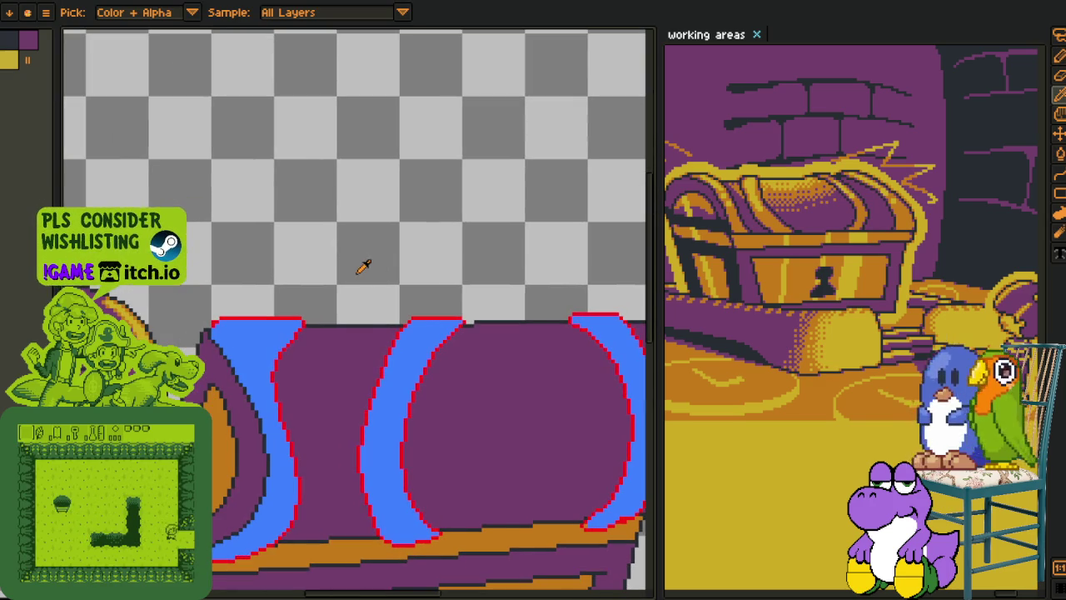
{"action": "scroll", "coordinate": [293, 450], "scroll_direction": "up", "scroll_amount": 2}
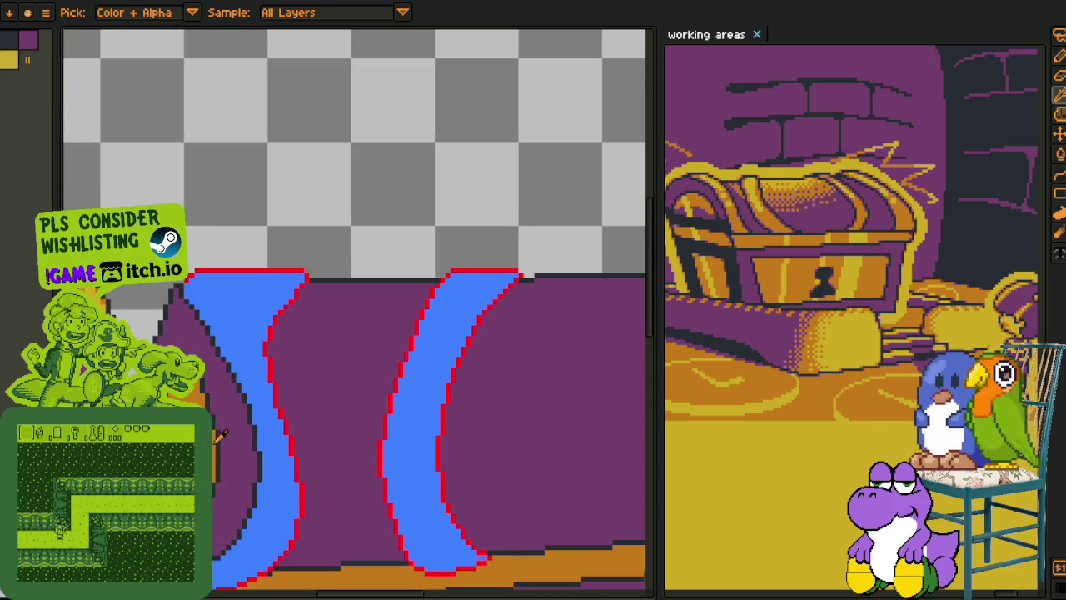
{"action": "key", "text": "shift+r"}
{"action": "left_click", "coordinate": [423, 467]}
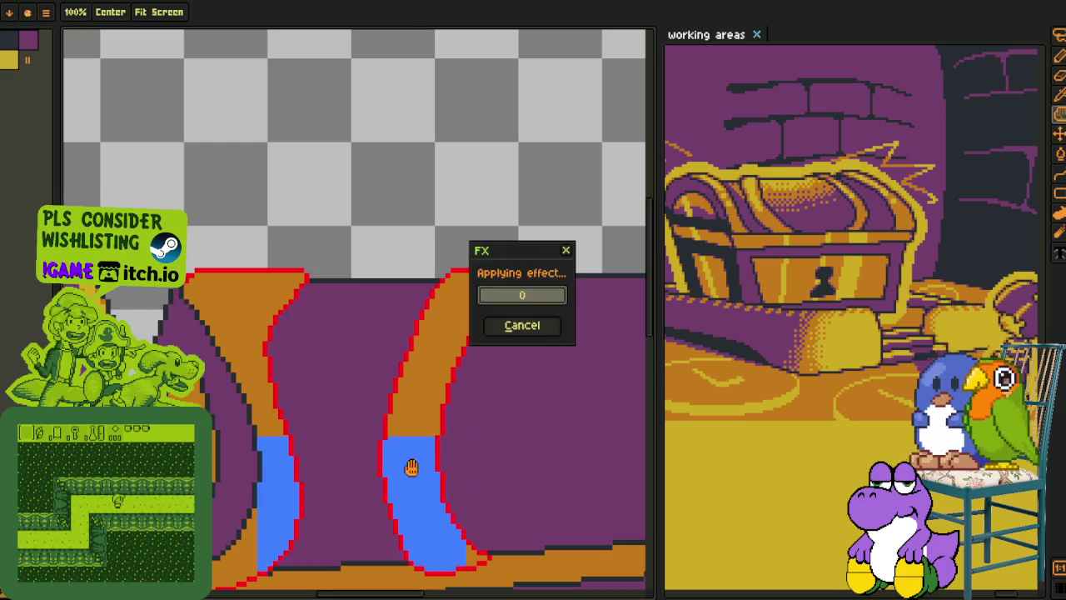
- Pick the chest's dark outline colour and replace the red stripe outlines with it
{"action": "scroll", "coordinate": [353, 278], "scroll_direction": "up", "scroll_amount": 2}
{"action": "left_click", "coordinate": [319, 268]}
{"action": "key", "text": "shift+r"}
{"action": "left_click", "coordinate": [425, 467]}
- Touch up the lid: darken outline gap pixels and paint stray pixels purple
{"action": "key", "text": "i"}
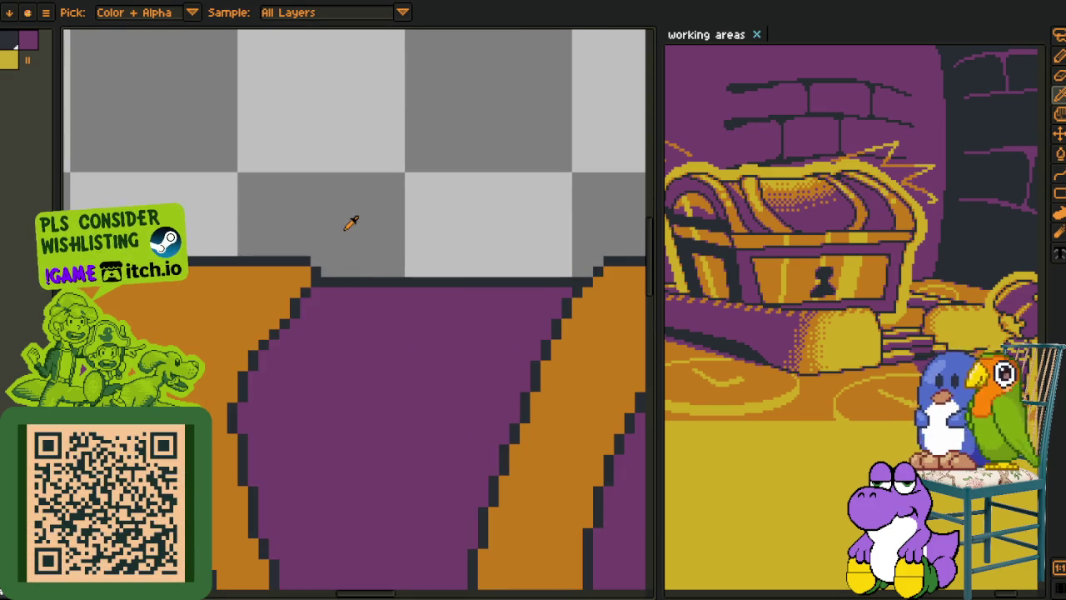
{"action": "scroll", "coordinate": [229, 387], "scroll_direction": "up", "scroll_amount": 1}
{"action": "left_click", "coordinate": [247, 473]}
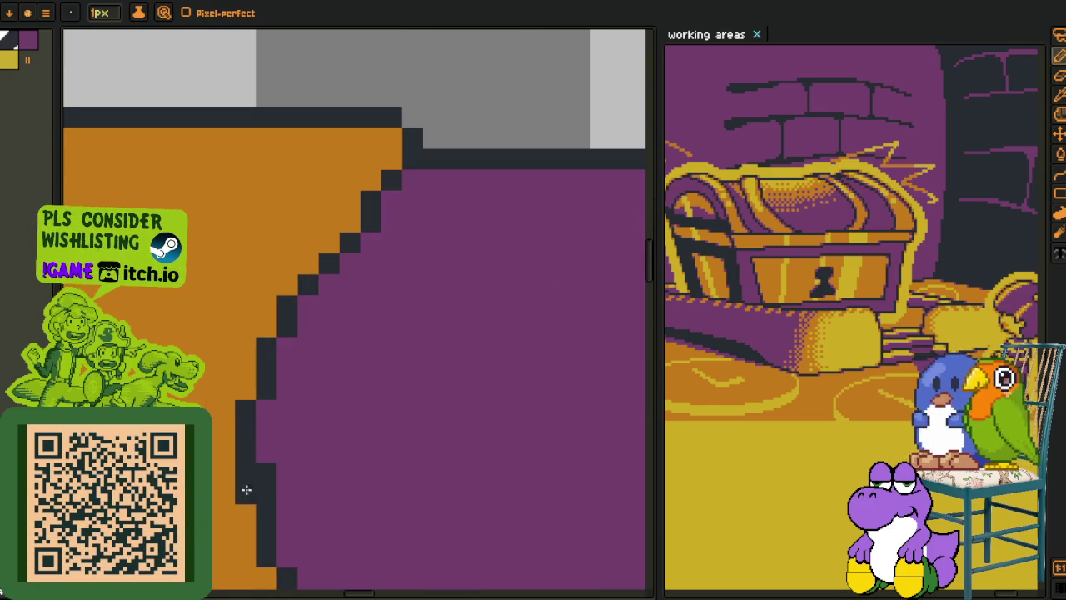
{"action": "right_click", "coordinate": [267, 472]}
{"action": "left_click", "coordinate": [247, 493]}
{"action": "right_click", "coordinate": [267, 493]}
{"action": "left_click", "coordinate": [244, 388]}
{"action": "scroll", "coordinate": [302, 326], "scroll_direction": "down", "scroll_amount": 4}
{"action": "key", "text": "o"}
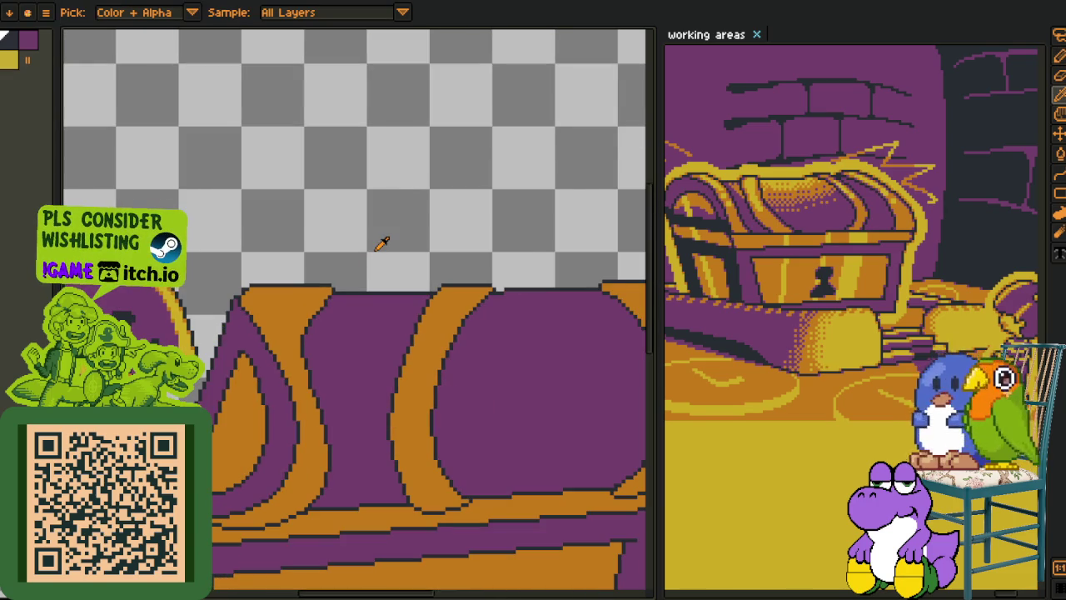
{"action": "scroll", "coordinate": [381, 243], "scroll_direction": "down", "scroll_amount": 3}
{"action": "key", "text": "m"}
{"action": "key", "text": "o"}
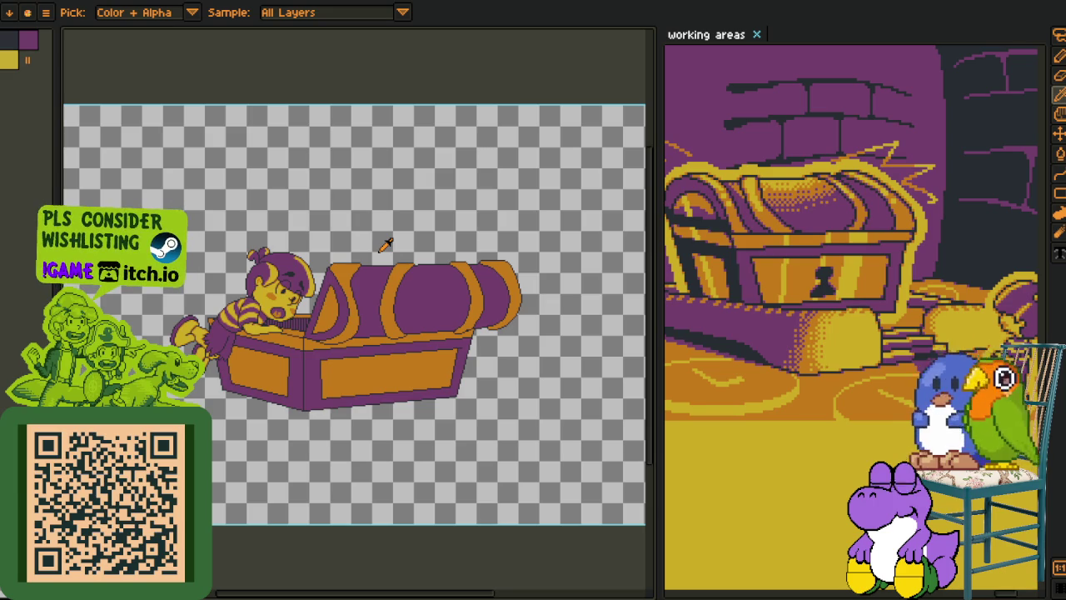
- Merge the lid layer down, then dismiss the Rotate Canvas menu without flipping
{"action": "key", "text": "Tab"}
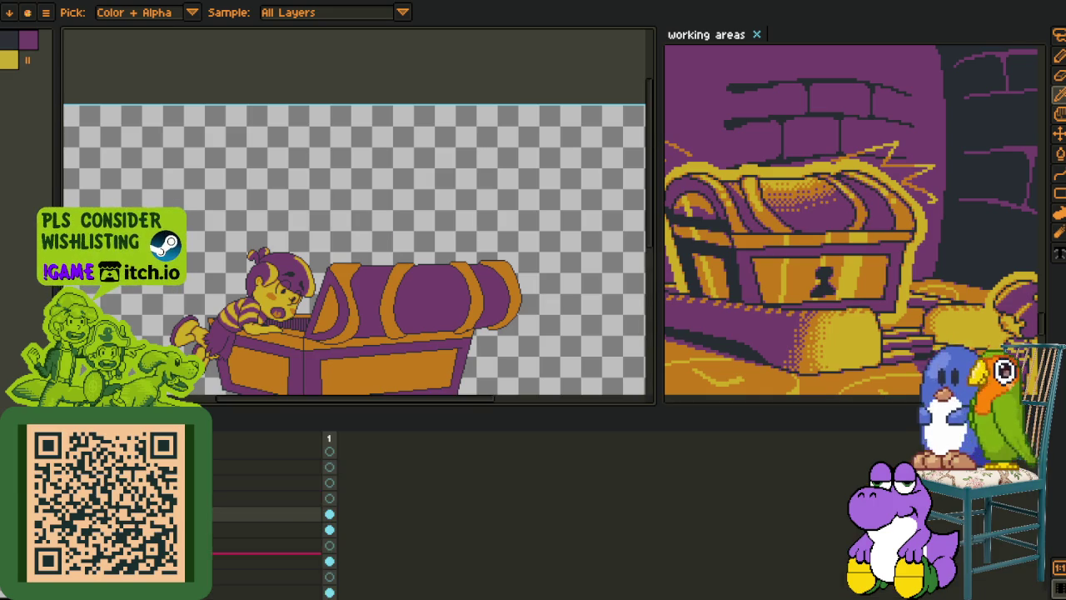
{"action": "right_click", "coordinate": [208, 493]}
{"action": "left_click", "coordinate": [233, 581]}
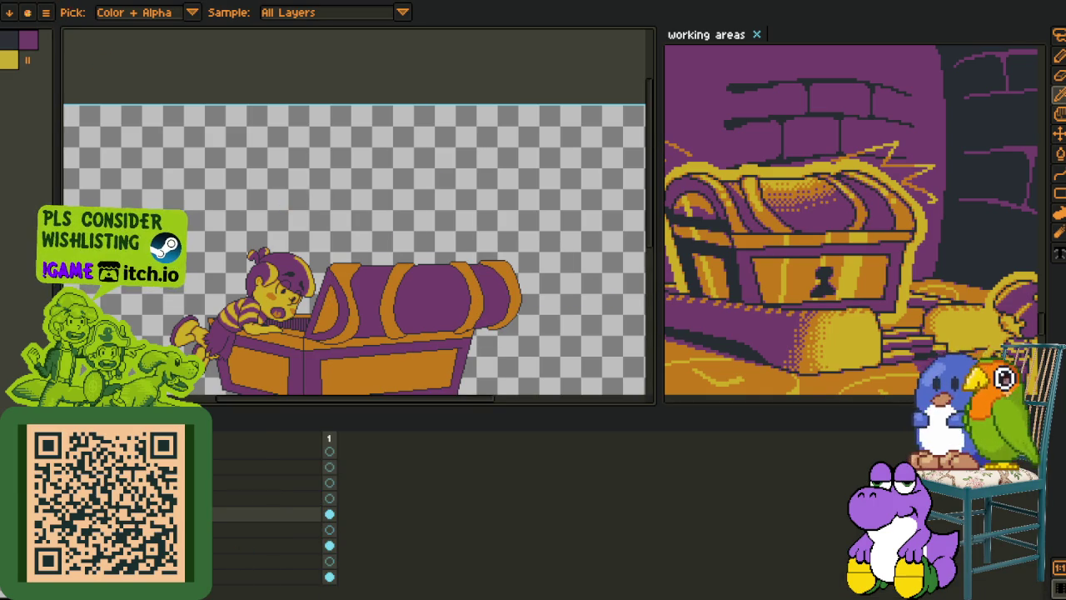
{"action": "left_click", "coordinate": [52, 2]}
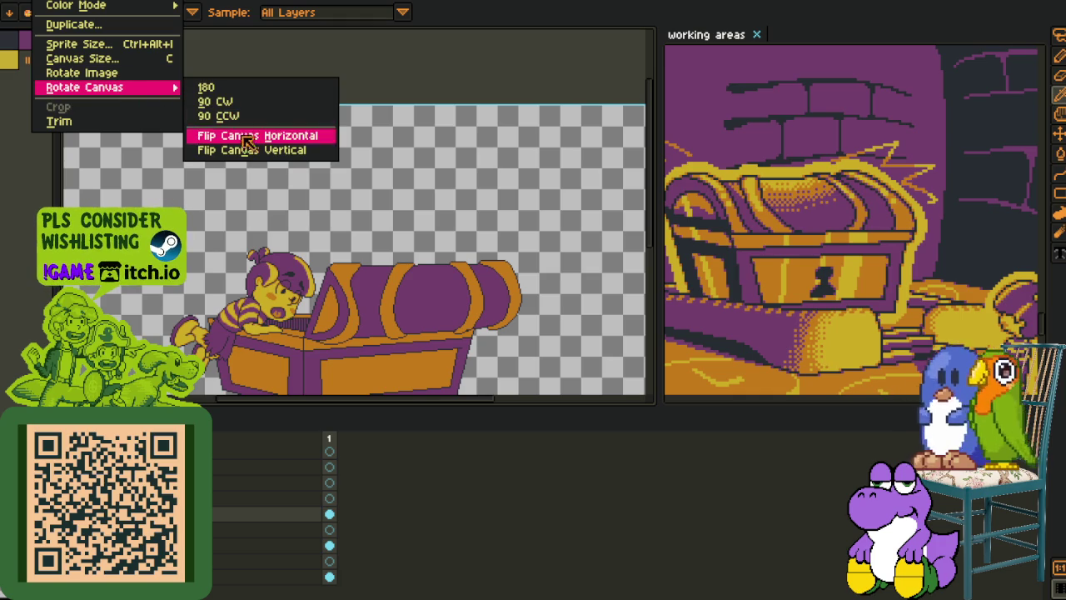
{"action": "left_click", "coordinate": [442, 181]}
- Select a rectangle around the character's head, then deselect it
{"action": "scroll", "coordinate": [225, 242], "scroll_direction": "up", "scroll_amount": 2}
{"action": "key", "text": "m"}
{"action": "left_click_drag", "start_coordinate": [163, 179], "coordinate": [400, 383]}
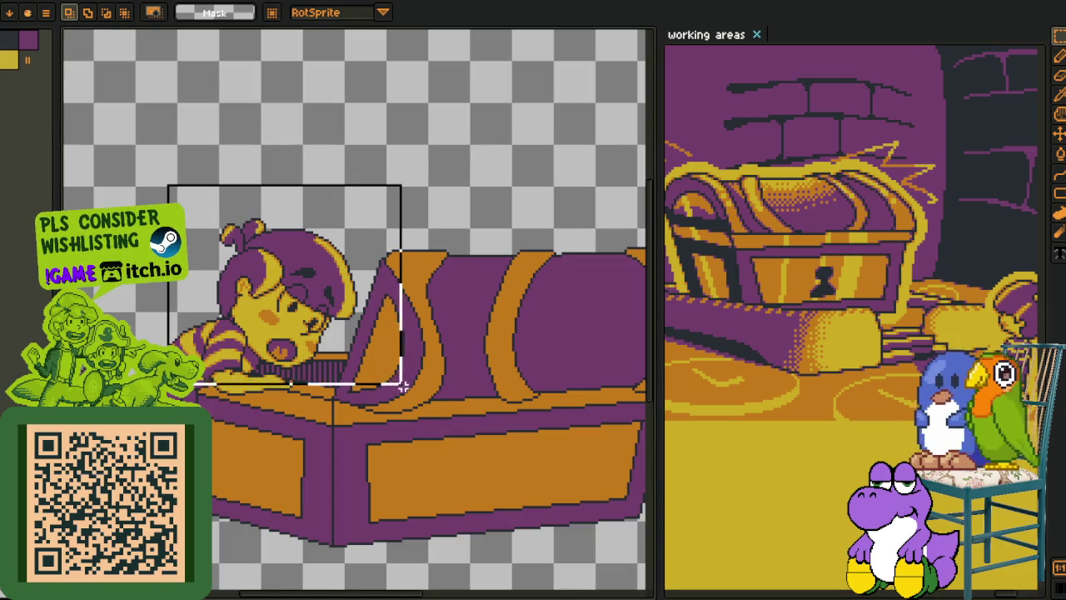
{"action": "scroll", "coordinate": [372, 450], "scroll_direction": "down", "scroll_amount": 2}
{"action": "key", "text": "ctrl+d"}
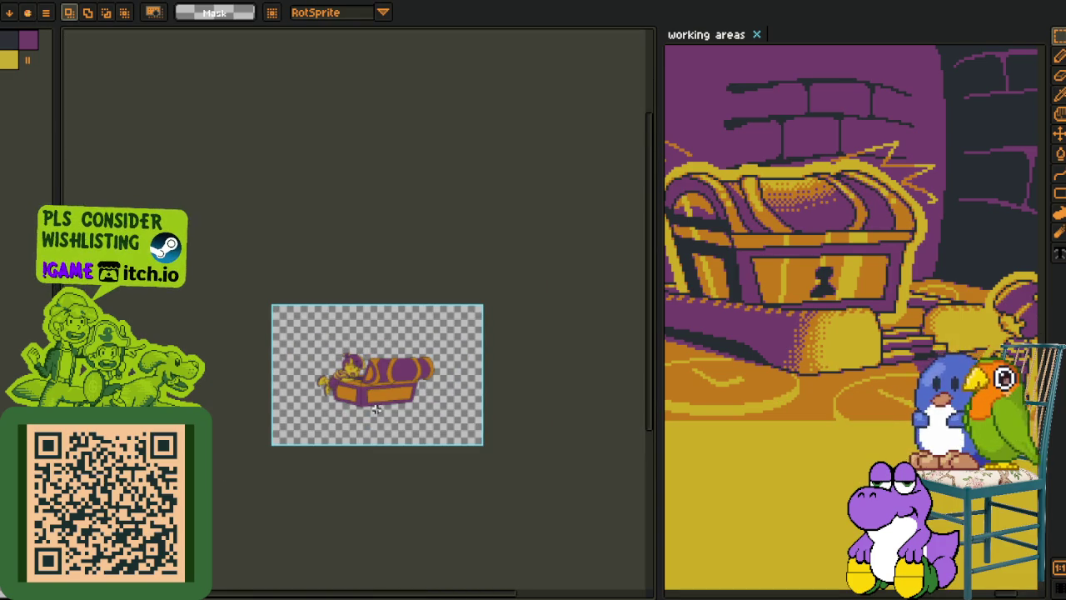
- Make the top layer's cel active in the timeline and begin resizing the canvas
{"action": "scroll", "coordinate": [352, 408], "scroll_direction": "up", "scroll_amount": 2}
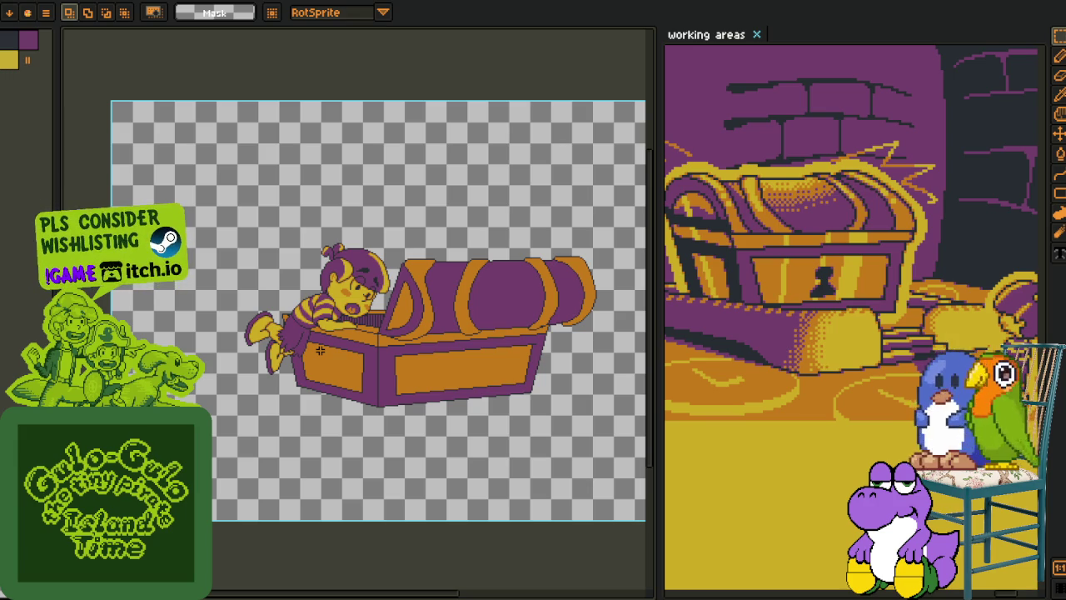
{"action": "key", "text": "Tab"}
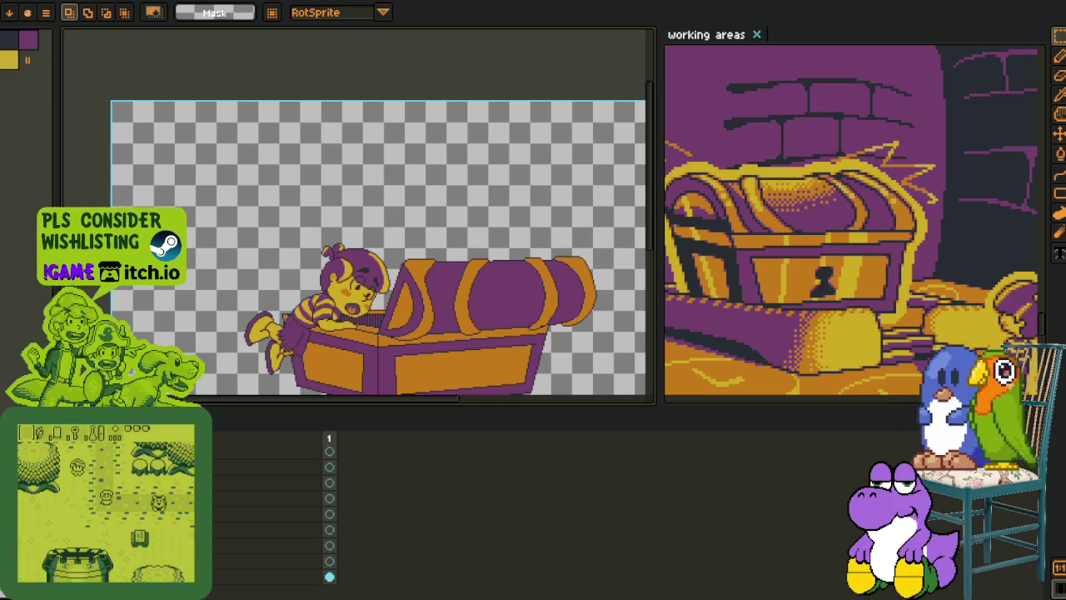
{"action": "left_click", "coordinate": [329, 454]}
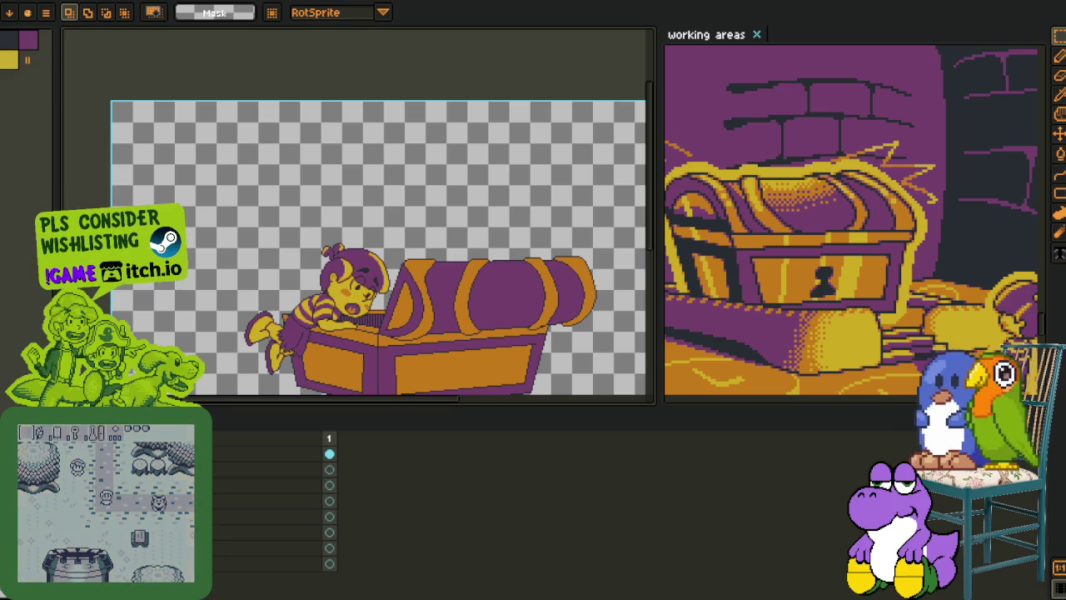
{"action": "key", "text": "Tab"}
{"action": "scroll", "coordinate": [230, 269], "scroll_direction": "down", "scroll_amount": 1}
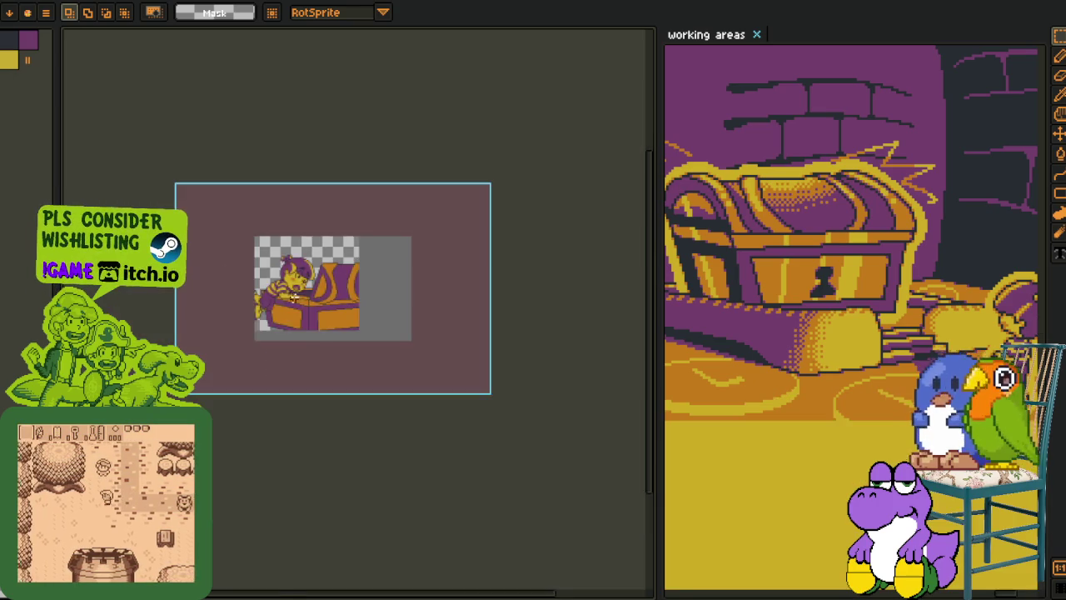
- Bring up the layers timeline, then zoom and pan over the enlarged canvas
{"action": "scroll", "coordinate": [279, 310], "scroll_direction": "up", "scroll_amount": 1}
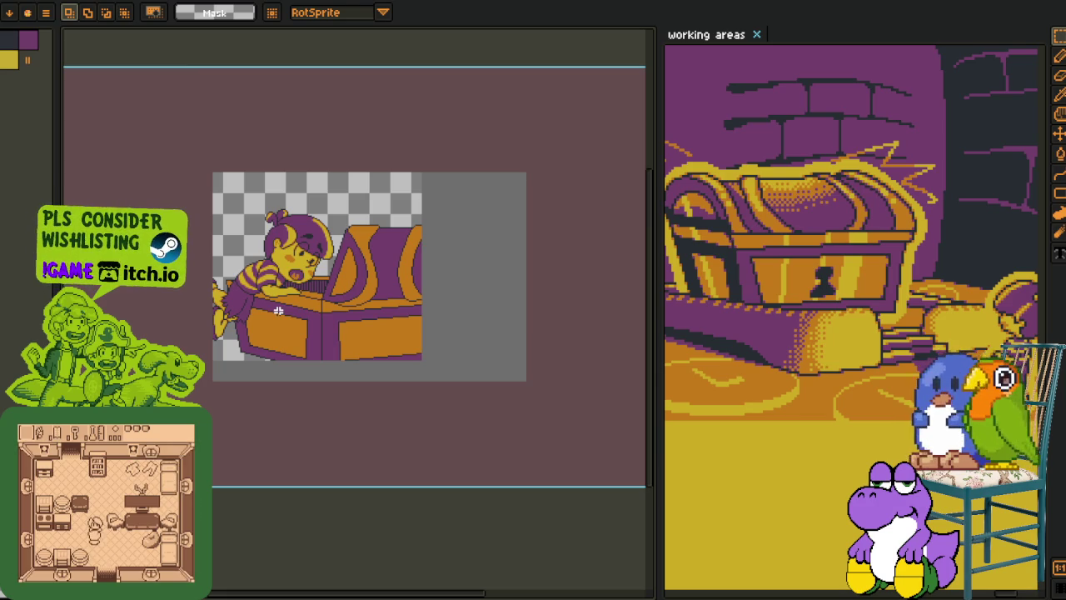
{"action": "key", "text": "Tab"}
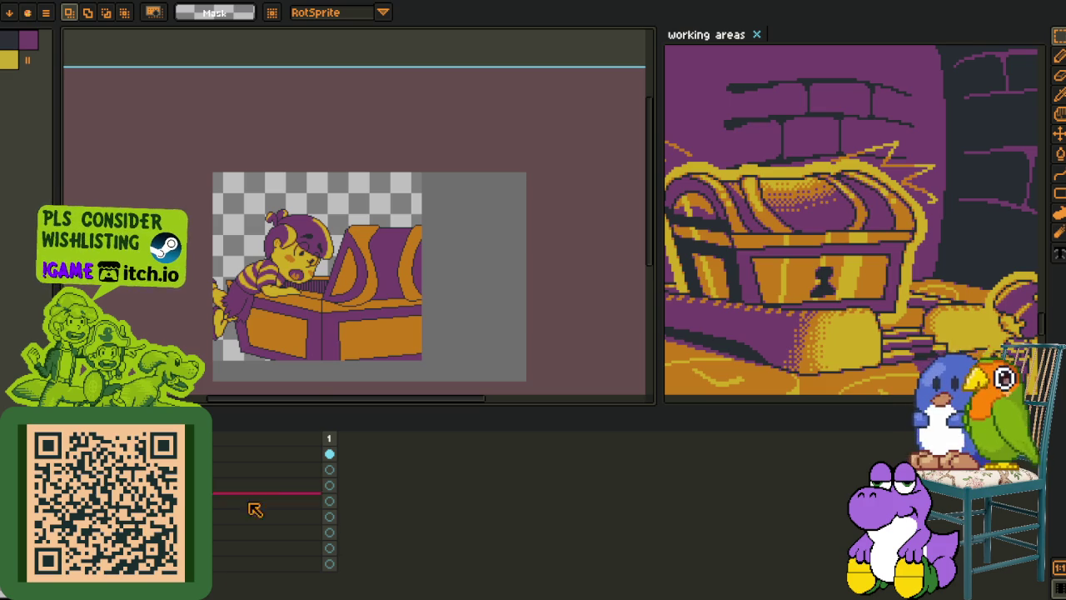
{"action": "scroll", "coordinate": [297, 283], "scroll_direction": "up", "scroll_amount": 1}
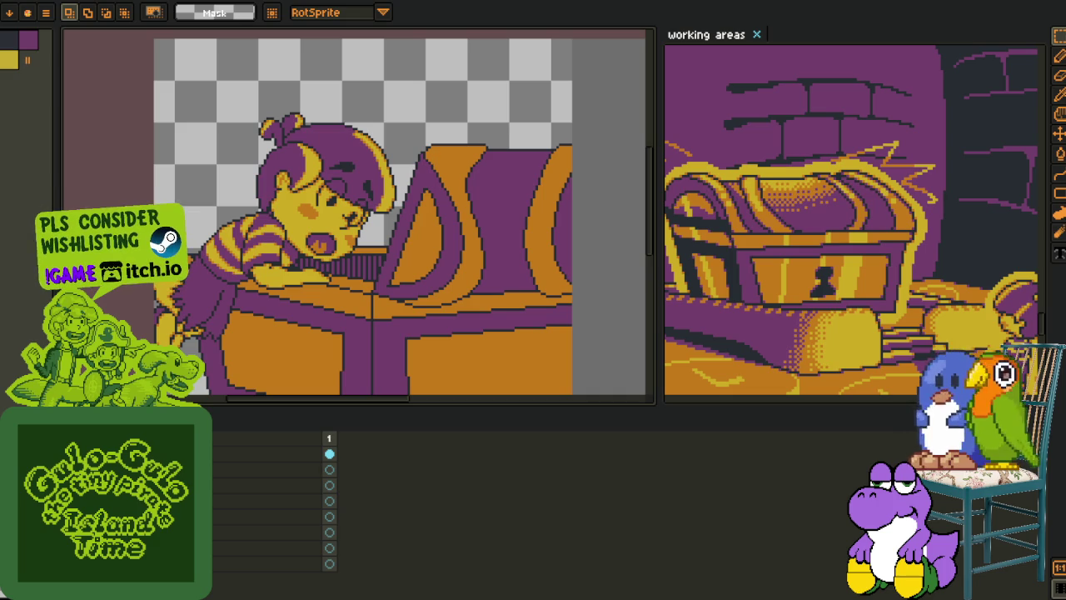
{"action": "scroll", "coordinate": [392, 254], "scroll_direction": "down", "scroll_amount": 2}
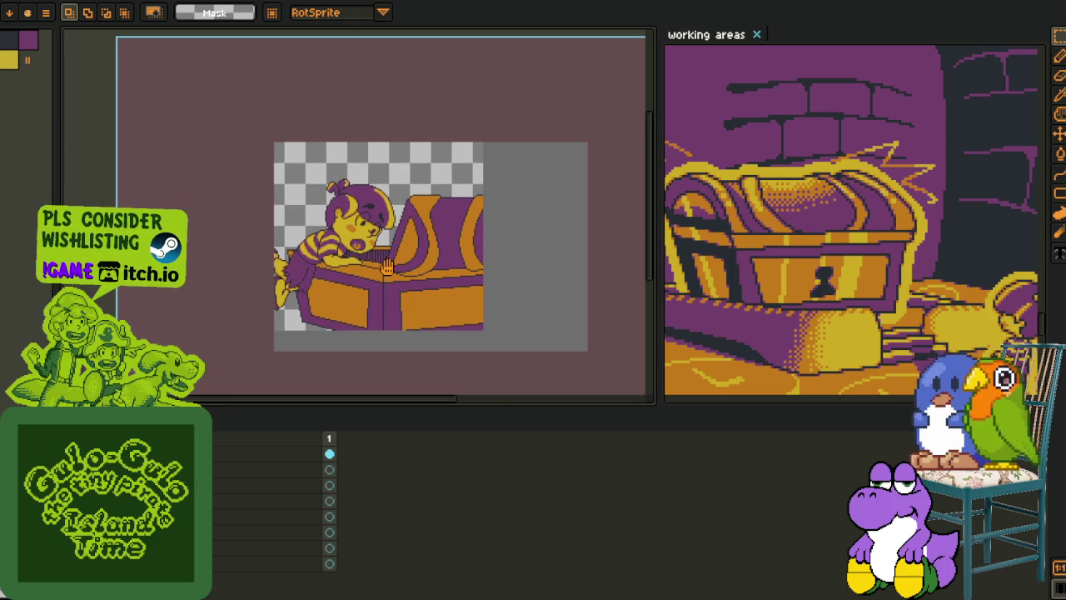
{"action": "left_click_drag", "start_coordinate": [387, 268], "coordinate": [388, 241]}
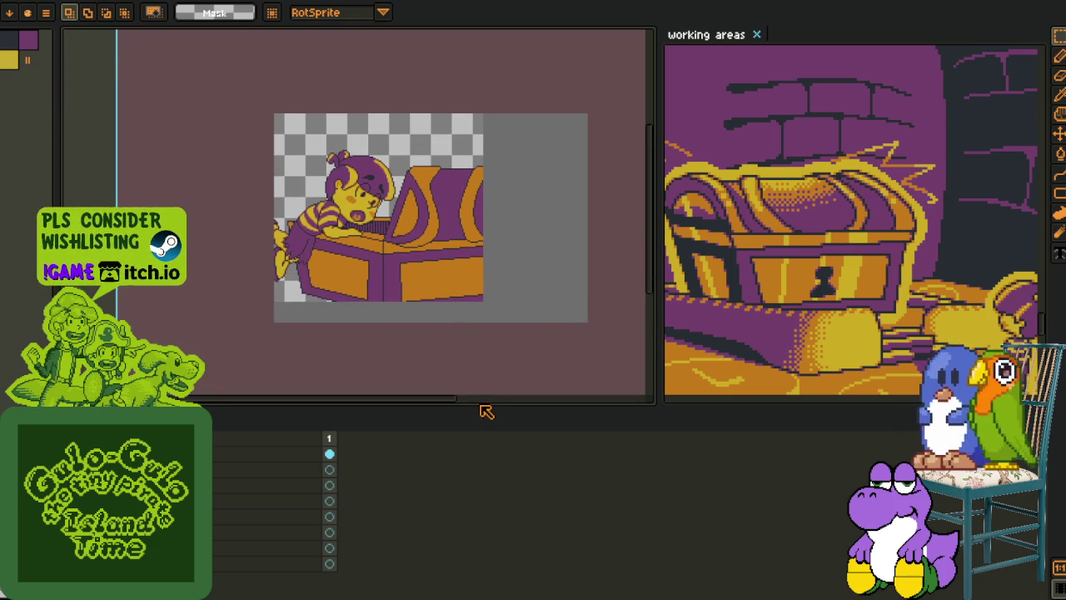